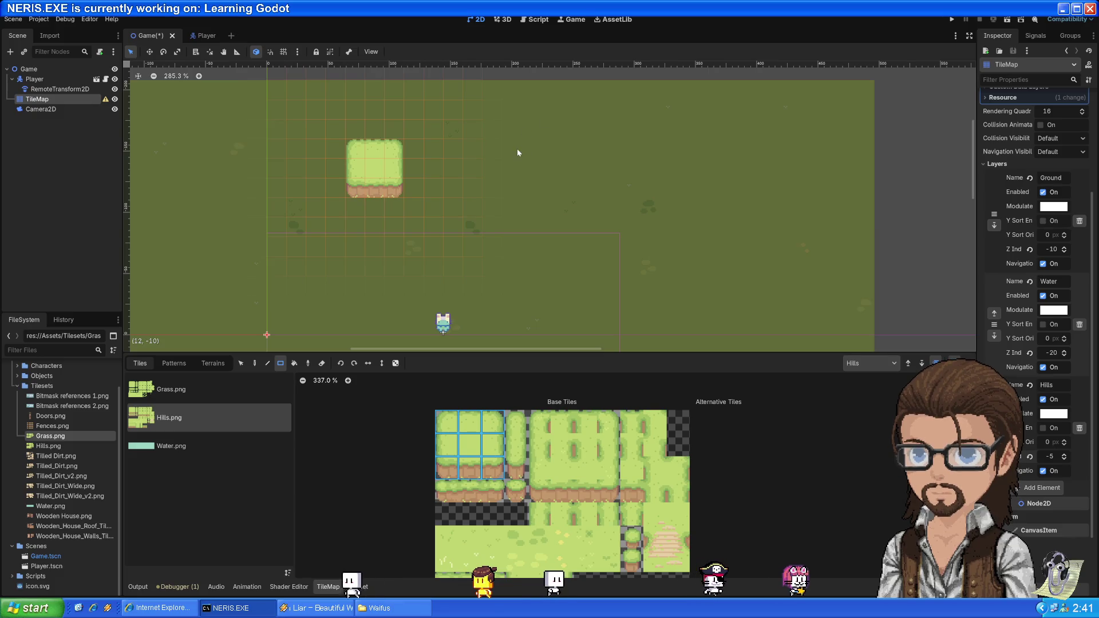
# - Paint a second hill block right of the first and widen it by another column
pyautogui.moveTo(513, 147)
pyautogui.mouseDown()
pyautogui.moveTo(586, 200)
pyautogui.moveTo(558, 193)
pyautogui.mouseUp()
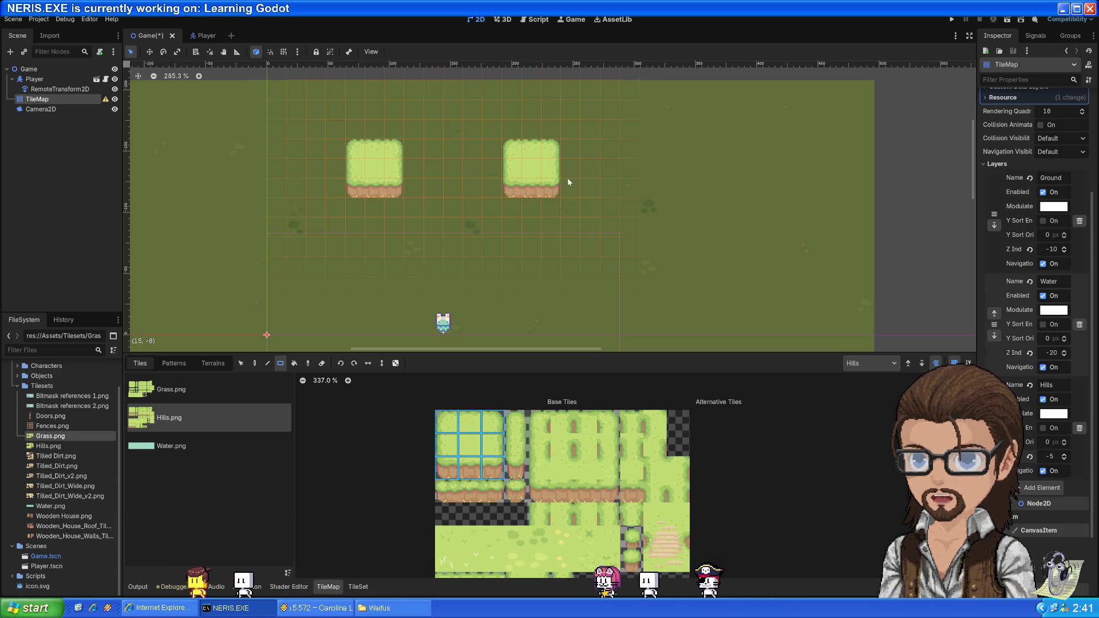
pyautogui.moveTo(490, 424); pyautogui.dragTo(493, 446)
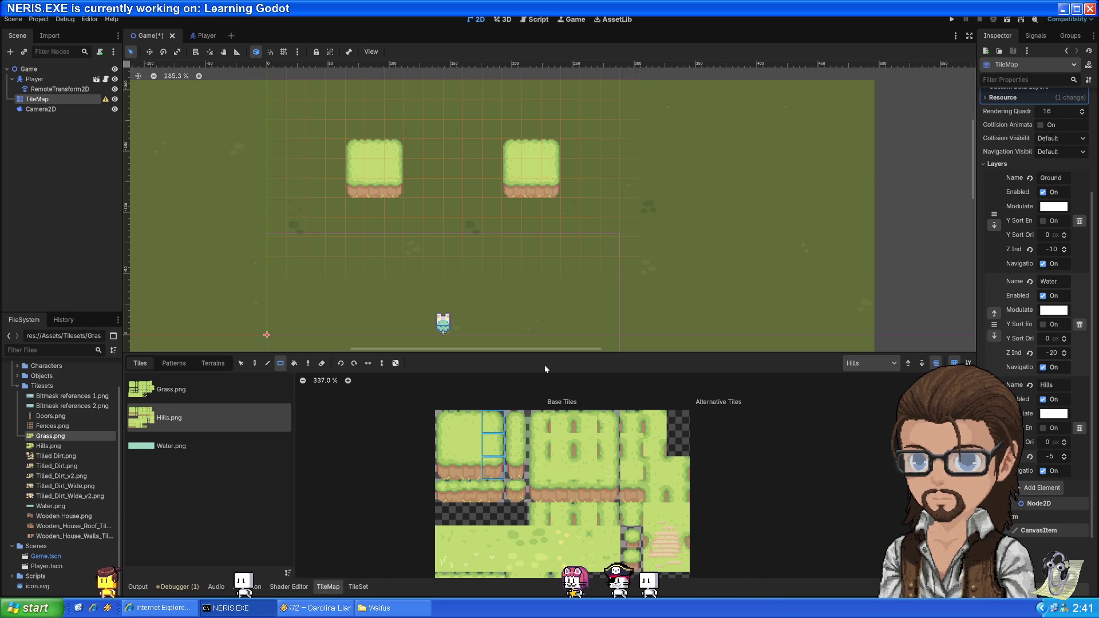
pyautogui.moveTo(566, 145); pyautogui.dragTo(573, 188)
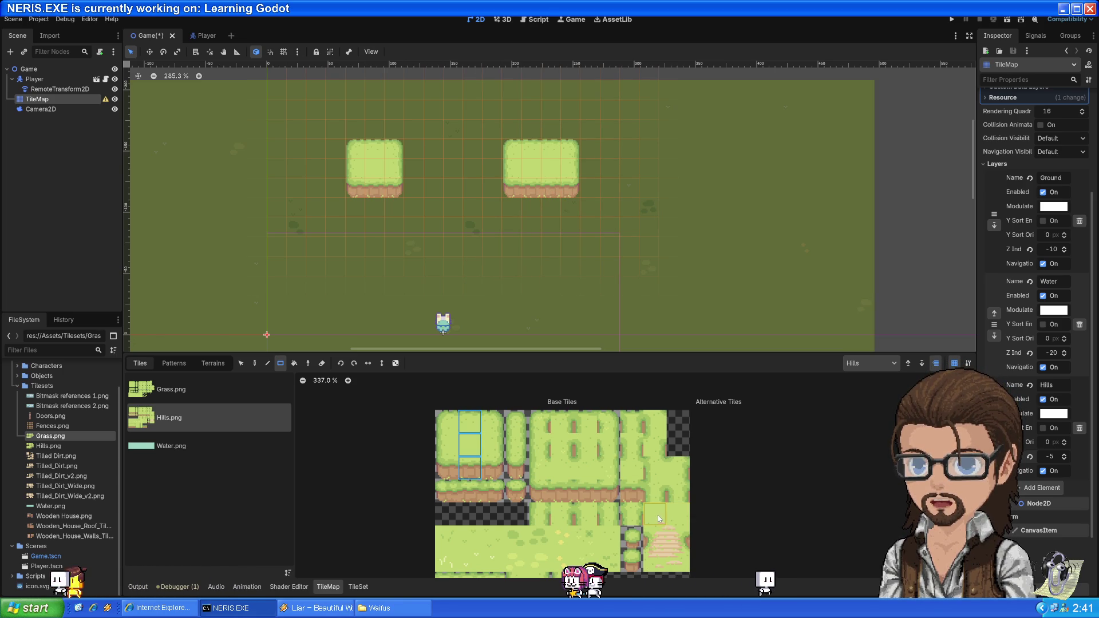
# - Place stairway tiles from Hills.png below the right hill, then select the Game root node
pyautogui.moveTo(658, 515); pyautogui.dragTo(680, 564)
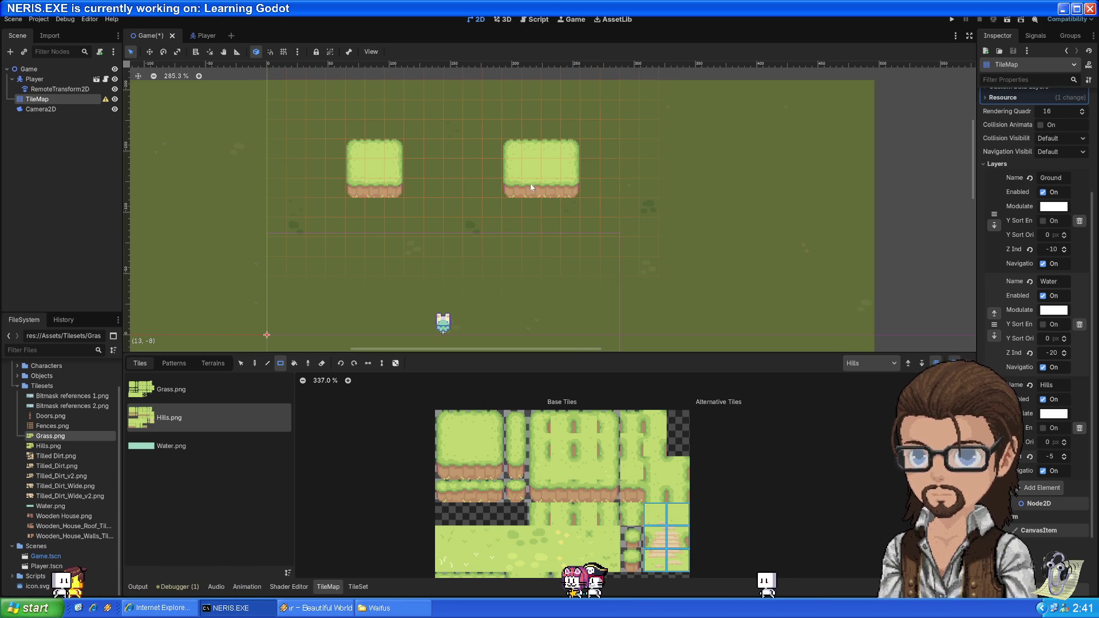
pyautogui.moveTo(543, 194)
pyautogui.mouseDown()
pyautogui.moveTo(568, 237)
pyautogui.moveTo(527, 168)
pyautogui.moveTo(551, 205)
pyautogui.mouseUp()
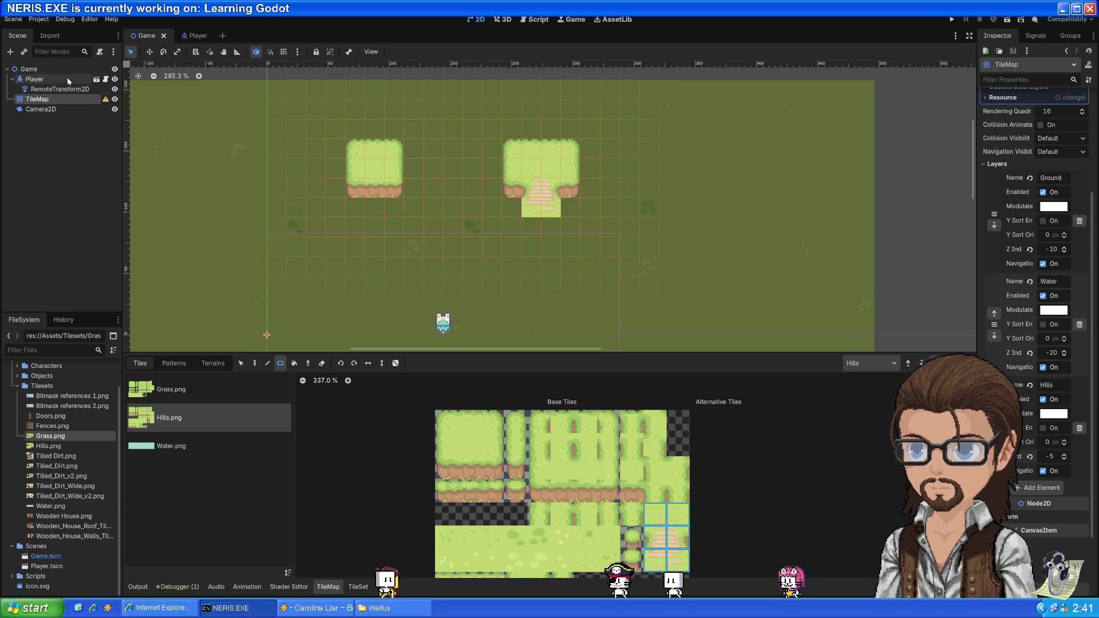
pyautogui.click(29, 70)
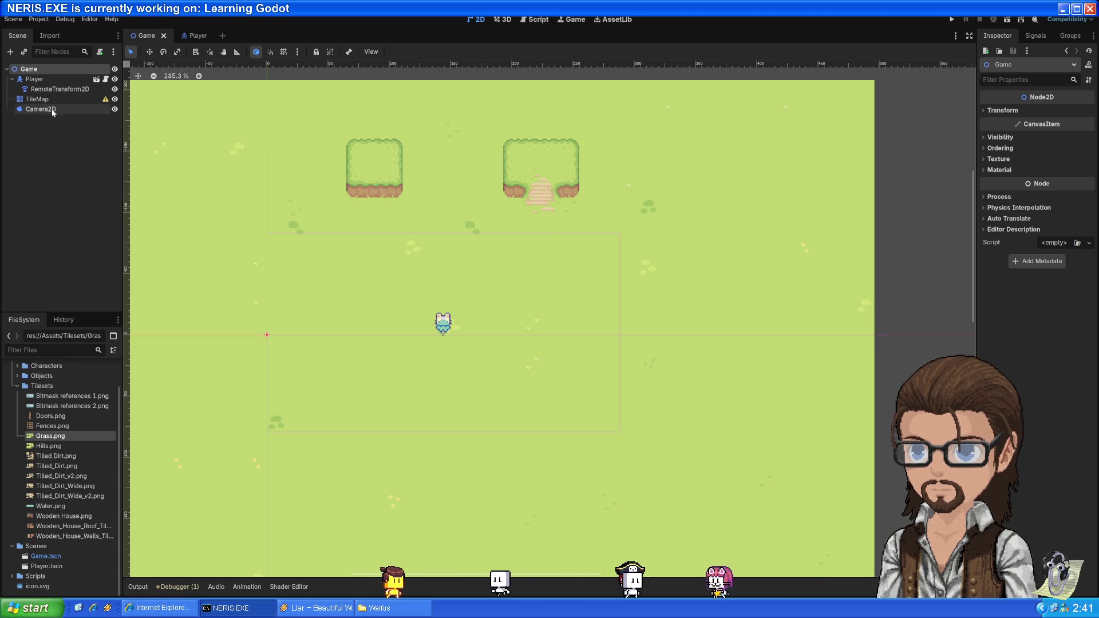
# - Pick a block of hill tiles from the TileMap atlas and stamp it at the map's right
pyautogui.click(40, 100)
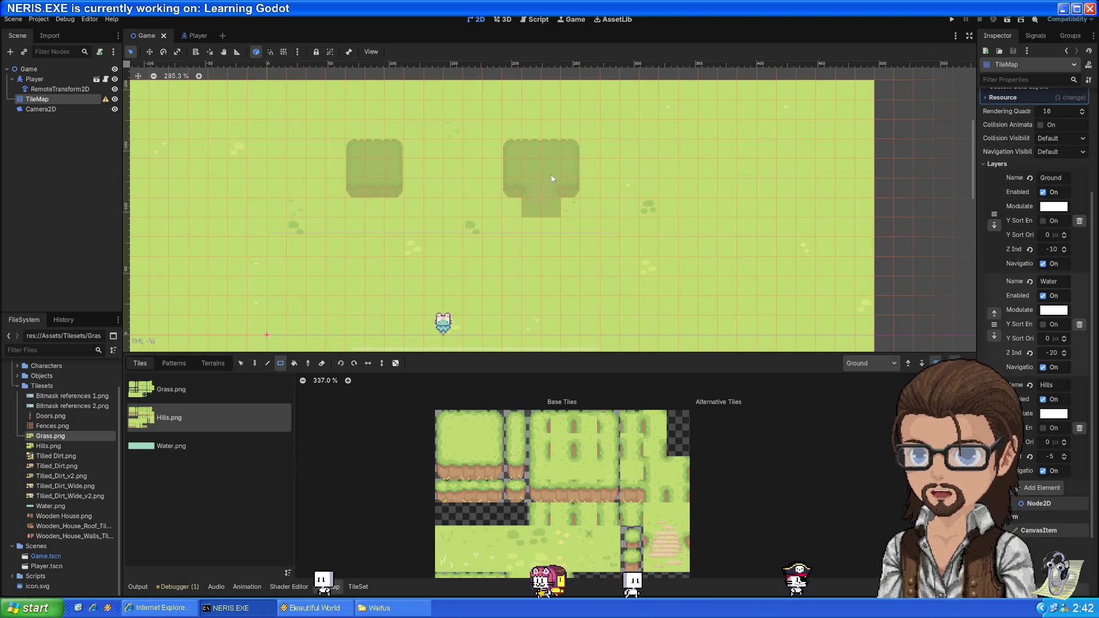
pyautogui.moveTo(441, 414); pyautogui.dragTo(485, 471)
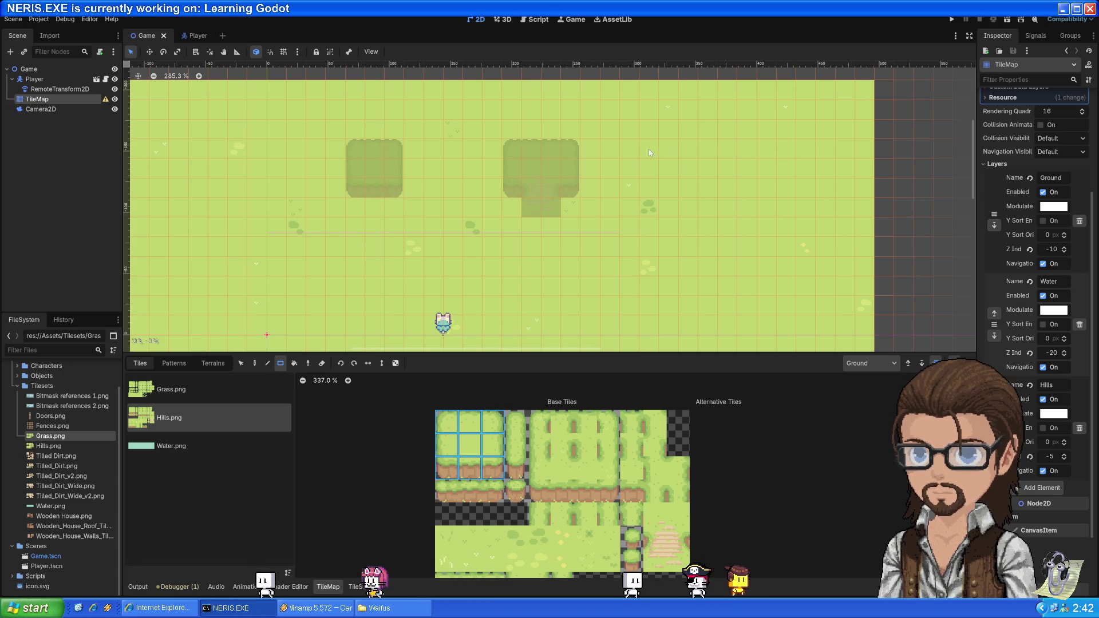
pyautogui.click(690, 193)
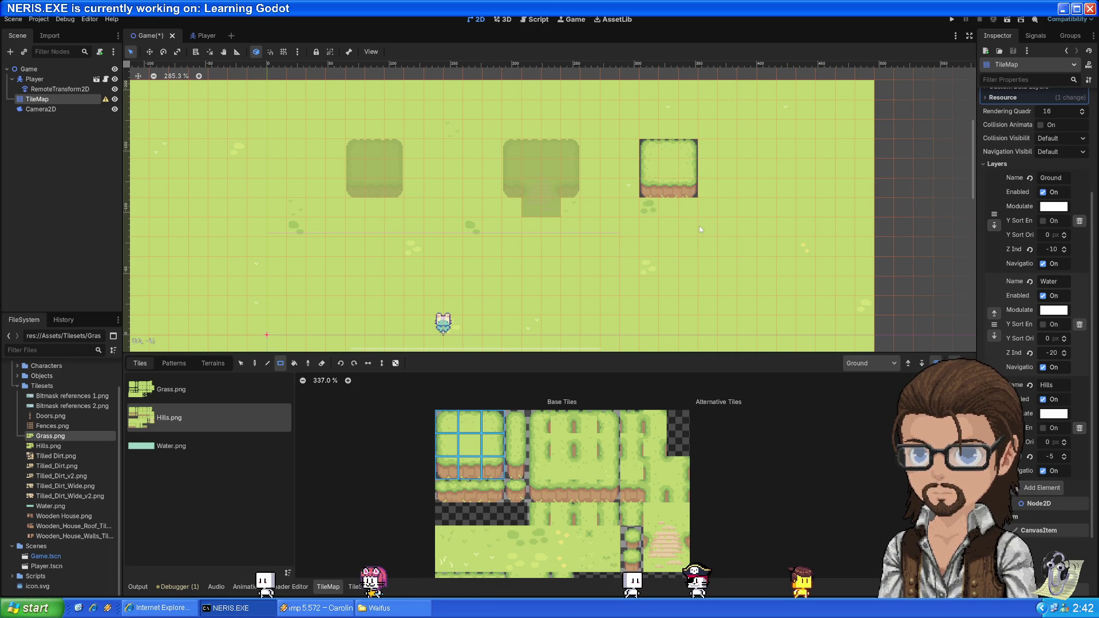
# - Switch painting to the Hills layer and draw a third hill there
pyautogui.click(868, 401)
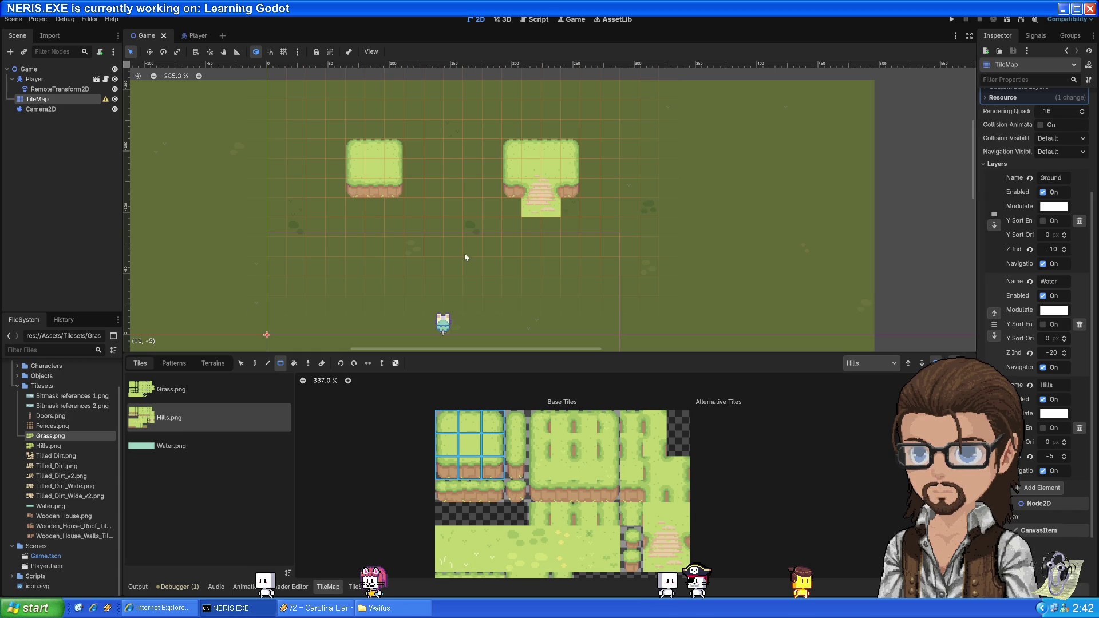
pyautogui.moveTo(630, 149); pyautogui.dragTo(673, 192)
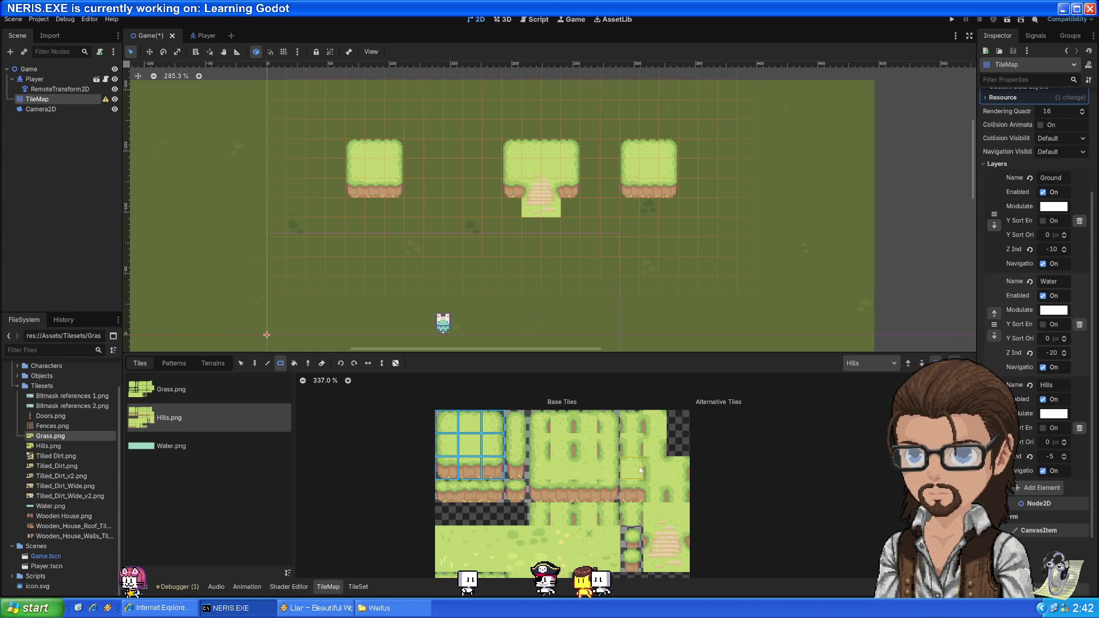
pyautogui.click(656, 430)
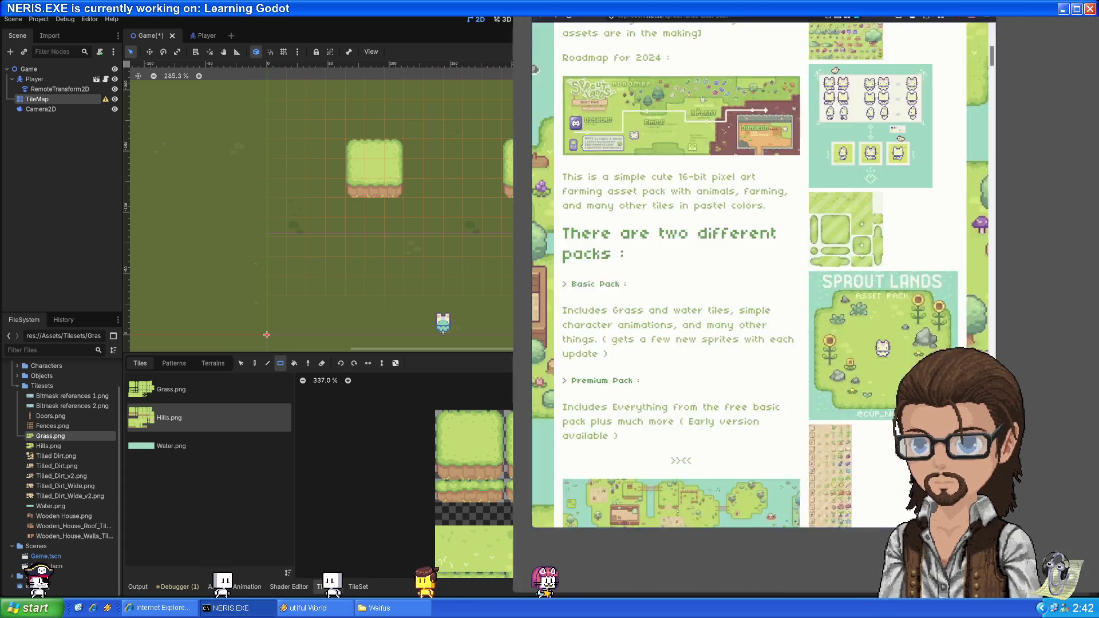
# - Scroll the Sprout Lands page and view its preview GIF on its own
pyautogui.scroll(7, 433, 164)
pyautogui.scroll(-7, 434, 165)
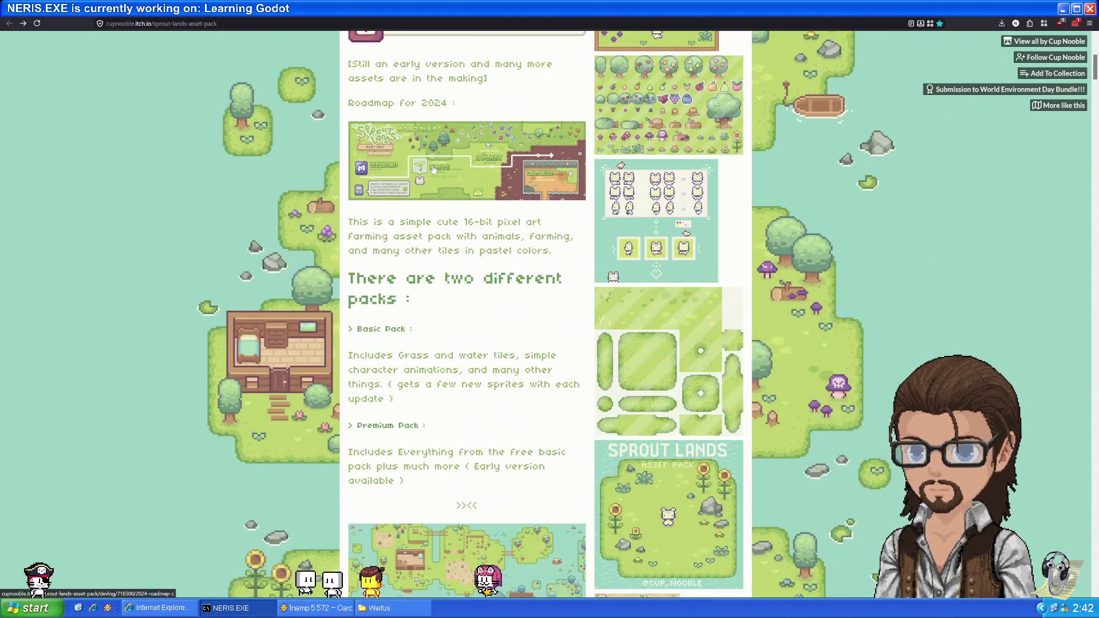
pyautogui.scroll(5, 434, 164)
pyautogui.scroll(-5, 433, 164)
pyautogui.scroll(-4, 740, 161)
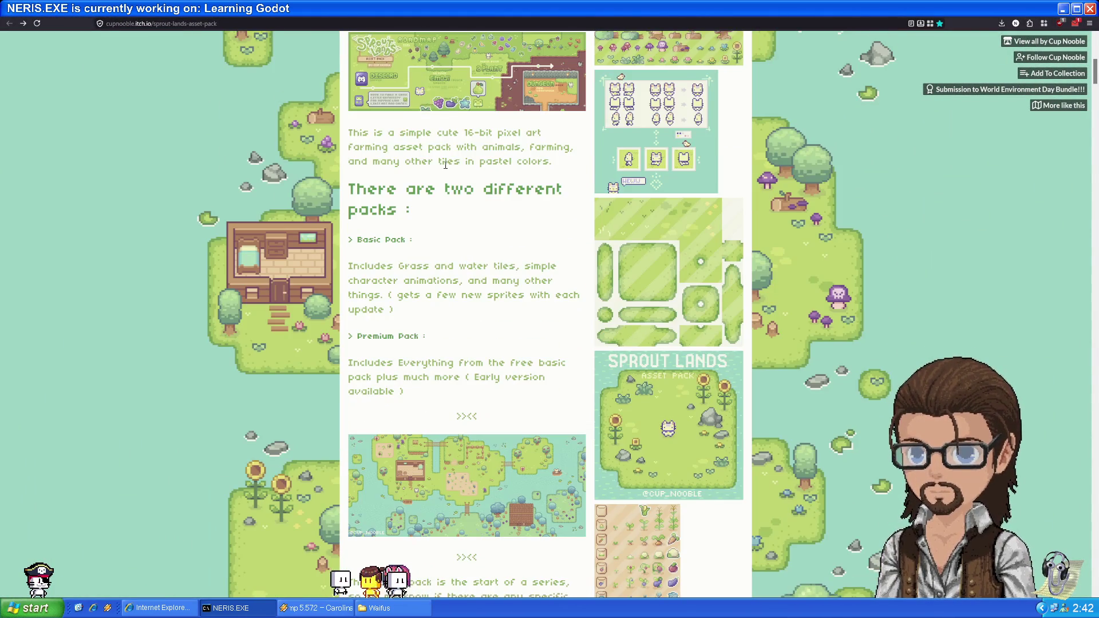
pyautogui.scroll(-3, 524, 205)
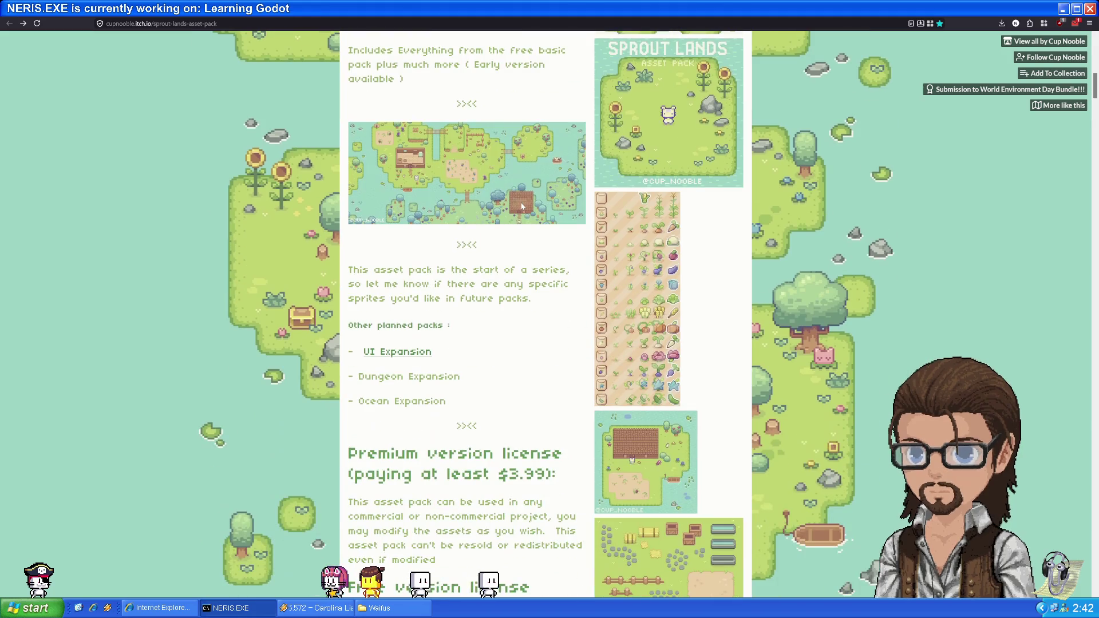
pyautogui.scroll(2, 435, 155)
pyautogui.rightClick(443, 288)
pyautogui.click(481, 297)
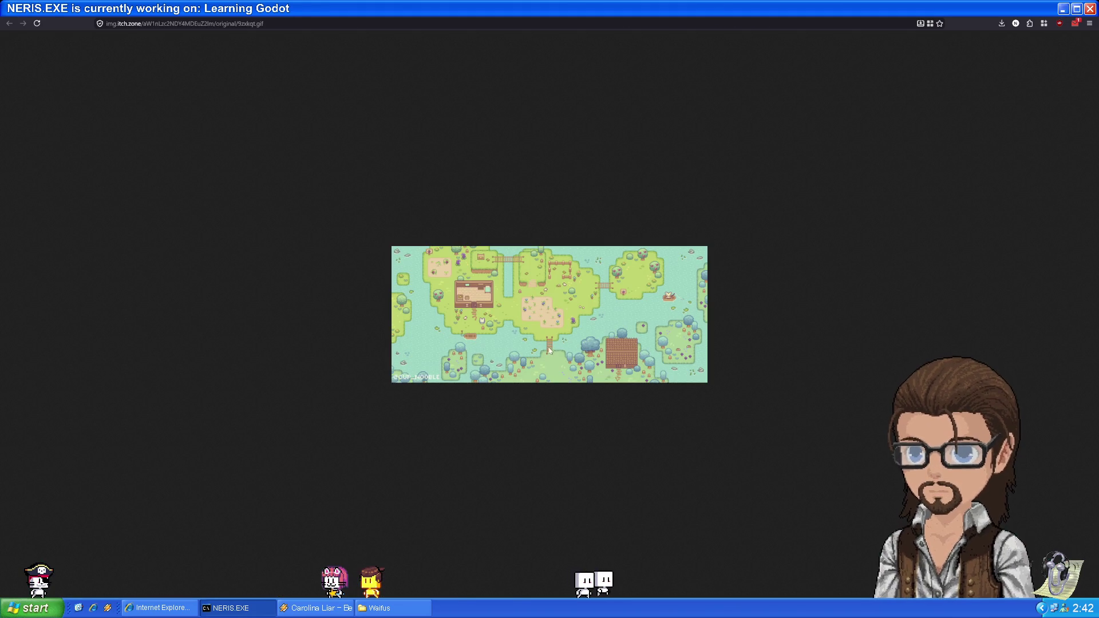
pyautogui.keyDown('ctrl'); pyautogui.scroll(8, 579, 357); pyautogui.keyUp('ctrl')
pyautogui.keyDown('ctrl'); pyautogui.scroll(-2, 582, 350); pyautogui.keyUp('ctrl')
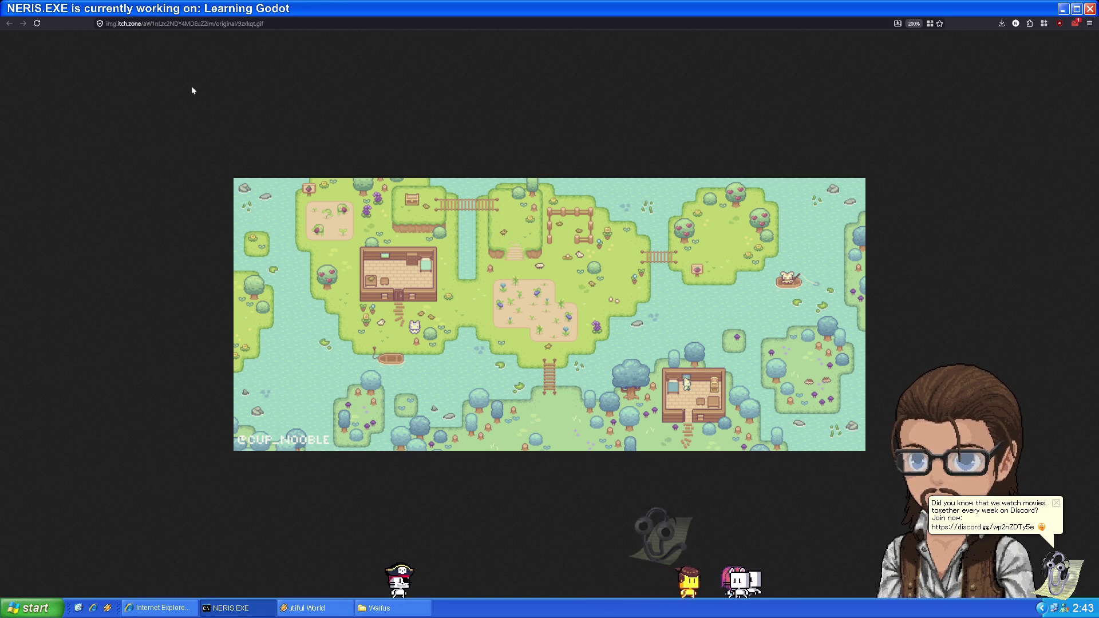
# - Return to the Sprout Lands page and read through its packs, licenses and update history to Social media
pyautogui.hotkey('alt', 'Left')
pyautogui.scroll(-5, 510, 248)
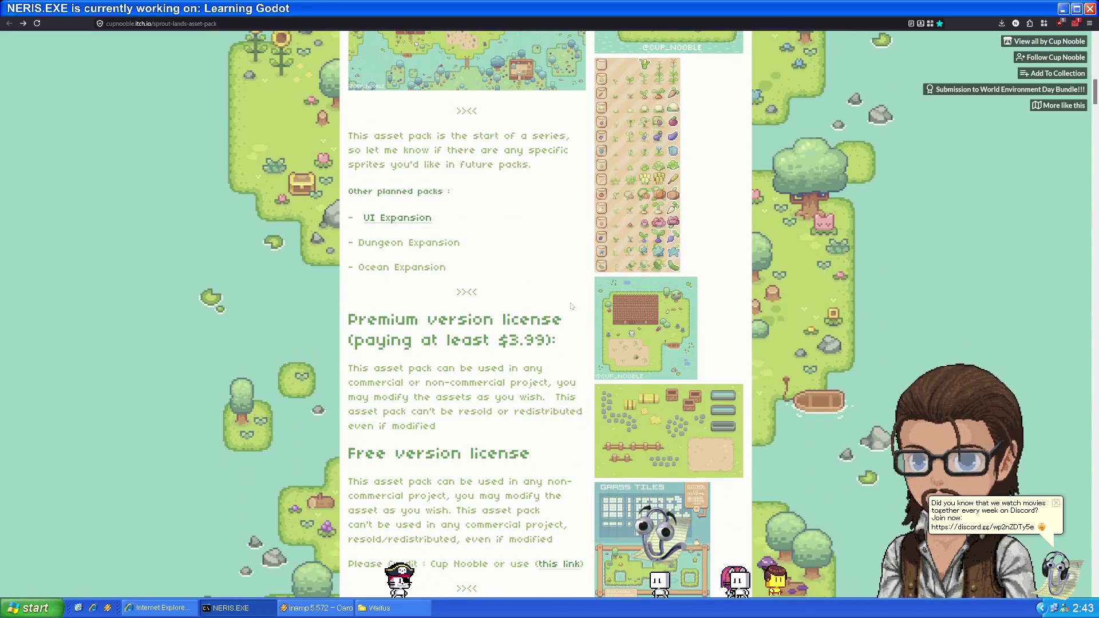
pyautogui.scroll(-1, 625, 338)
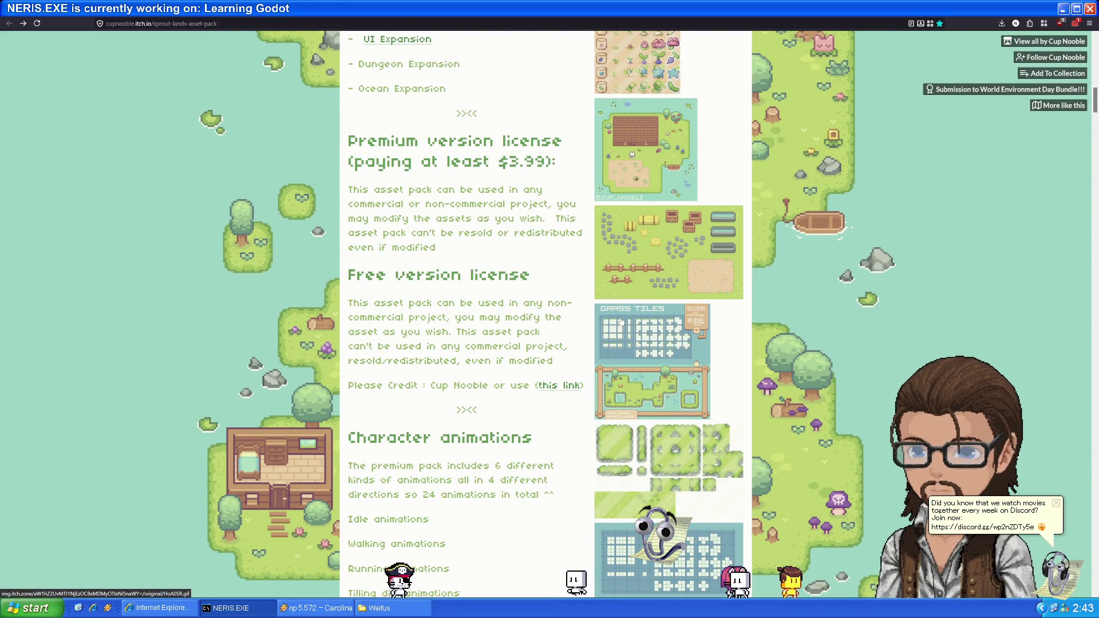
pyautogui.scroll(-3, 620, 318)
pyautogui.scroll(-2, 619, 319)
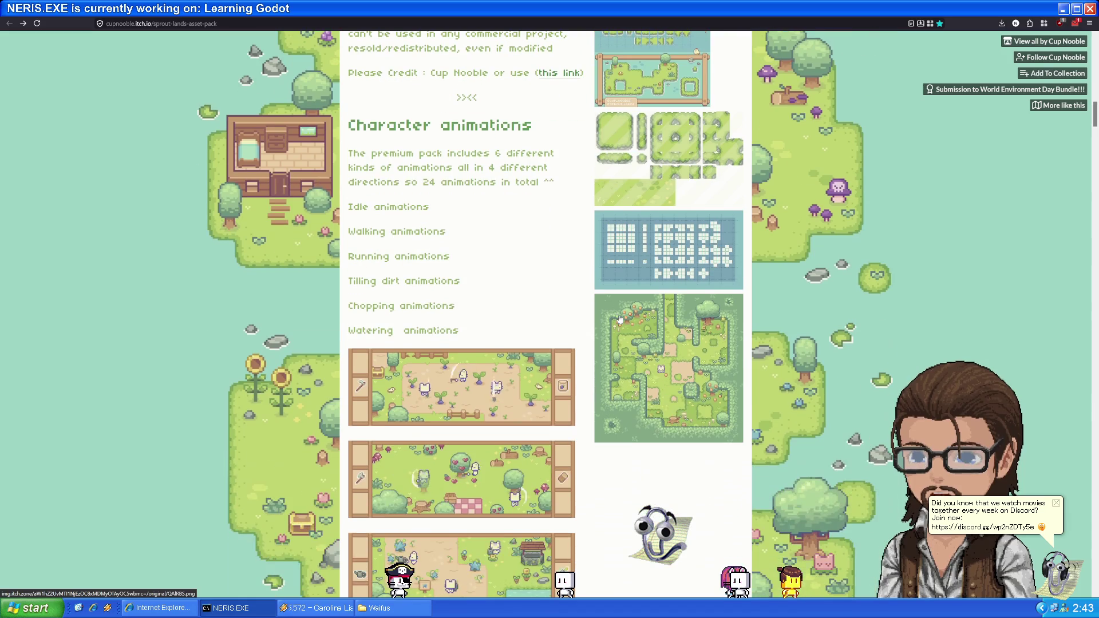
pyautogui.scroll(-2, 619, 319)
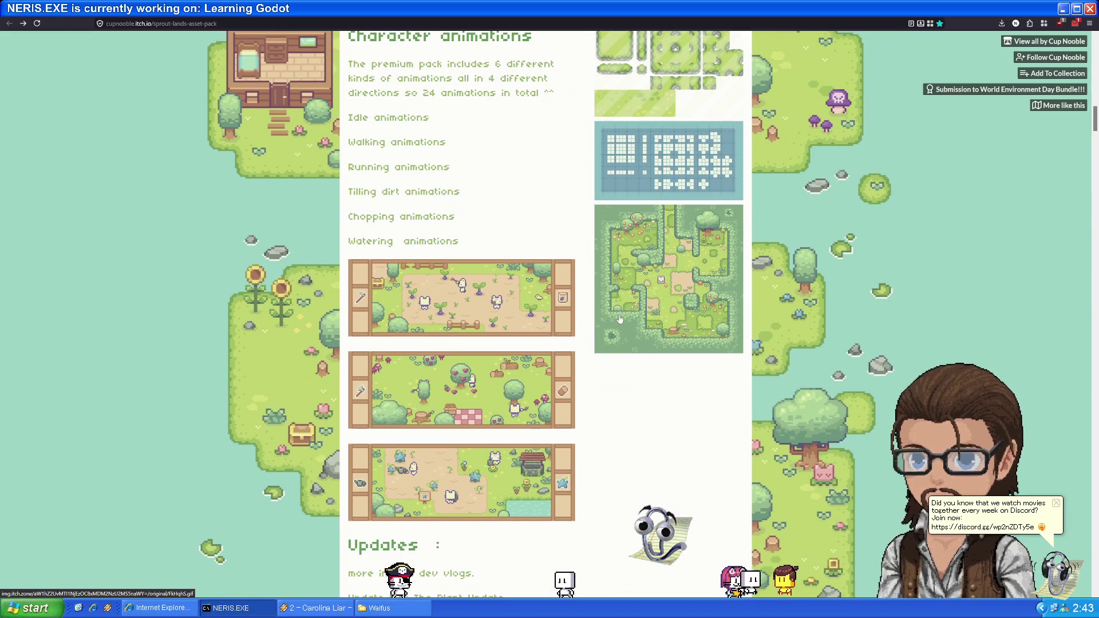
pyautogui.scroll(-1, 619, 319)
pyautogui.scroll(-5, 619, 319)
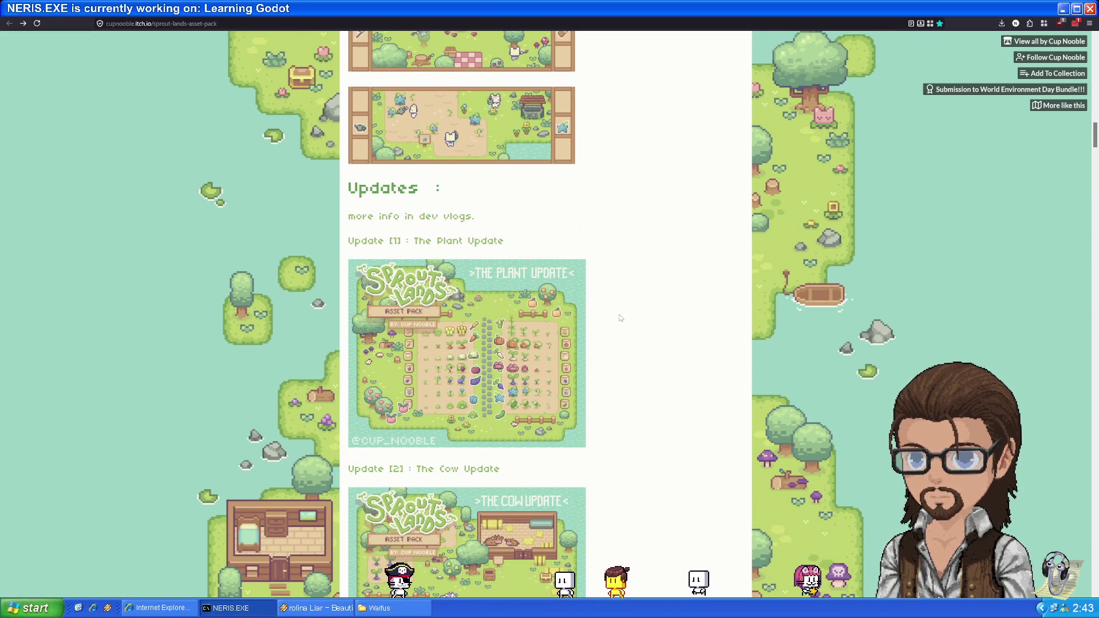
pyautogui.scroll(-1, 619, 319)
pyautogui.scroll(-3, 619, 319)
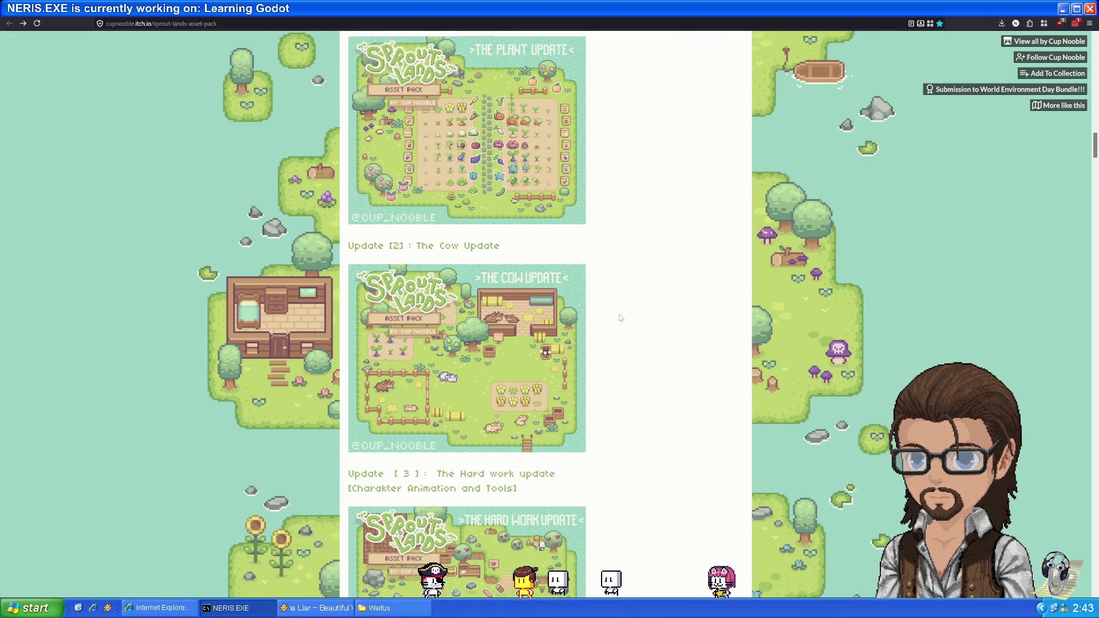
pyautogui.scroll(-2, 619, 318)
pyautogui.scroll(-3, 621, 319)
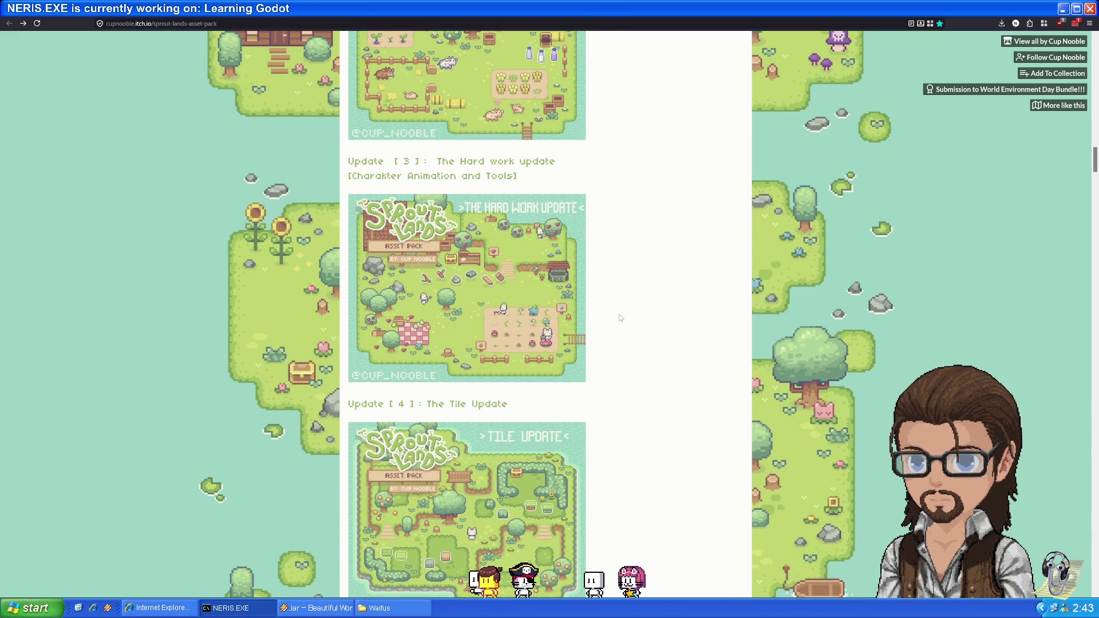
pyautogui.scroll(-3, 608, 307)
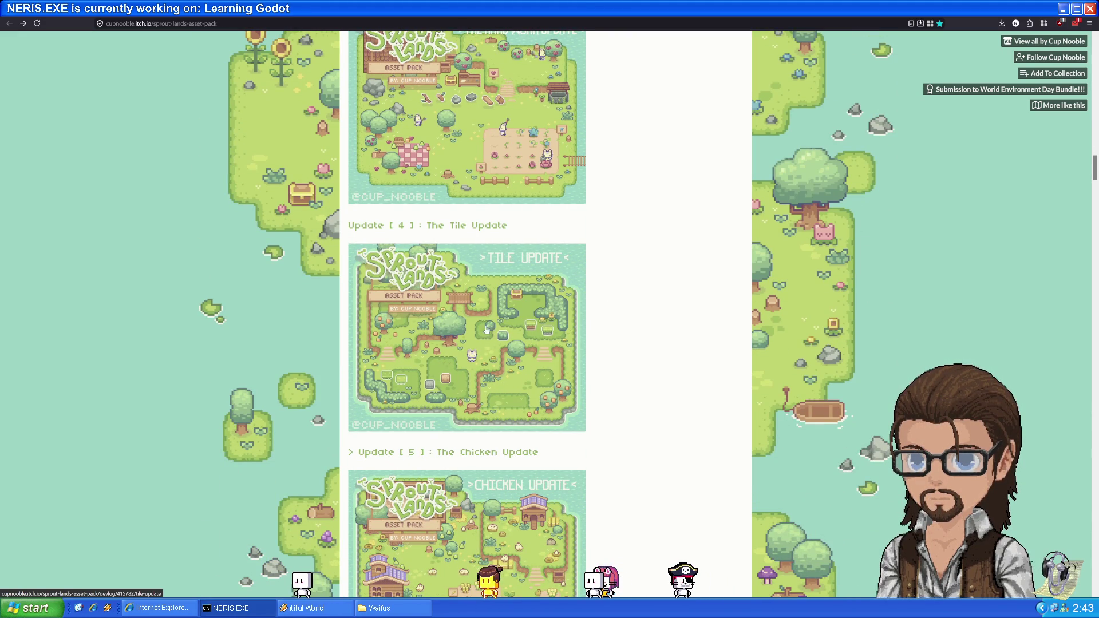
pyautogui.scroll(-5, 510, 384)
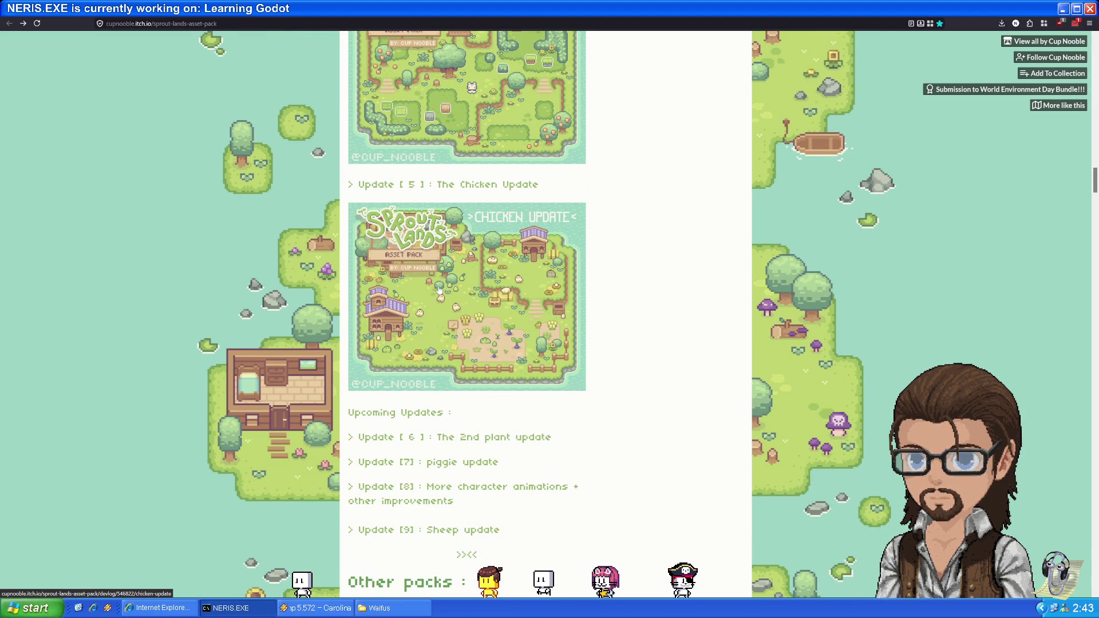
pyautogui.scroll(-2, 469, 322)
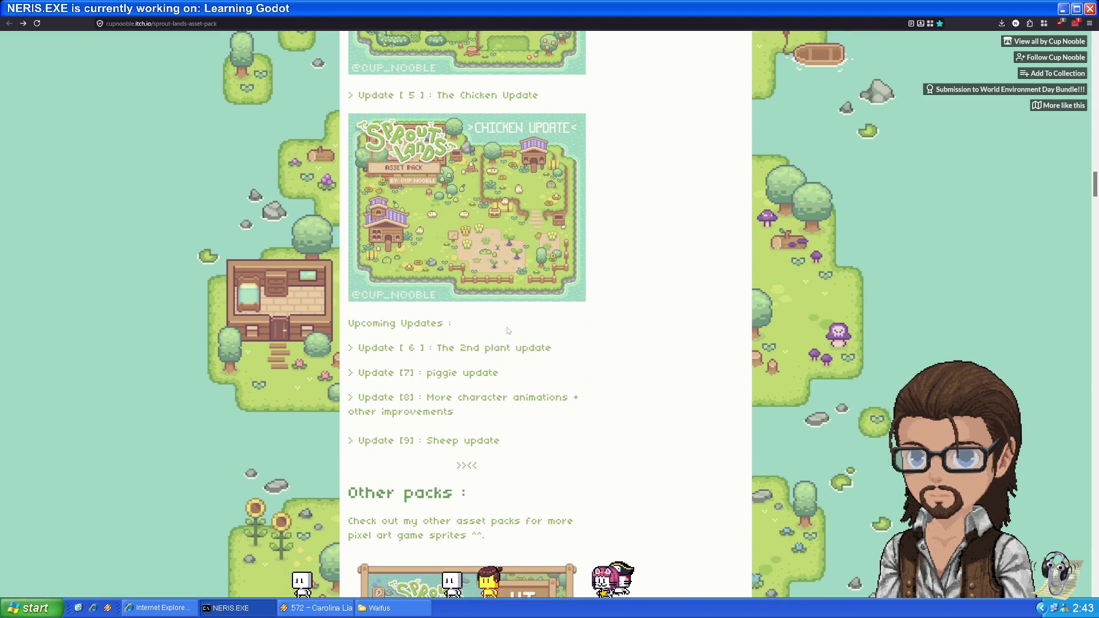
pyautogui.scroll(-6, 466, 369)
pyautogui.scroll(-20, 467, 370)
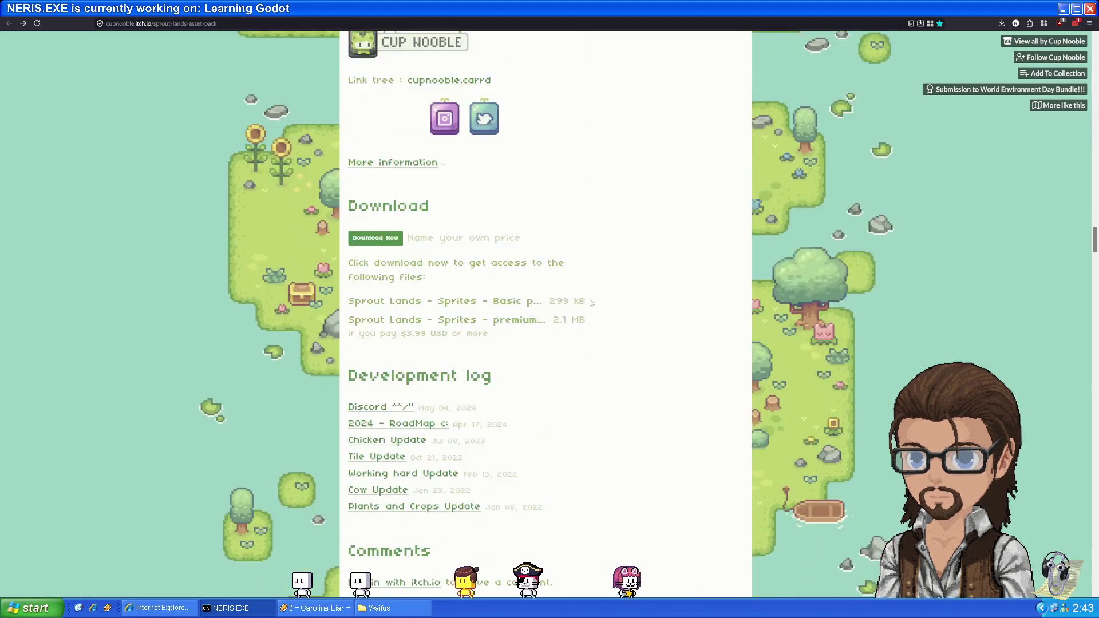
pyautogui.scroll(20, 595, 295)
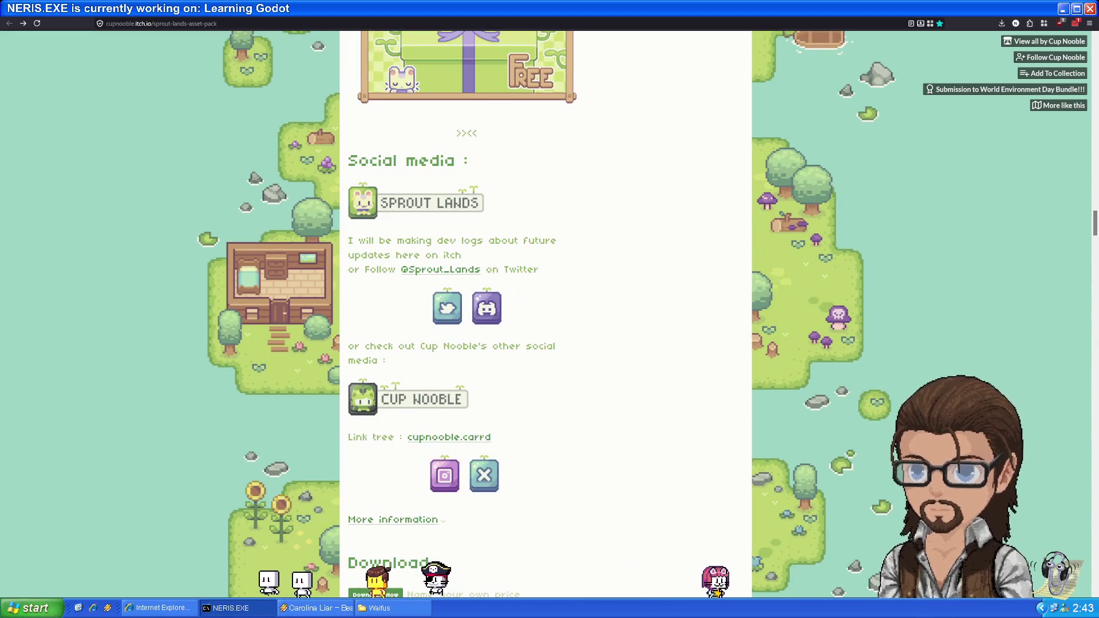
pyautogui.hotkey('alt', 'Tab')
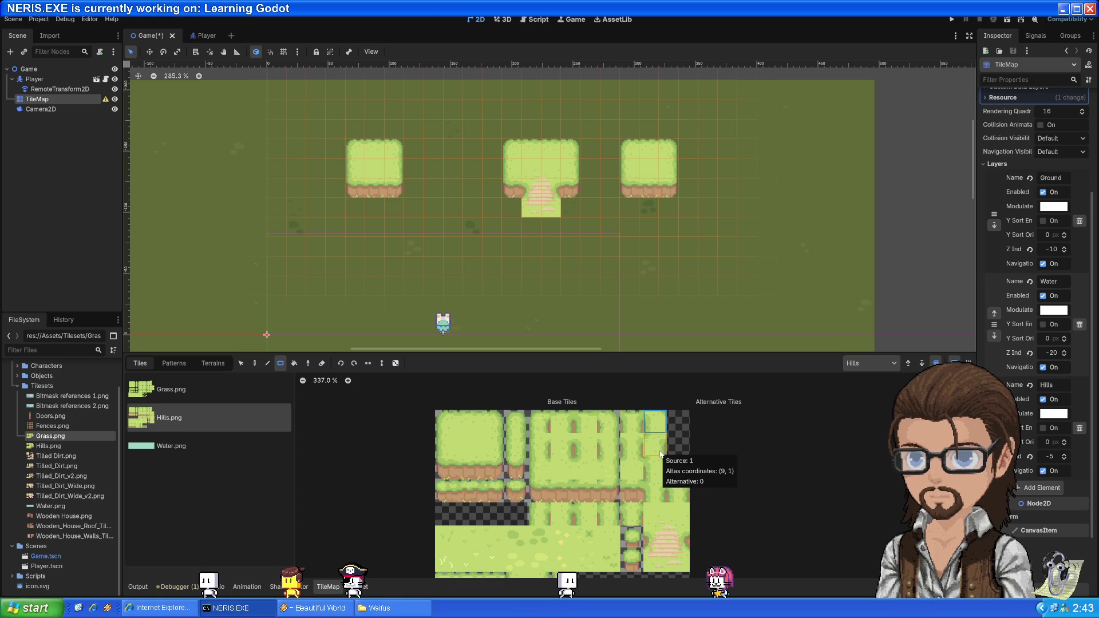
# - Patch a hill edge cell with plain grass, then make Hills the TileMap's active paint layer
pyautogui.click(671, 190)
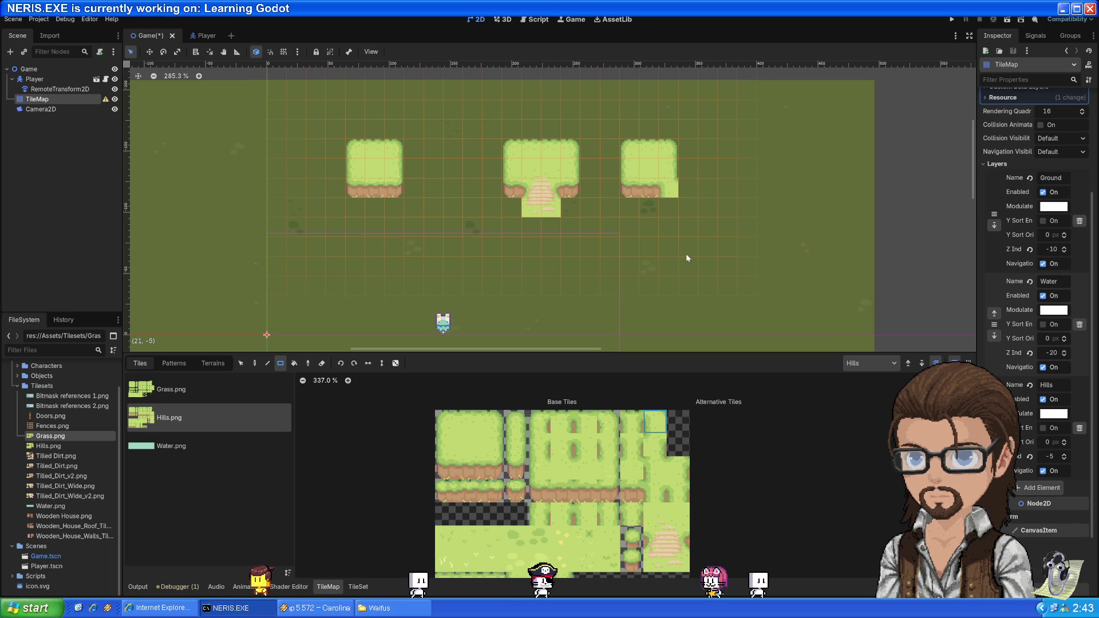
pyautogui.click(39, 73)
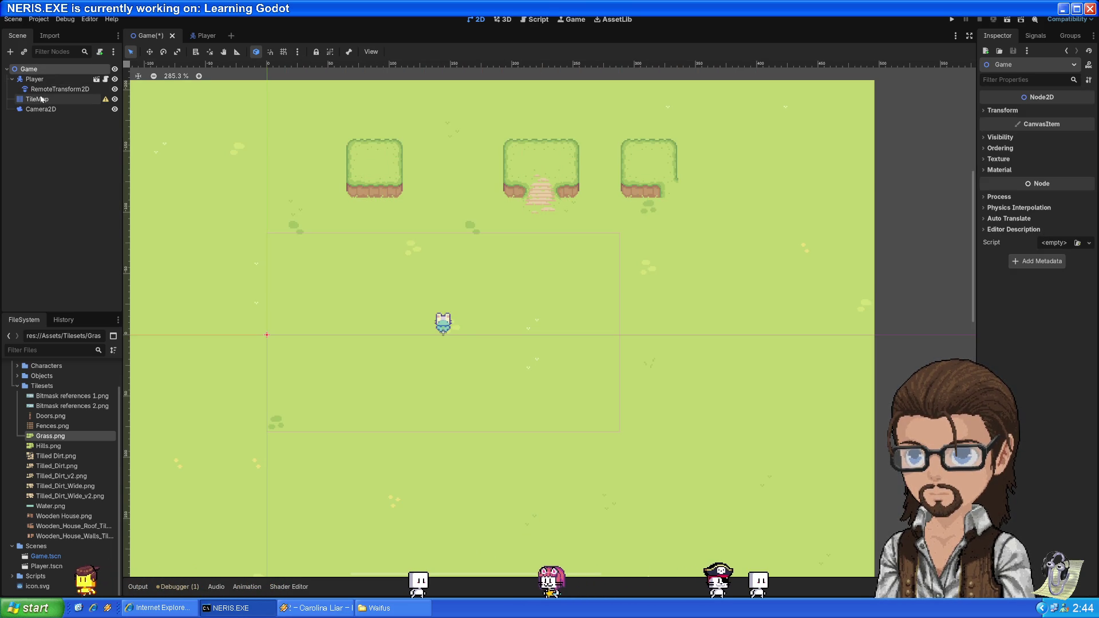
pyautogui.click(37, 99)
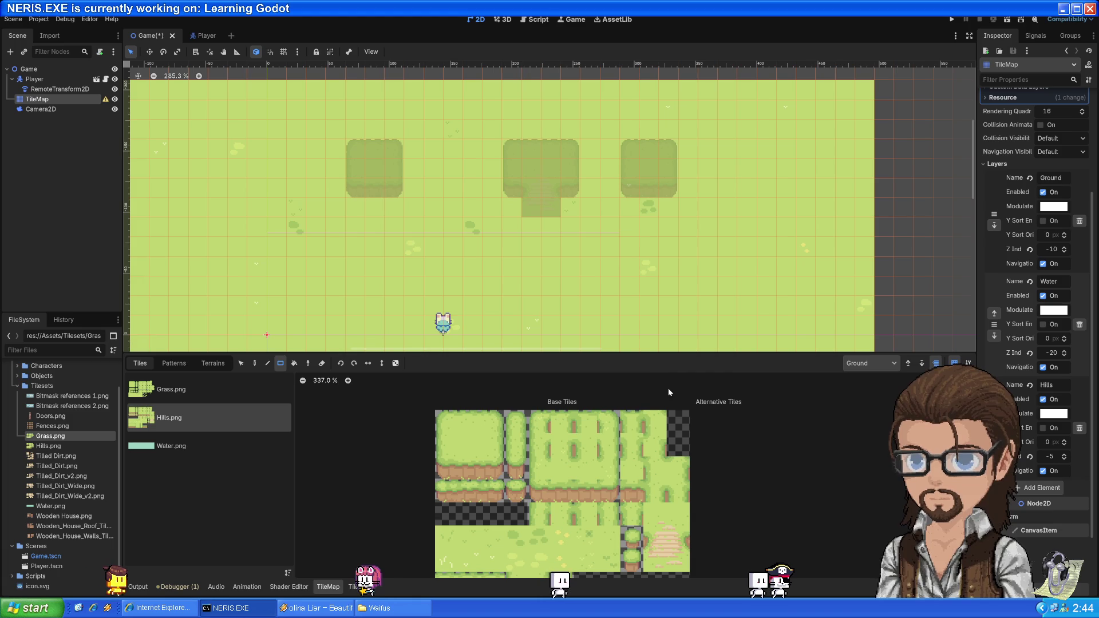
pyautogui.click(876, 363)
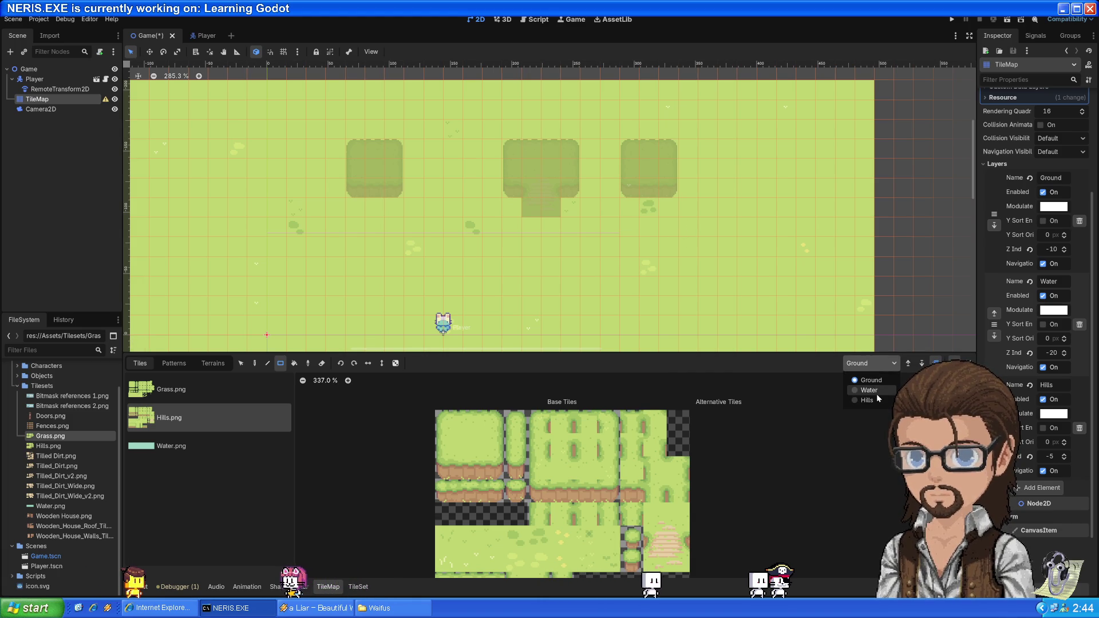
pyautogui.click(877, 394)
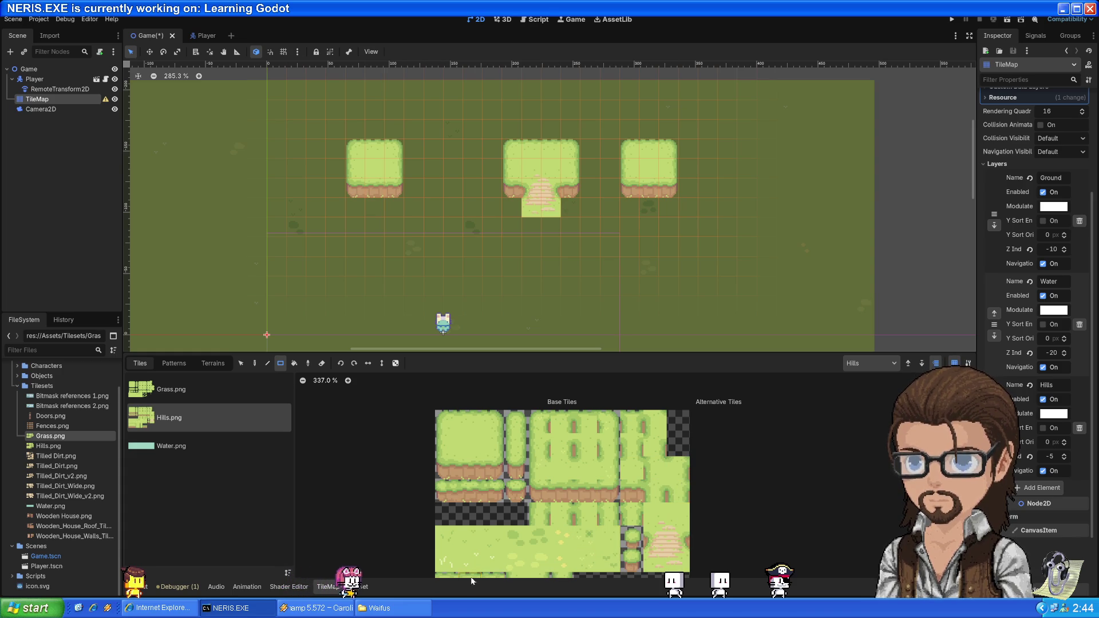
pyautogui.scroll(-1, 702, 514)
pyautogui.moveTo(750, 519)
pyautogui.mouseDown()
pyautogui.moveTo(744, 435)
pyautogui.moveTo(736, 477)
pyautogui.moveTo(761, 452)
pyautogui.moveTo(696, 514)
pyautogui.mouseUp()
pyautogui.scroll(1, 730, 493)
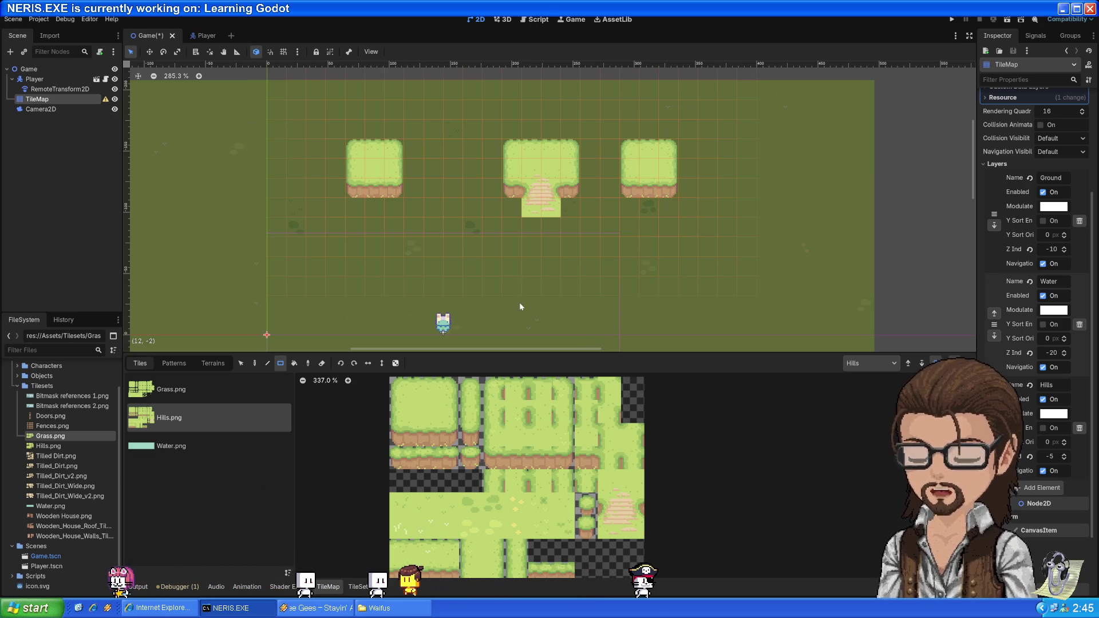
pyautogui.click(361, 589)
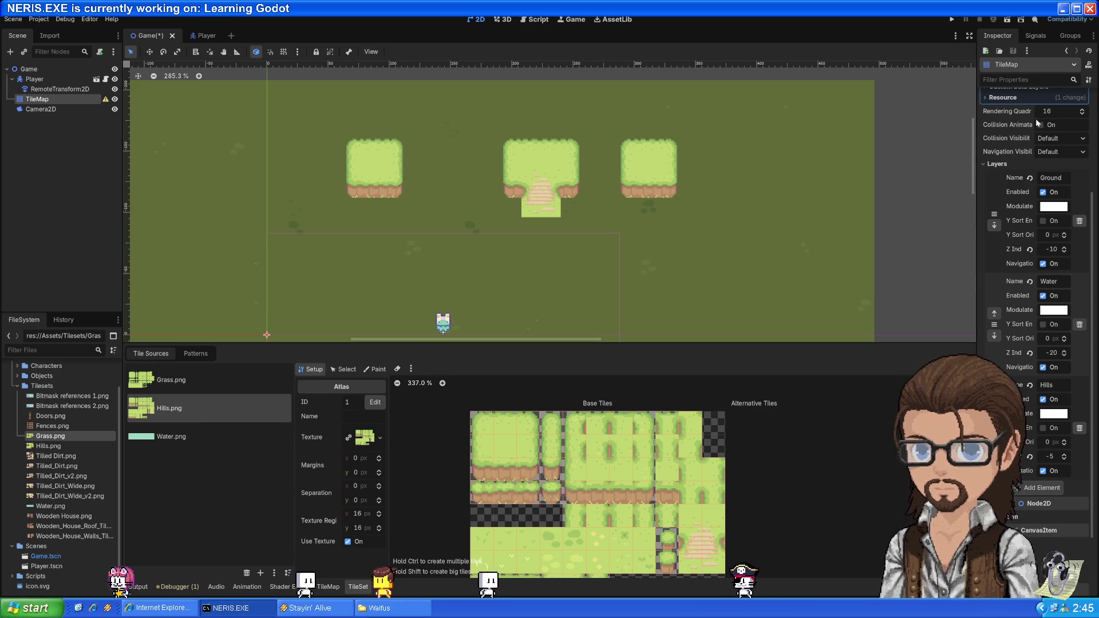
# - Show the tile set's physics layers, select three hill edge tiles, and open Physics Layer 0 polygon editing
pyautogui.scroll(5, 1037, 119)
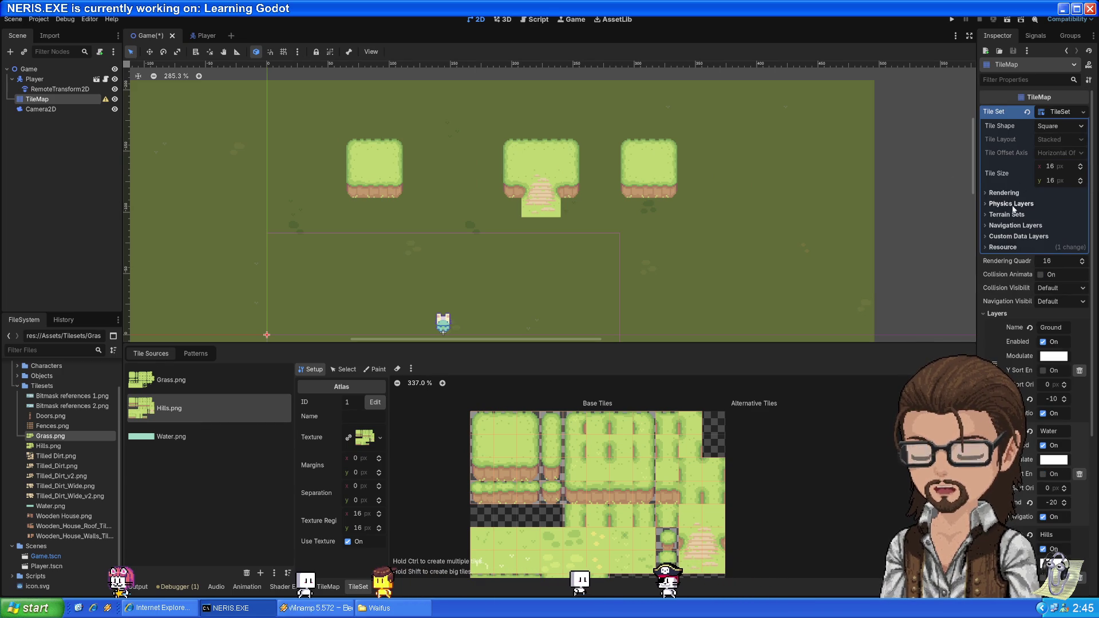
pyautogui.click(1011, 205)
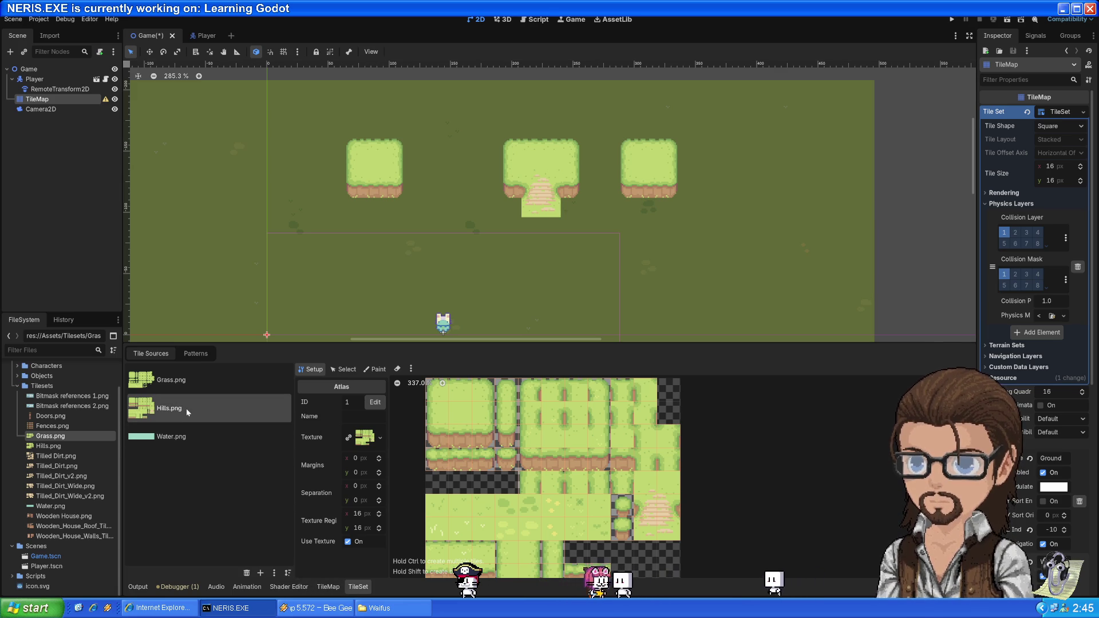
pyautogui.click(345, 372)
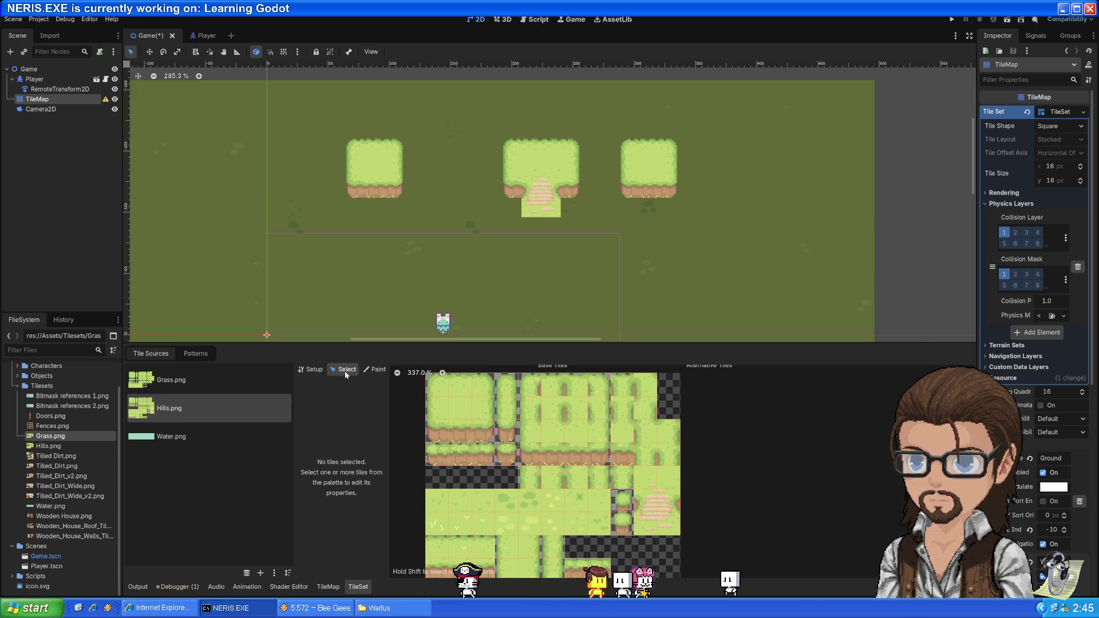
pyautogui.click(437, 454)
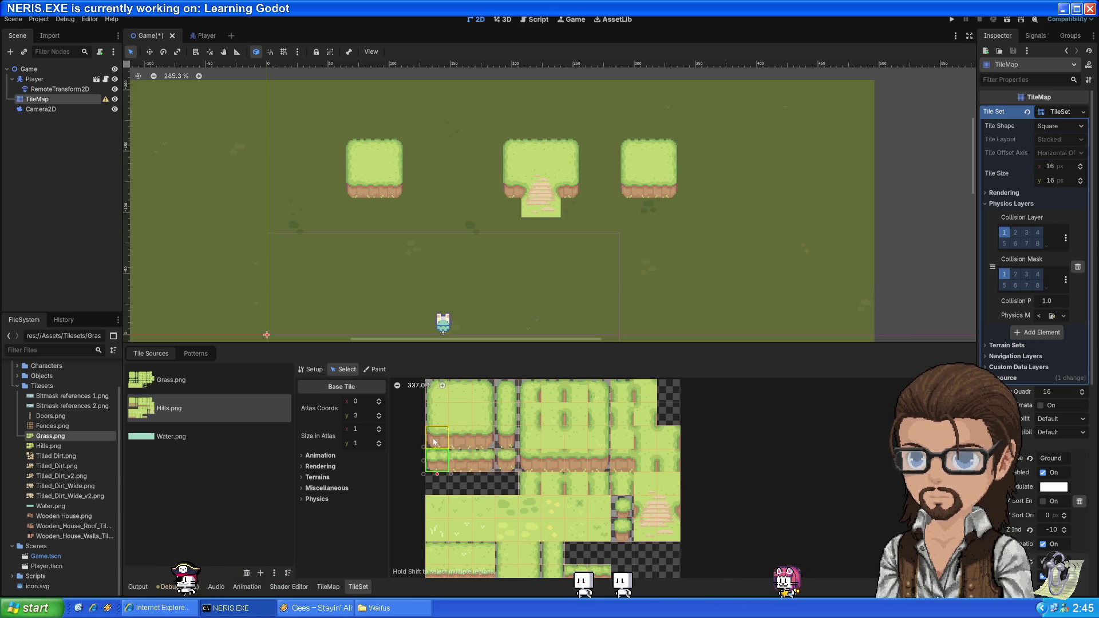
pyautogui.moveTo(462, 438); pyautogui.dragTo(479, 438)
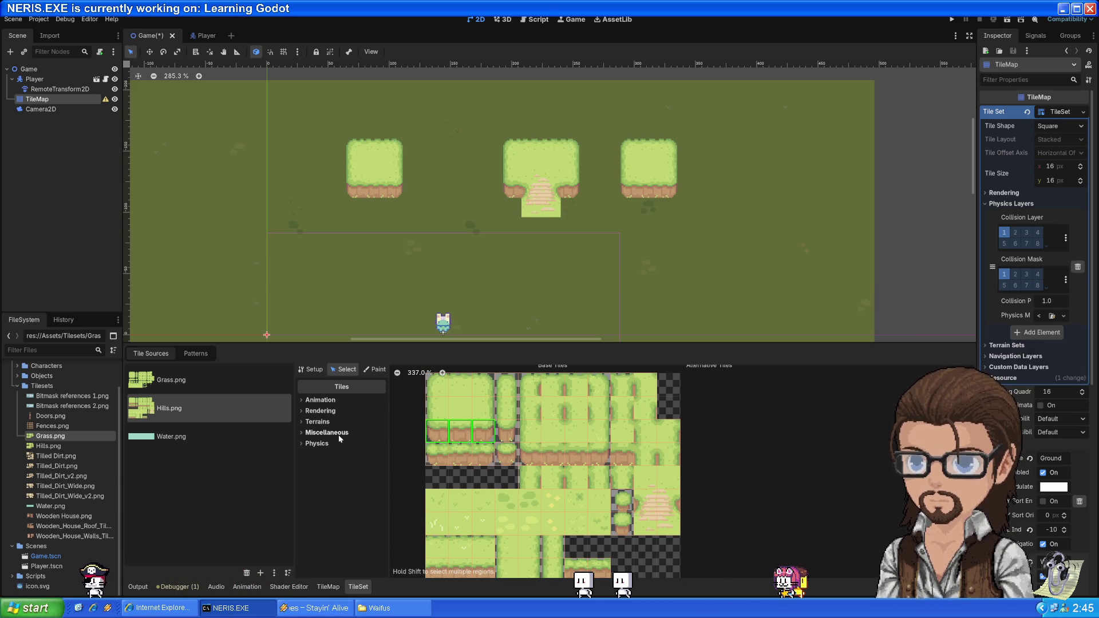
pyautogui.click(332, 457)
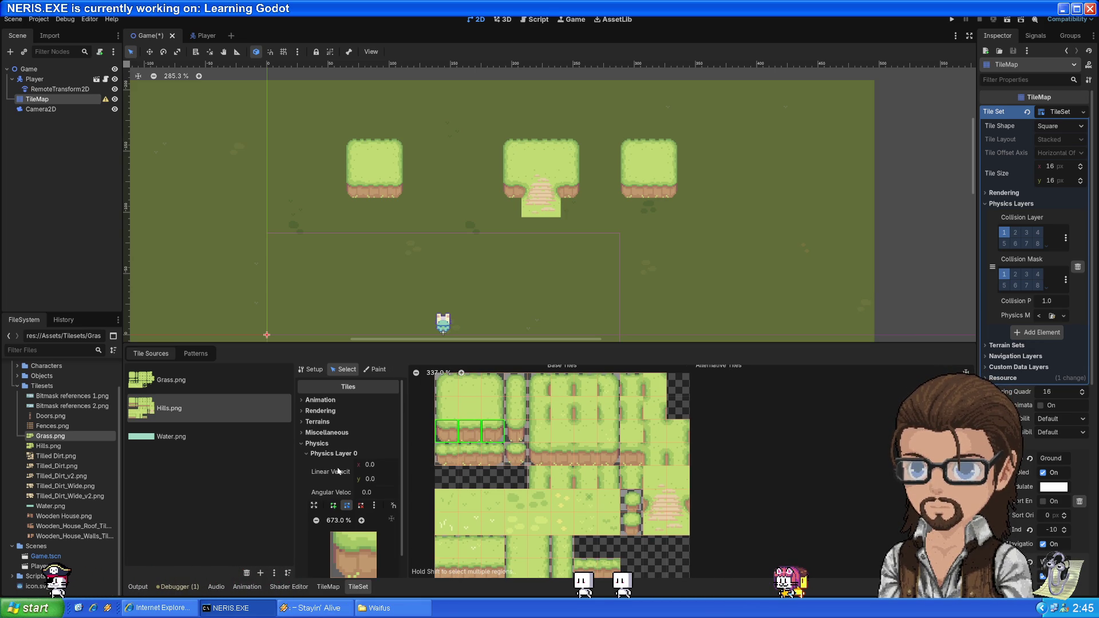
pyautogui.click(345, 504)
pyautogui.scroll(-1, 310, 520)
pyautogui.click(363, 536)
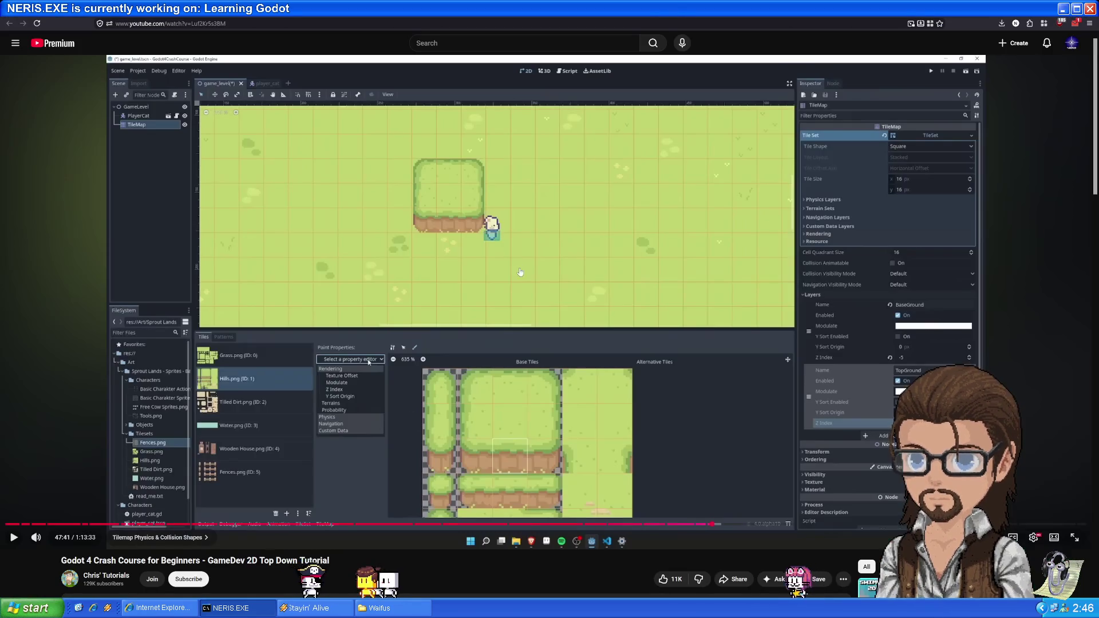
# - Rewind the tutorial 20 seconds to the tilemap physics part and pause it there
pyautogui.press('space')
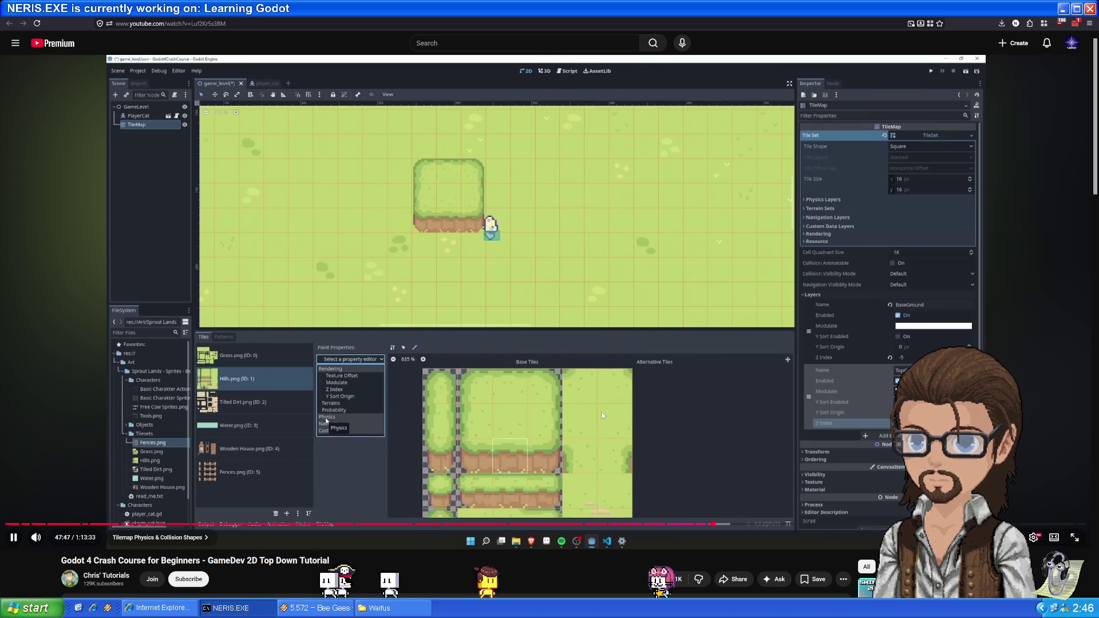
pyautogui.press('Left')
pyautogui.press('Left')
pyautogui.press('Left')
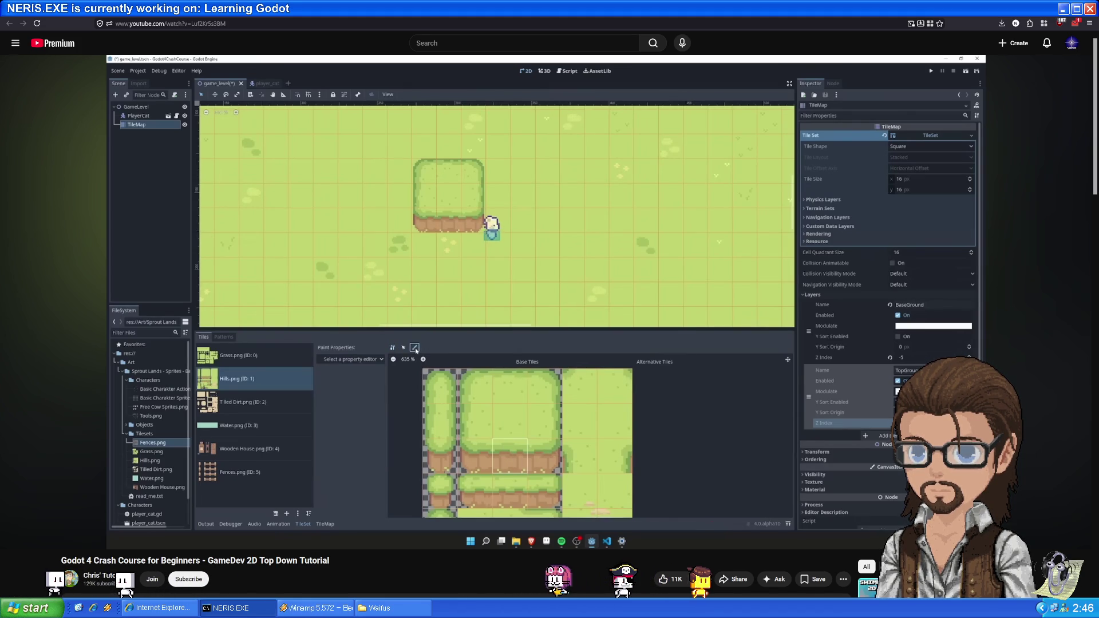
pyautogui.click(526, 383)
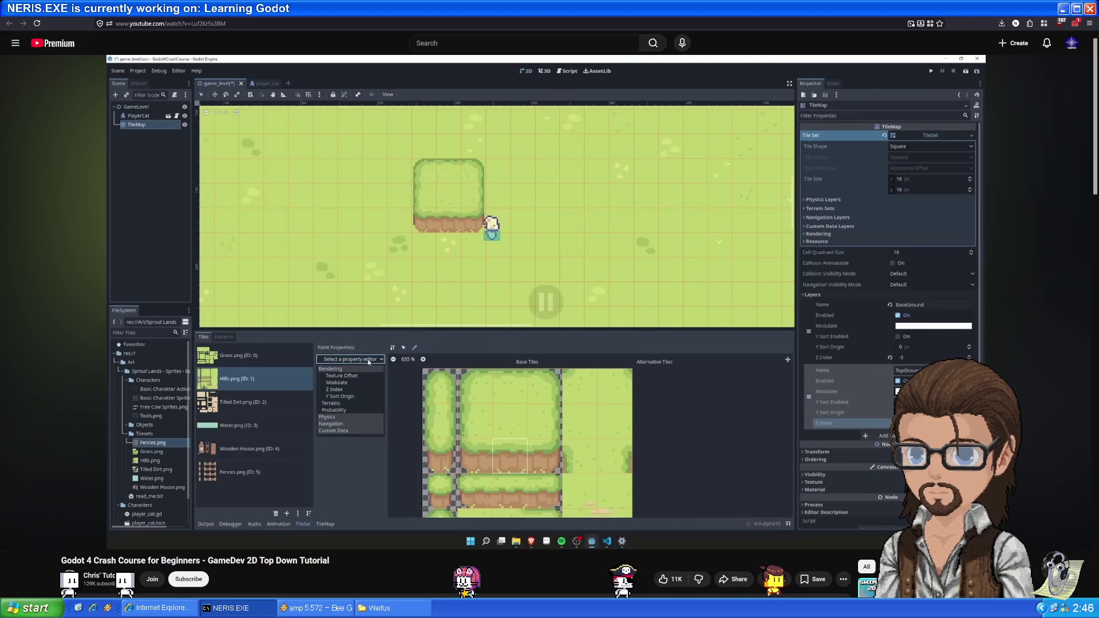
pyautogui.hotkey('alt', 'Tab')
pyautogui.click(375, 370)
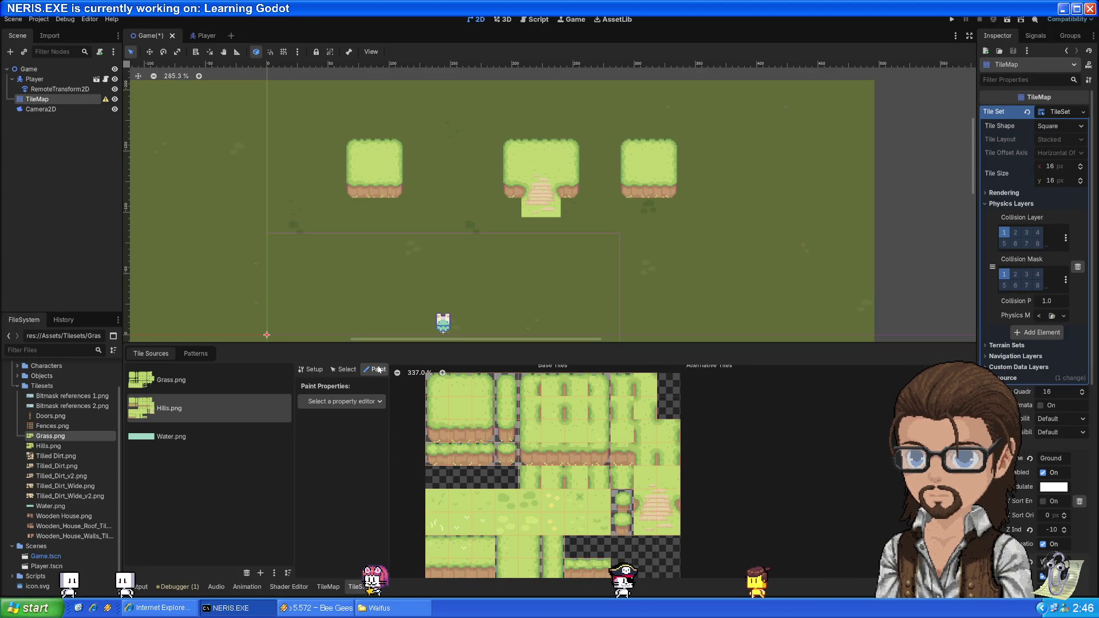
# - Choose Physics Layer 0 as the paint property and paint default collision onto an edge tile
pyautogui.click(347, 401)
pyautogui.click(337, 500)
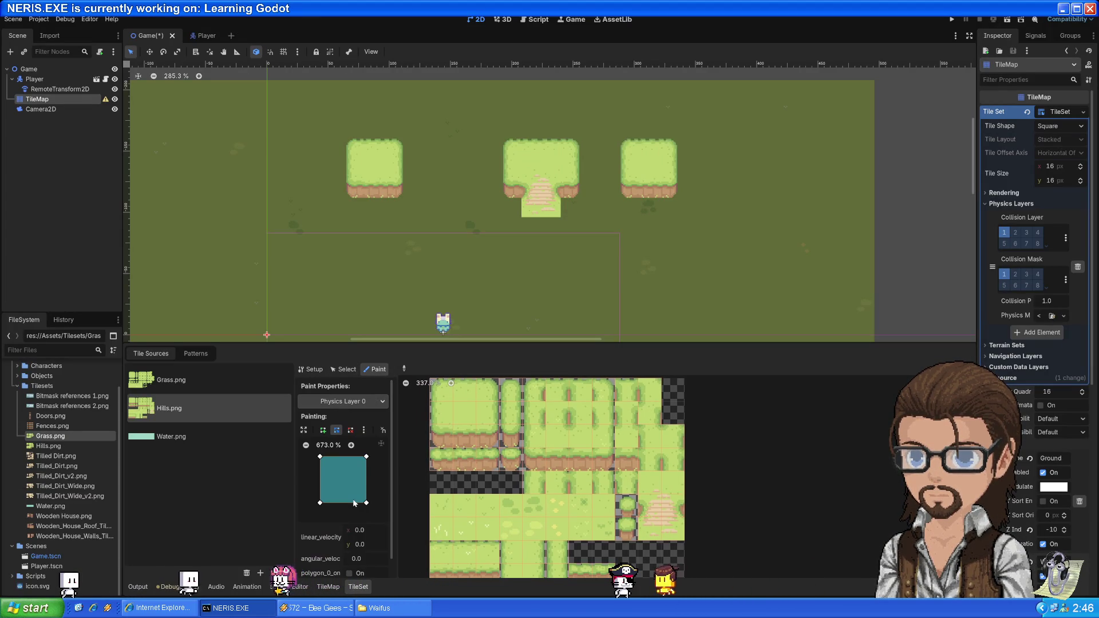
pyautogui.click(443, 458)
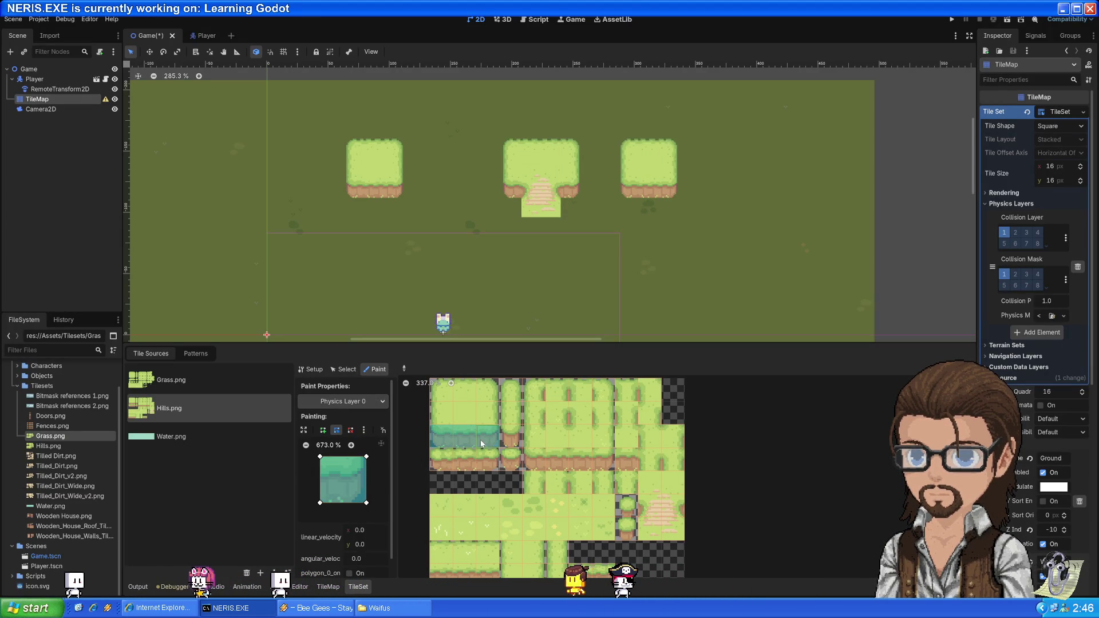
# - Reshape the collision polygon by lowering its top corners and adding a point along the top edge
pyautogui.moveTo(319, 457); pyautogui.dragTo(330, 474)
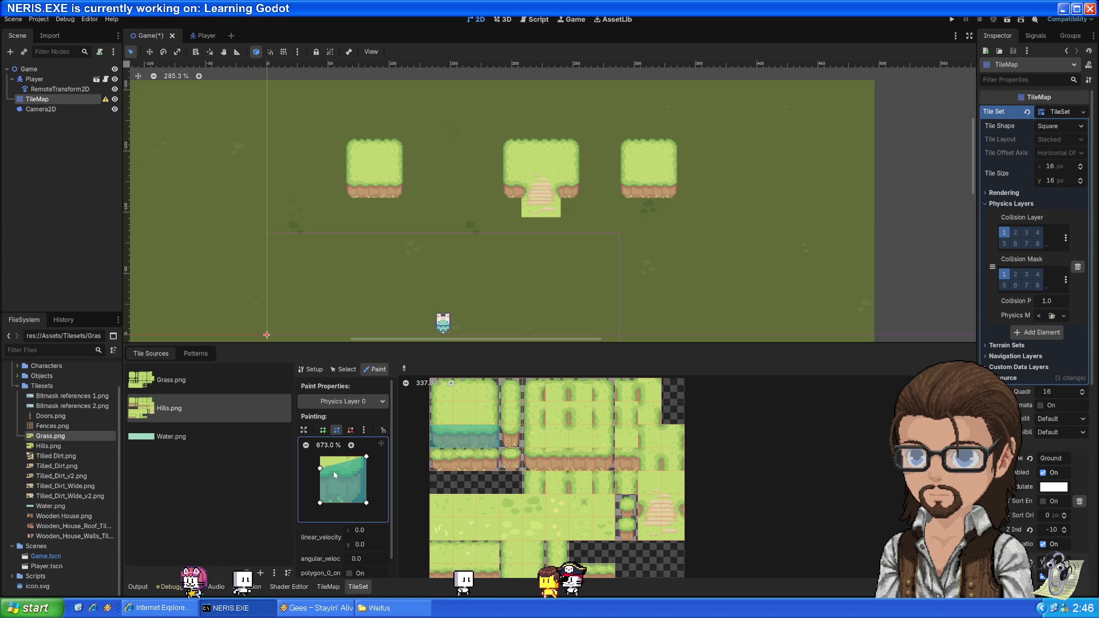
pyautogui.moveTo(366, 456); pyautogui.dragTo(367, 472)
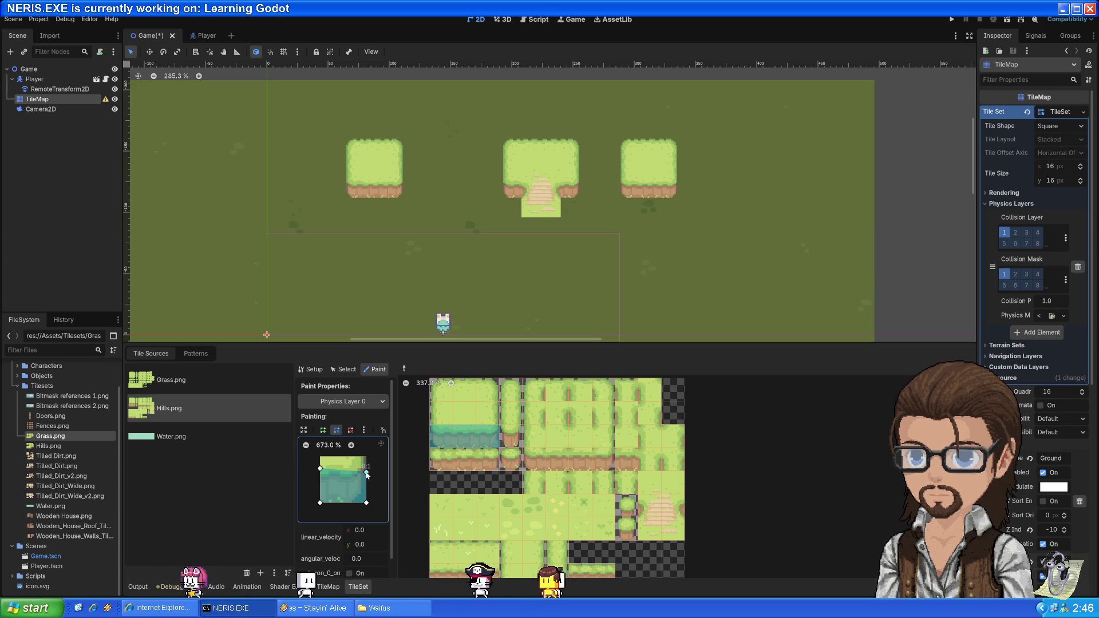
pyautogui.hotkey('ctrl', 'z')
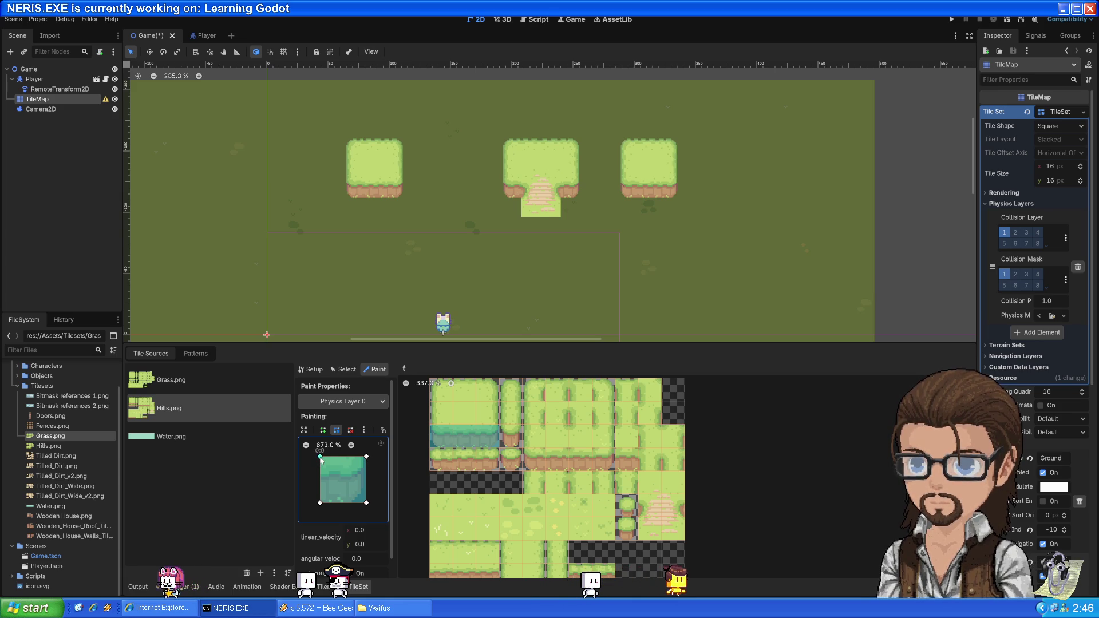
pyautogui.moveTo(320, 456); pyautogui.dragTo(320, 476)
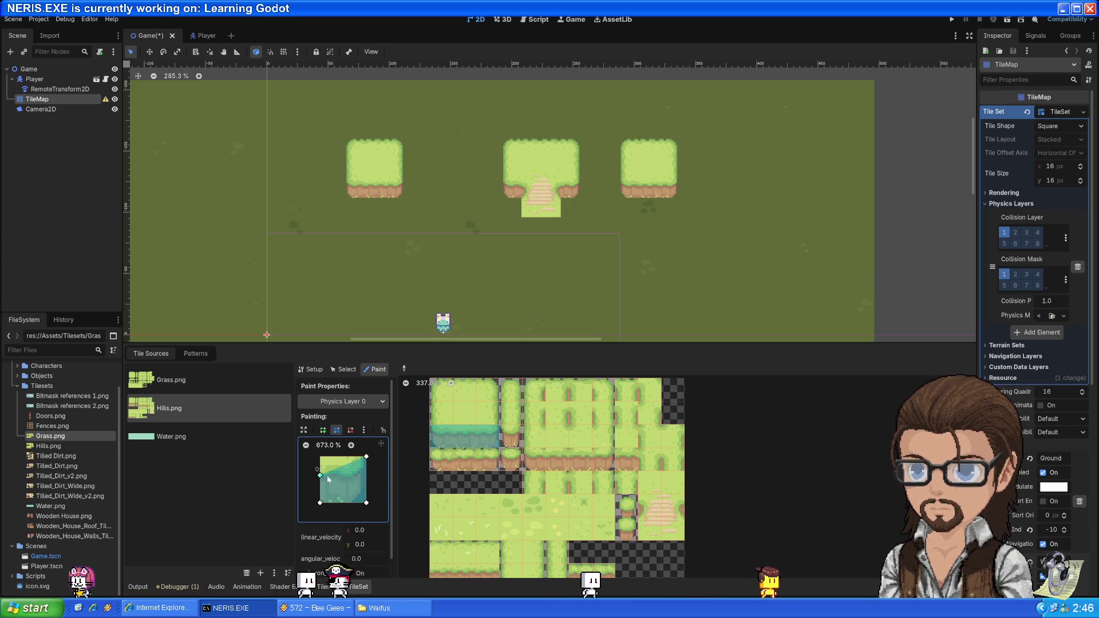
pyautogui.moveTo(366, 457); pyautogui.dragTo(356, 475)
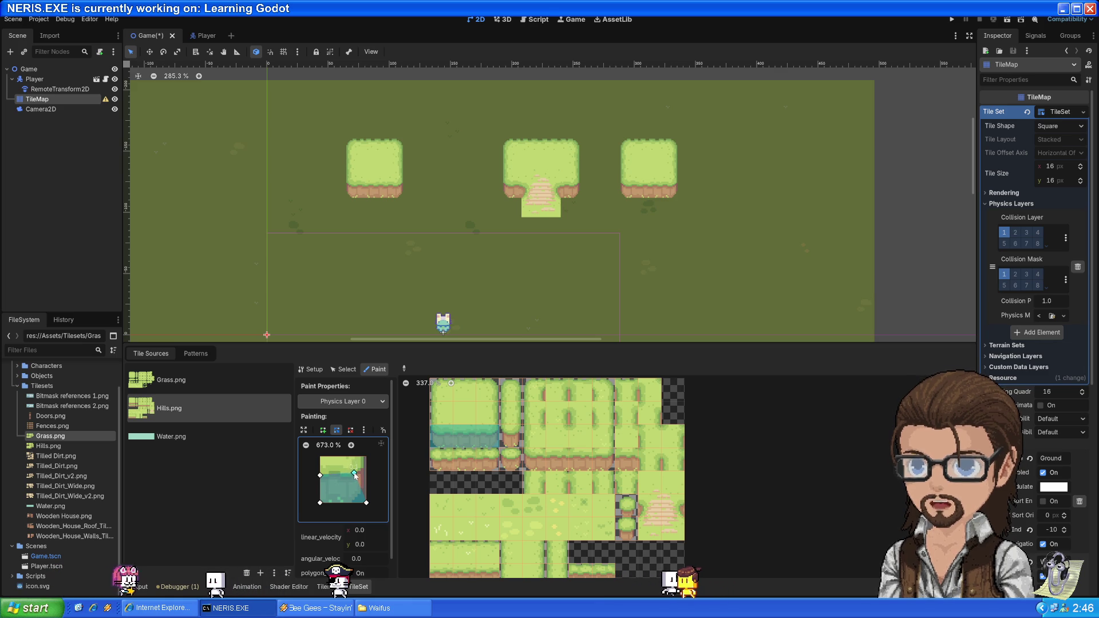
pyautogui.moveTo(354, 475); pyautogui.dragTo(366, 457)
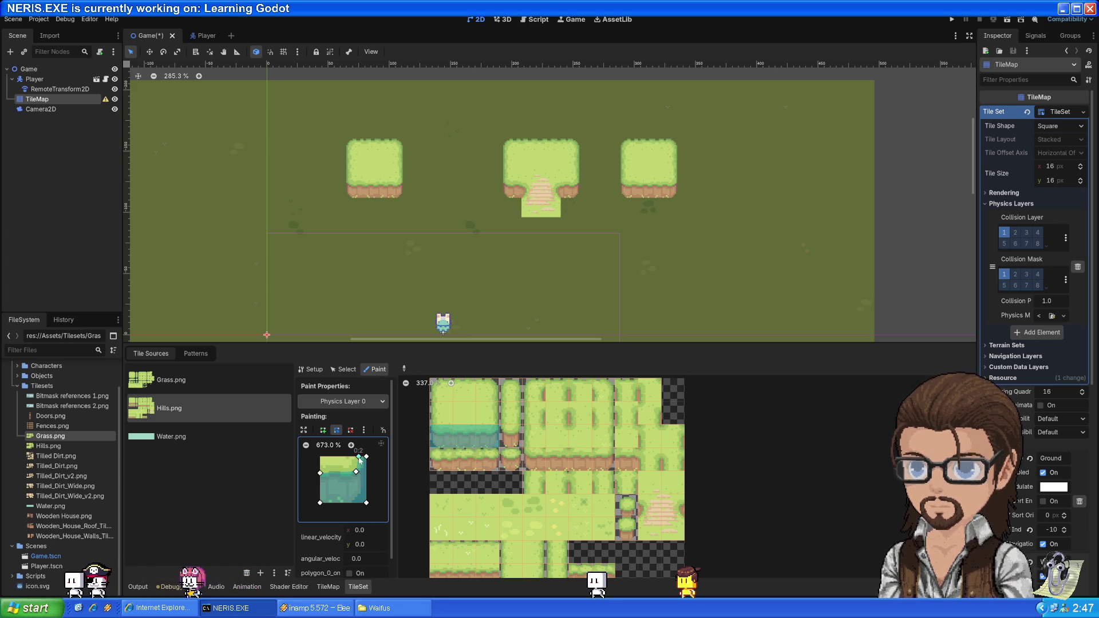
pyautogui.click(356, 455)
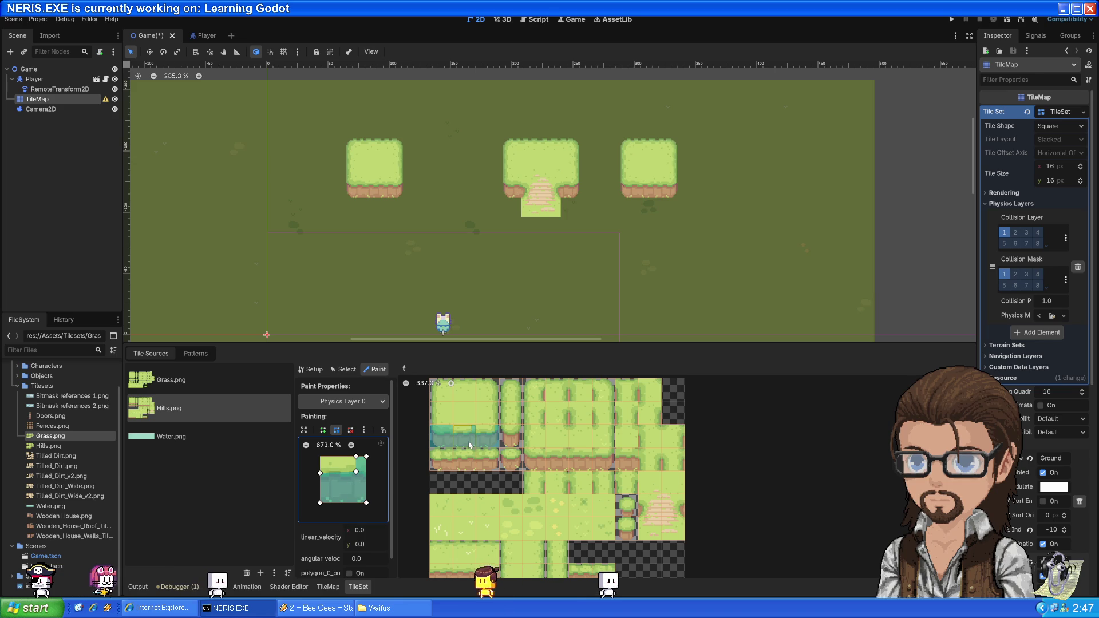
# - Paint the reshaped collision polygon onto the hill edge tile row
pyautogui.keyDown('ctrl'); pyautogui.click(446, 450); pyautogui.keyUp('ctrl')
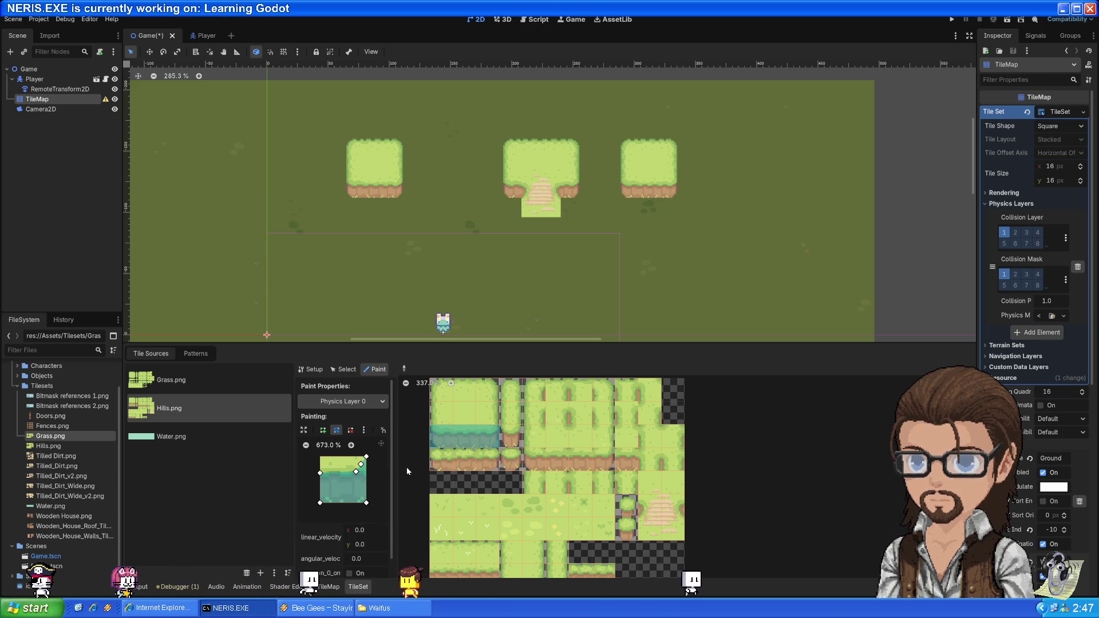
pyautogui.keyDown('ctrl'); pyautogui.click(462, 461); pyautogui.keyUp('ctrl')
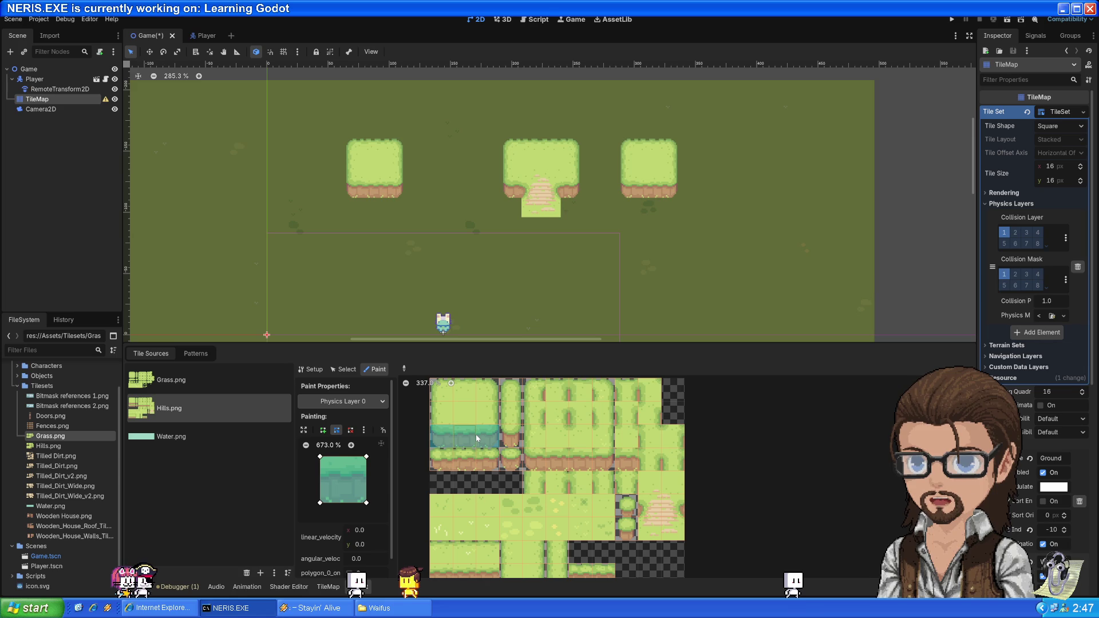
pyautogui.moveTo(439, 464); pyautogui.dragTo(492, 462)
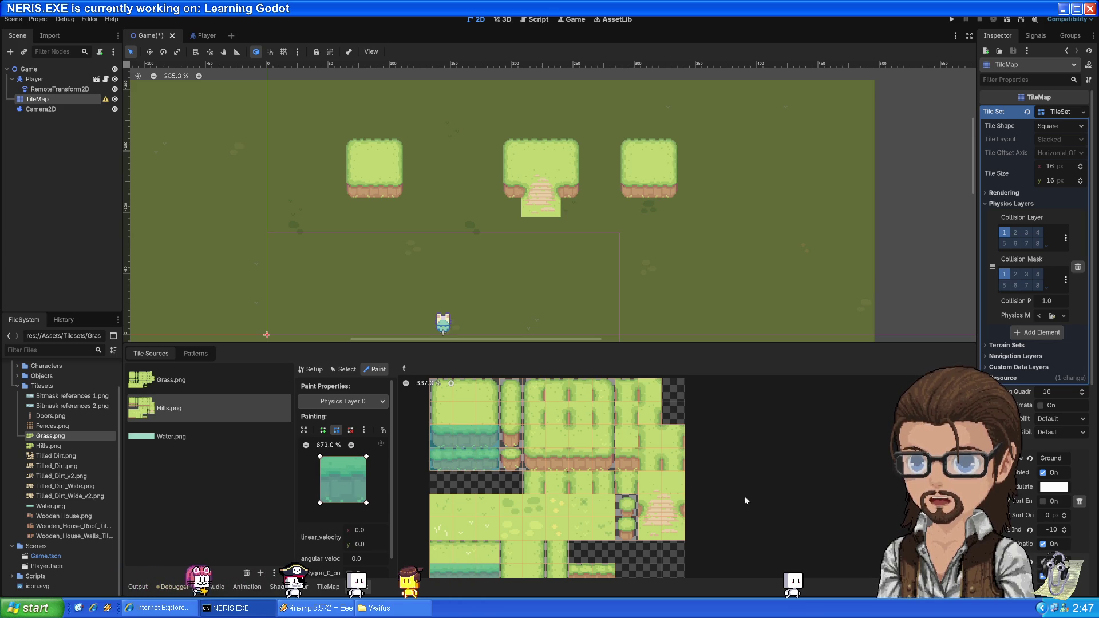
# - Paint Physics Layer 0 collision onto the next edge row, two column tiles, both bush tiles and a hill tile
pyautogui.scroll(1, 768, 494)
pyautogui.scroll(-1, 768, 494)
pyautogui.moveTo(534, 461); pyautogui.dragTo(629, 463)
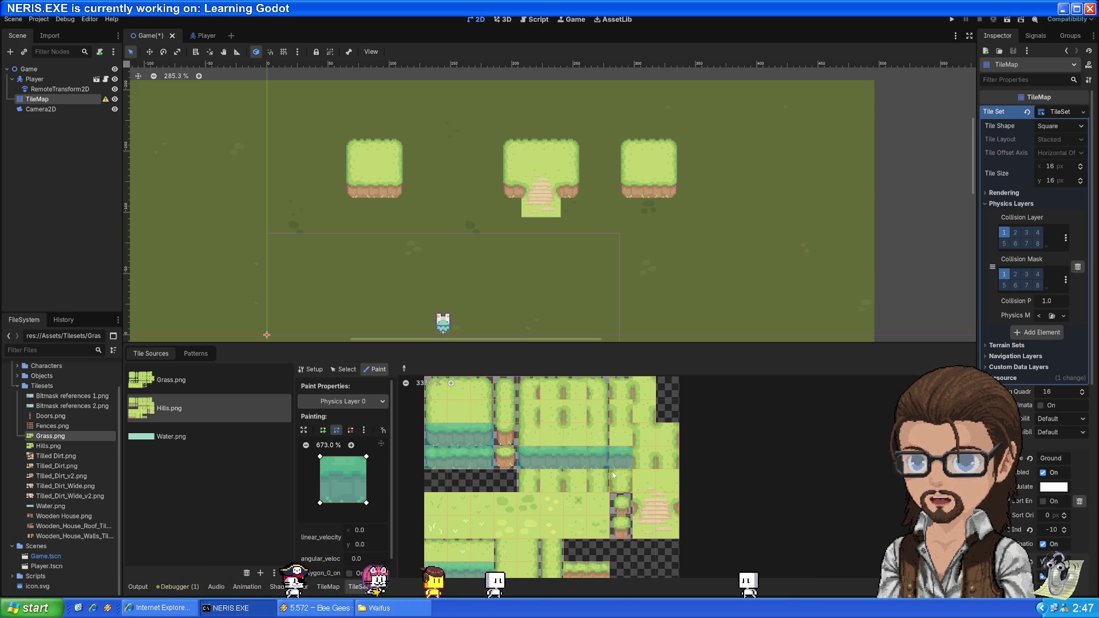
pyautogui.moveTo(505, 438); pyautogui.dragTo(505, 461)
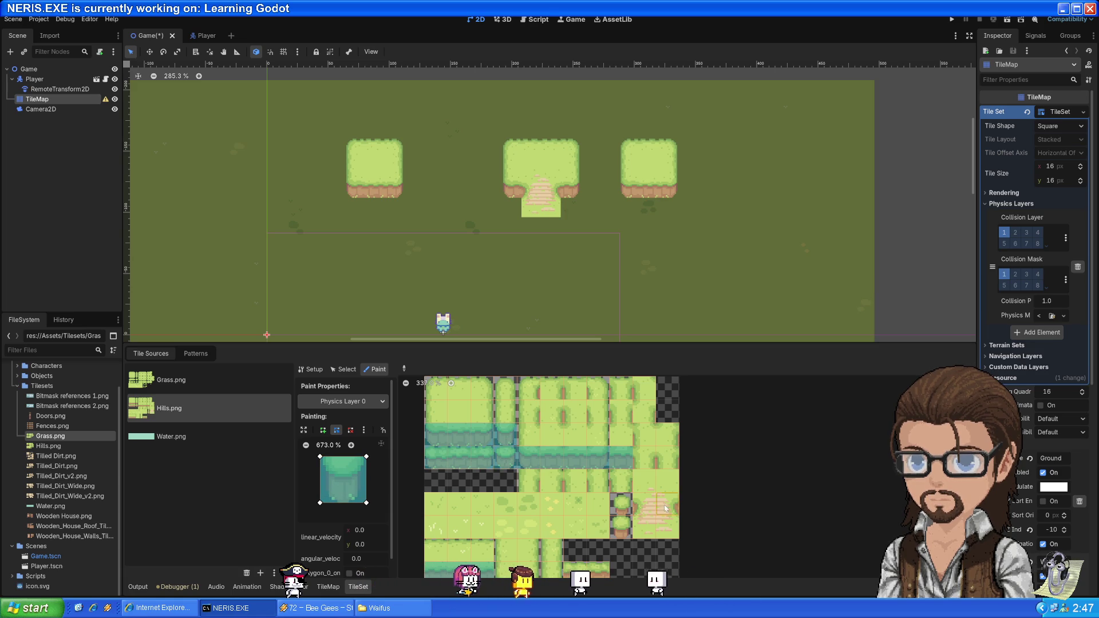
pyautogui.click(624, 522)
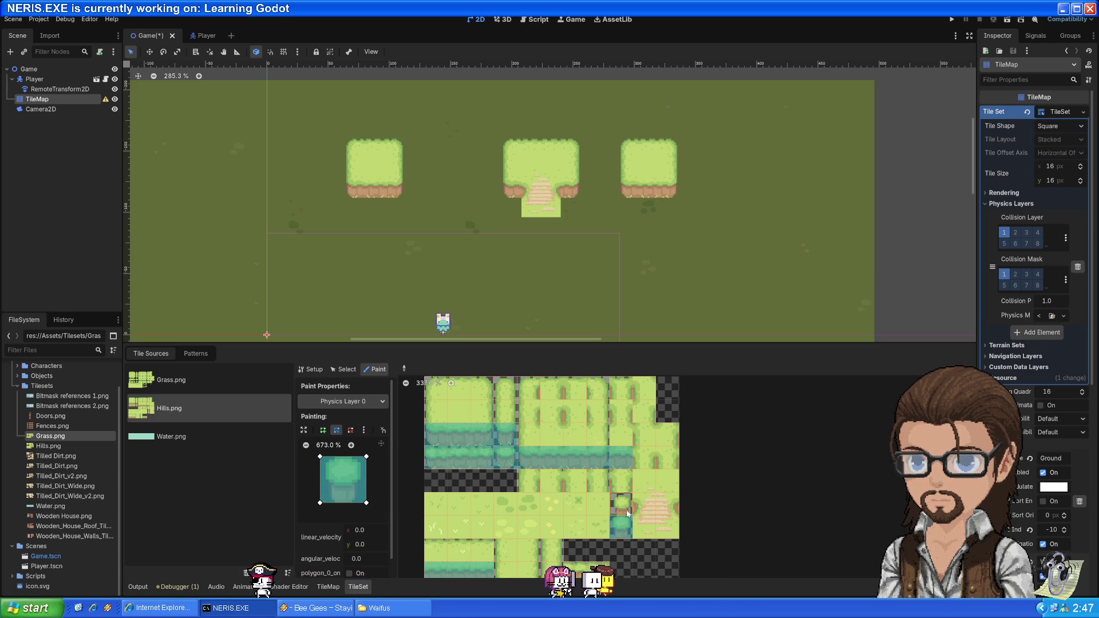
pyautogui.click(627, 512)
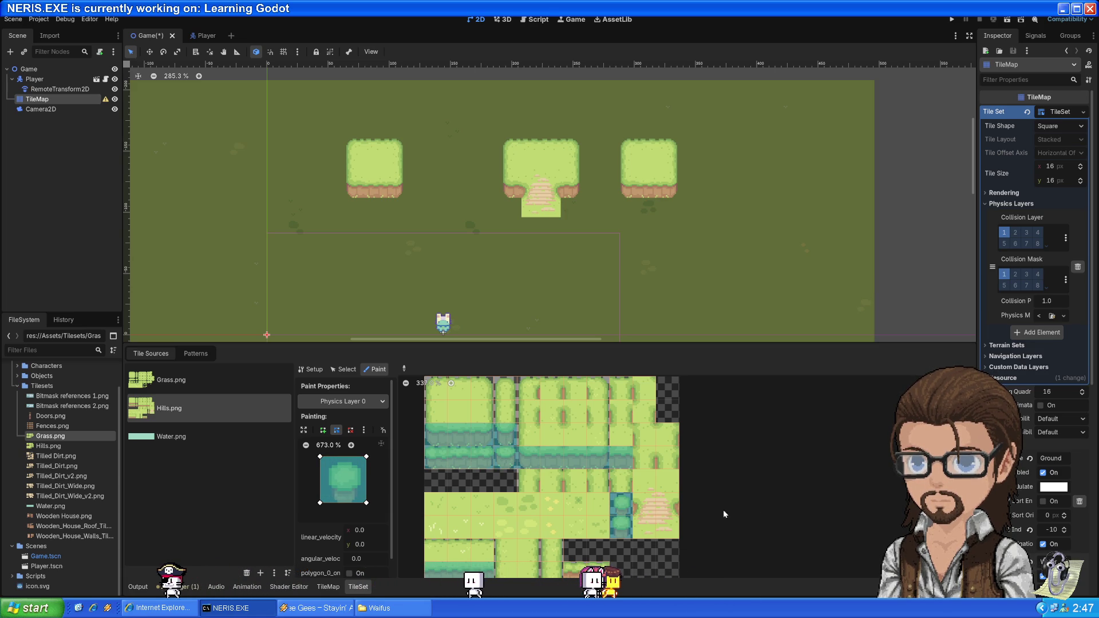
pyautogui.click(570, 570)
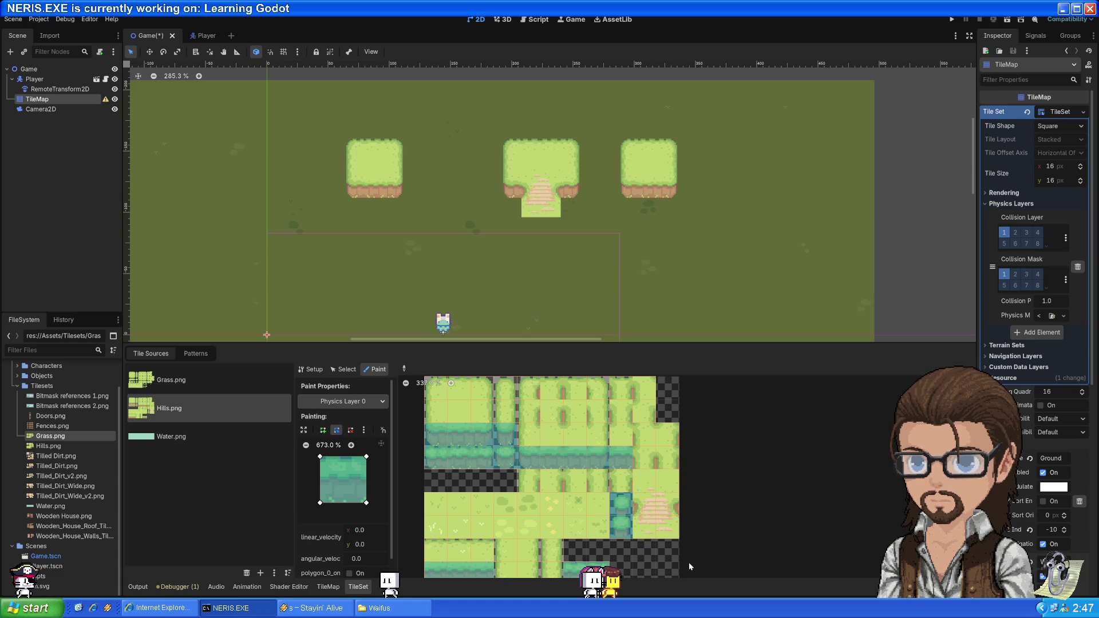
# - Slant the polygon's top edge, paint it along the hill-edge row and one more tile, and save the scene
pyautogui.moveTo(320, 457)
pyautogui.mouseDown()
pyautogui.moveTo(320, 475)
pyautogui.moveTo(367, 476)
pyautogui.mouseUp()
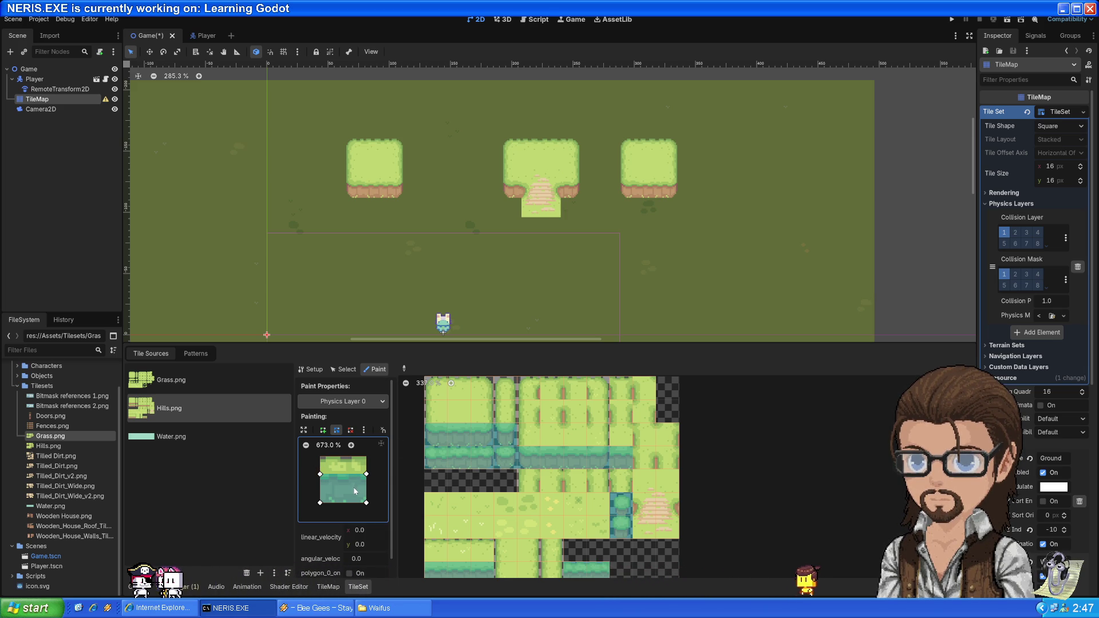
pyautogui.click(438, 435)
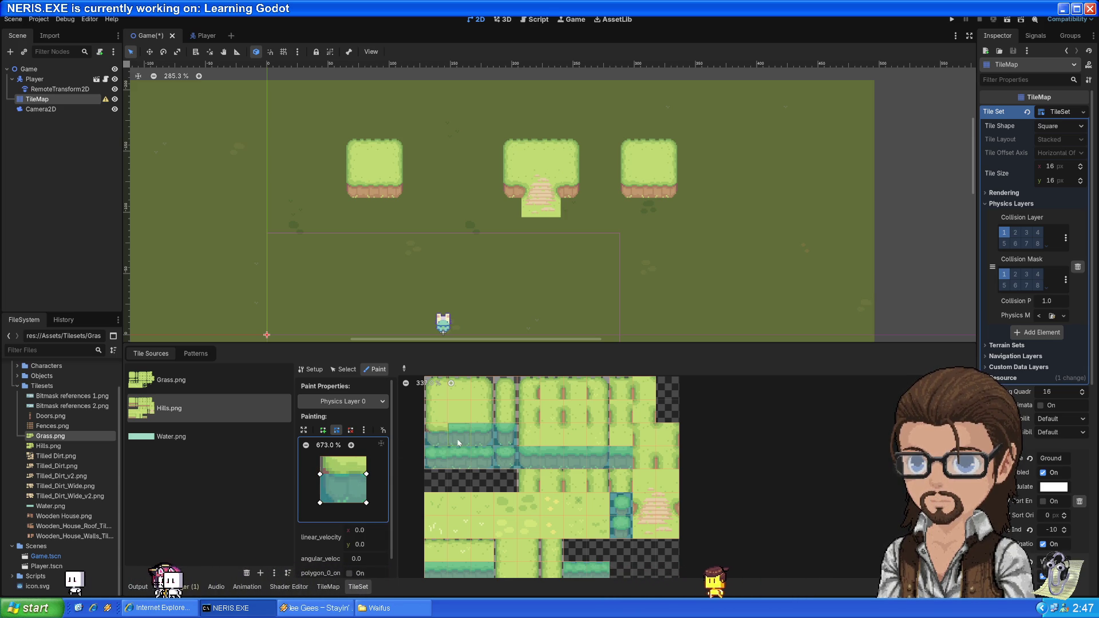
pyautogui.hotkey('ctrl', 's')
pyautogui.moveTo(460, 462); pyautogui.dragTo(485, 465)
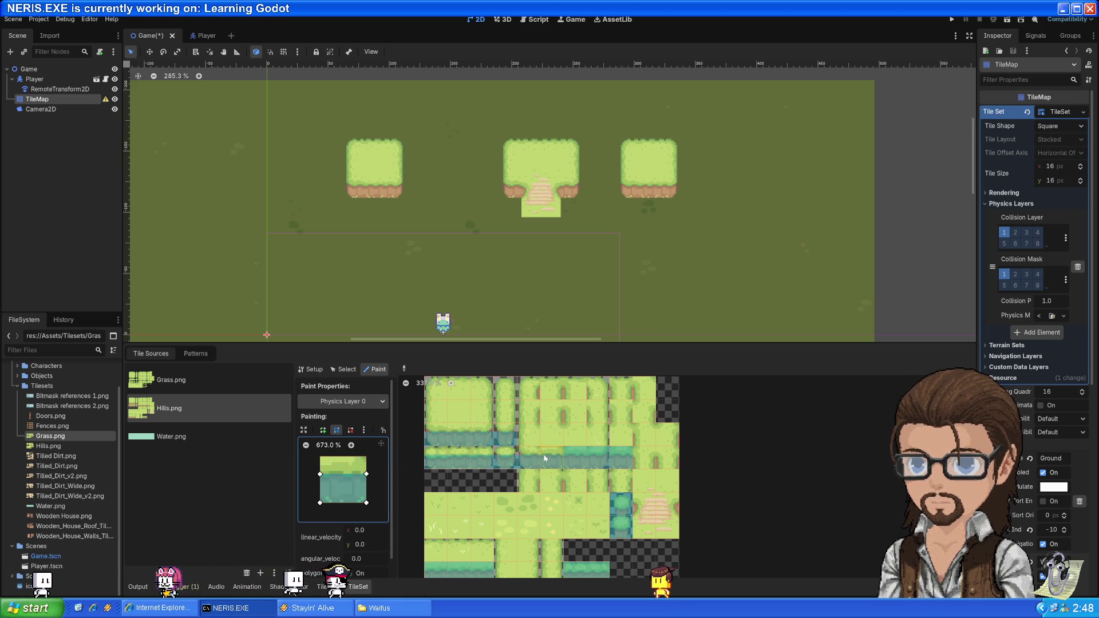
pyautogui.click(623, 459)
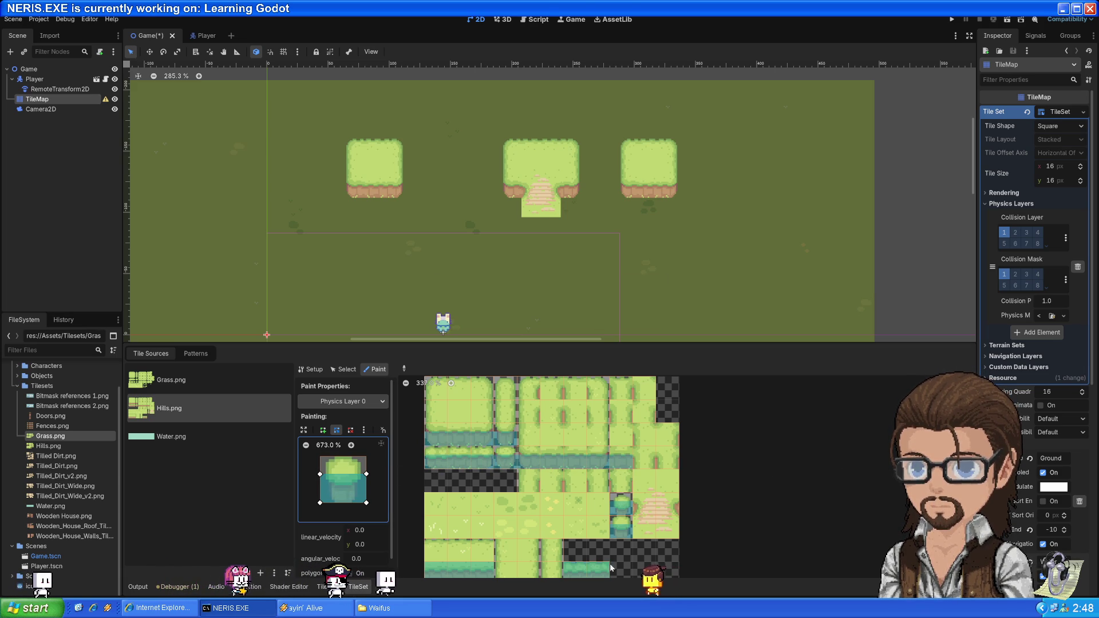
pyautogui.hotkey('ctrl', 's')
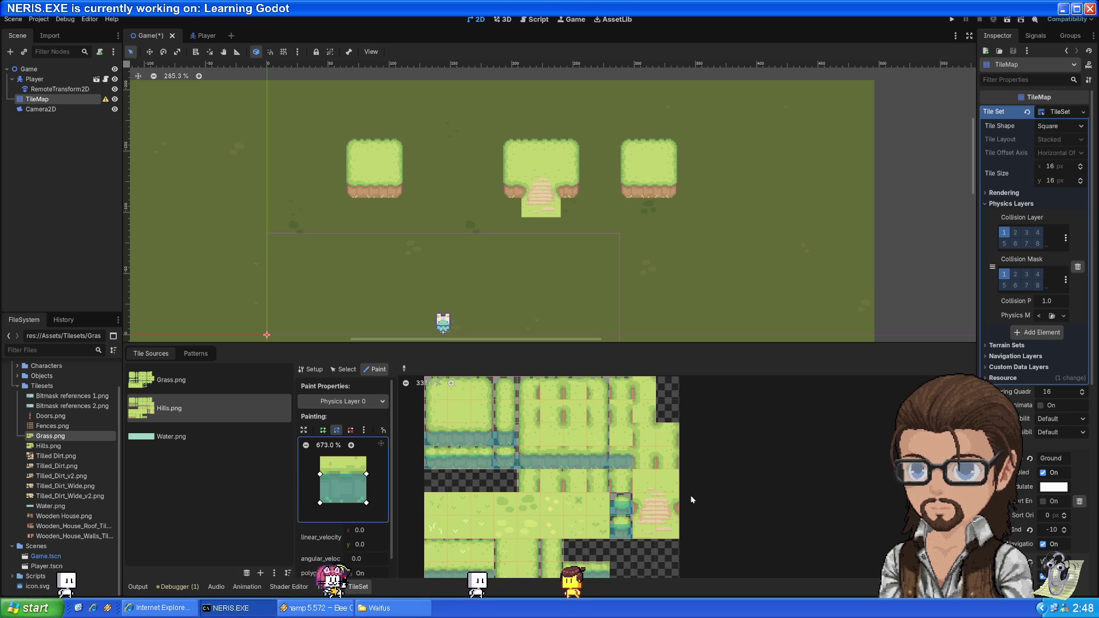
pyautogui.moveTo(750, 472)
pyautogui.mouseDown()
pyautogui.moveTo(775, 428)
pyautogui.moveTo(758, 431)
pyautogui.mouseUp()
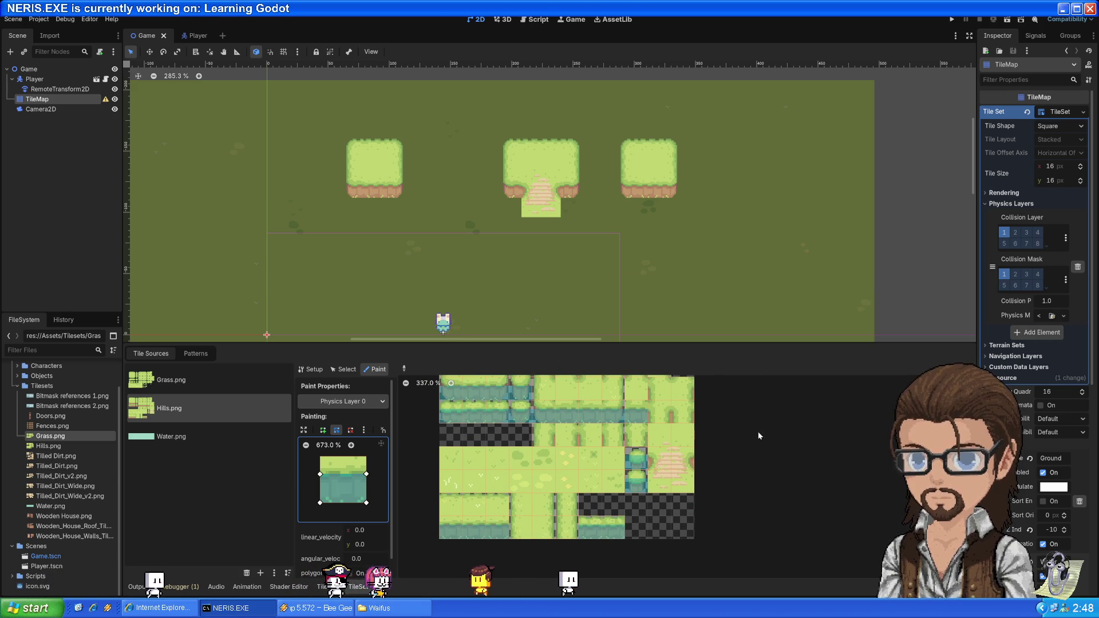
# - Run the game and walk the player around the field toward the left cliff
pyautogui.click(951, 21)
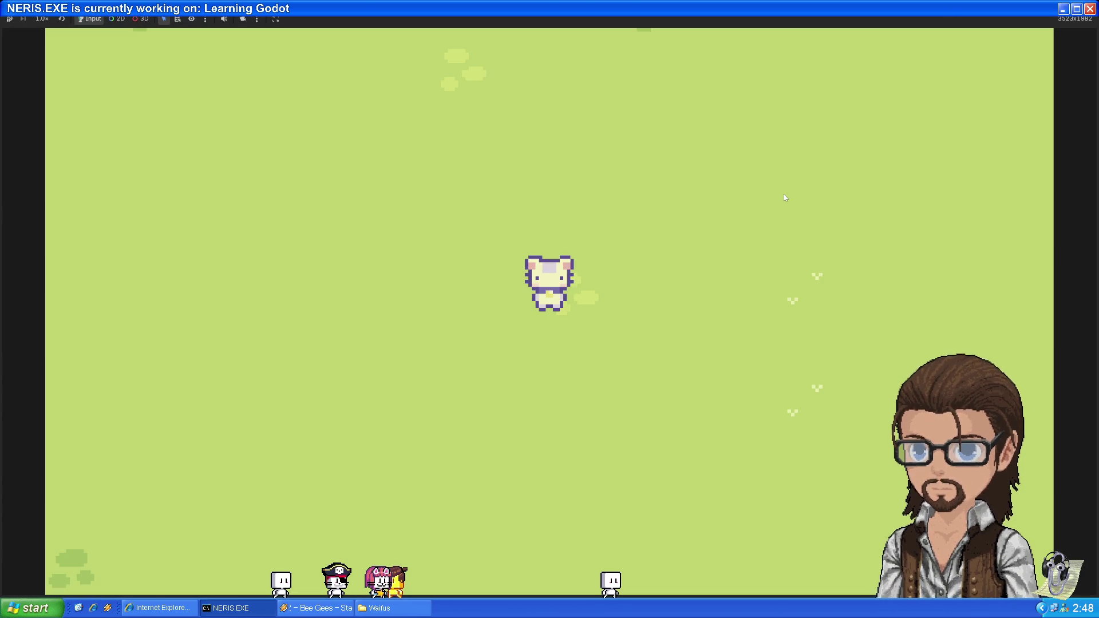
pyautogui.press('Down')
pyautogui.press('Right')
pyautogui.press('Up')
pyautogui.press('Left')
pyautogui.press('Right')
pyautogui.press('Down')
pyautogui.press('Up')
pyautogui.press('Left')
pyautogui.press('Right')
pyautogui.press('Up')
pyautogui.press('Down')
pyautogui.press('Right')
pyautogui.press('Down')
pyautogui.press('Right')
pyautogui.press('Up')
pyautogui.press('Down')
pyautogui.press('Left')
pyautogui.press('Up')
# - Walk the player onto and along the left cliff top to test its edge collisions, then stop the game
pyautogui.press('Down')
pyautogui.press('Left')
pyautogui.press('Right')
pyautogui.press('Up')
pyautogui.press('Down')
pyautogui.press('Left')
pyautogui.press('Right')
pyautogui.press('Left')
pyautogui.press('Right')
pyautogui.press('Right')
pyautogui.press('Left')
pyautogui.press('Left')
pyautogui.press('Right')
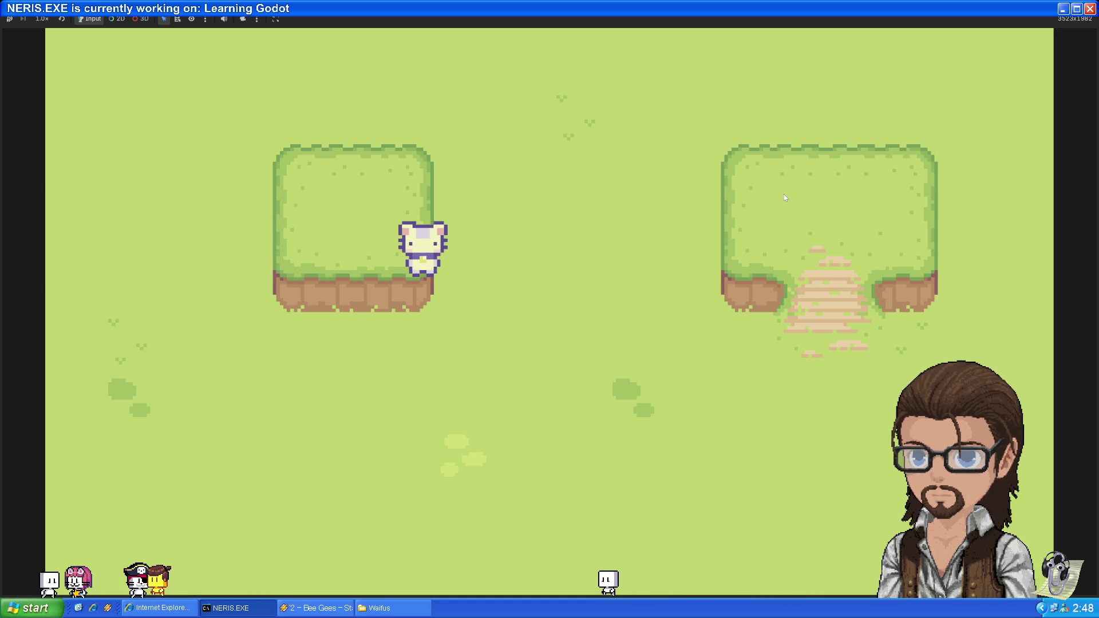
pyautogui.press('Right')
pyautogui.press('Up')
pyautogui.press('Down')
pyautogui.press('Left')
pyautogui.press('Right')
pyautogui.press('Up')
pyautogui.press('Down')
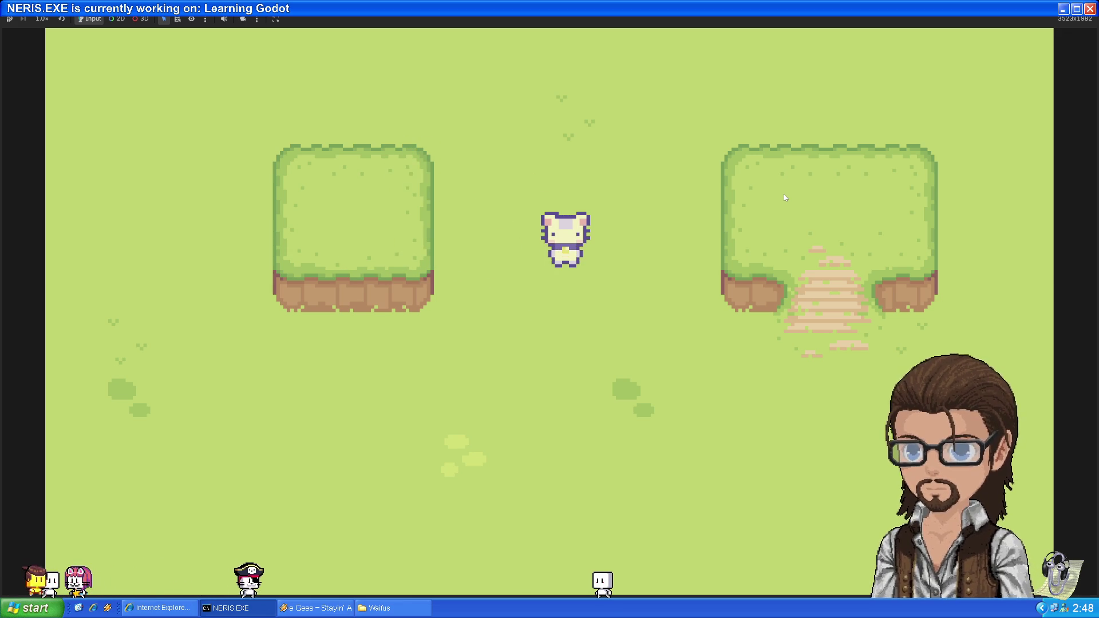
pyautogui.press('F8')
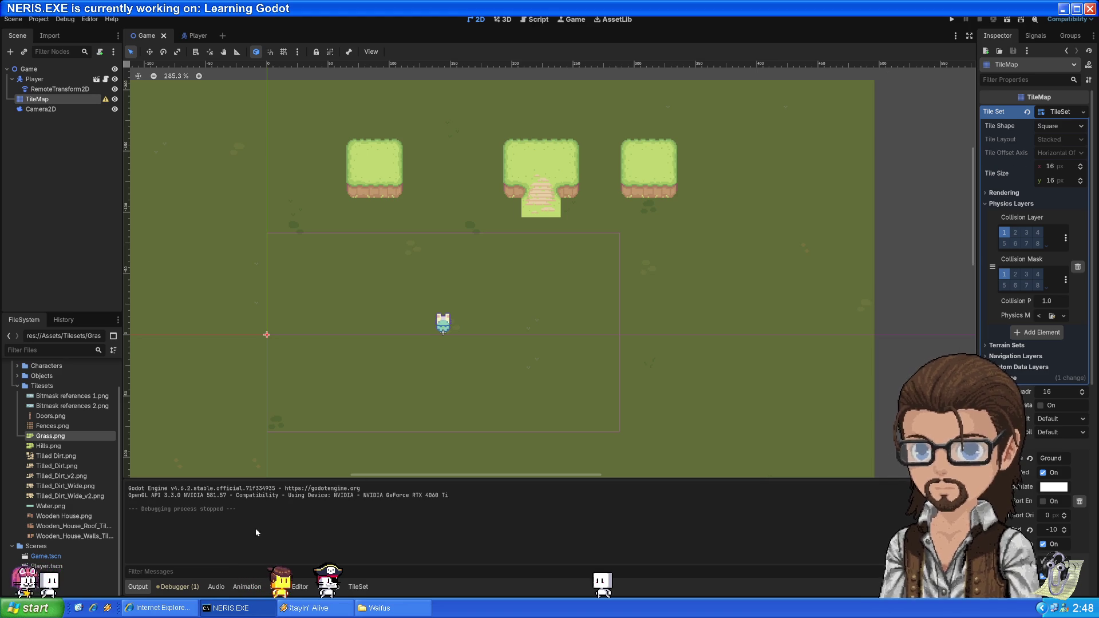
# - Inspect the Hills atlas tiles and pick up the grass-over-water tile's collision shape
pyautogui.click(358, 587)
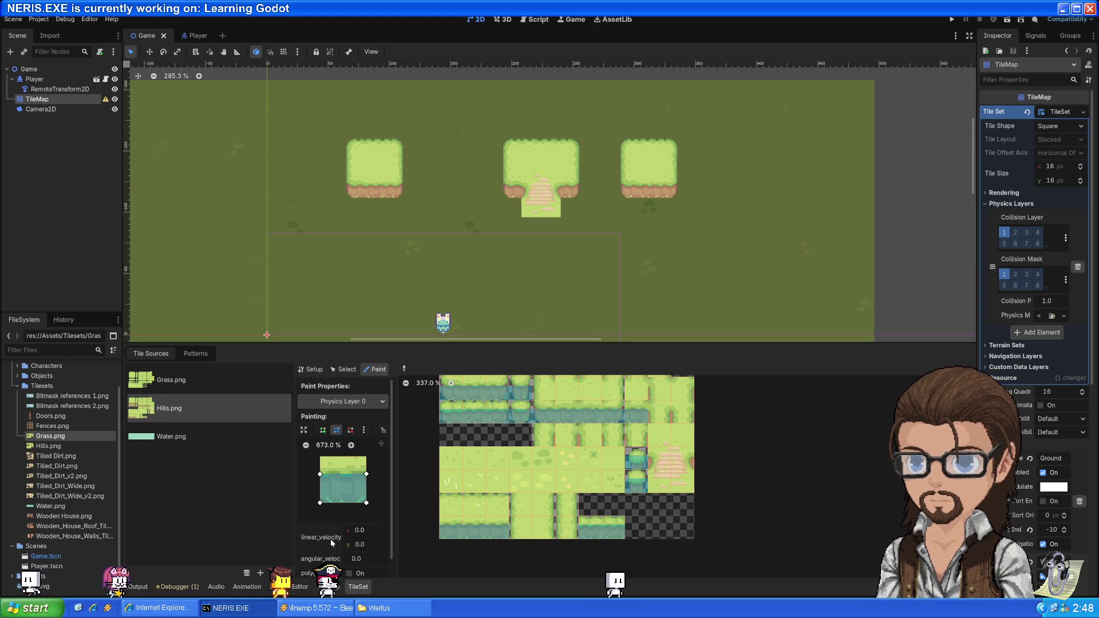
pyautogui.click(496, 408)
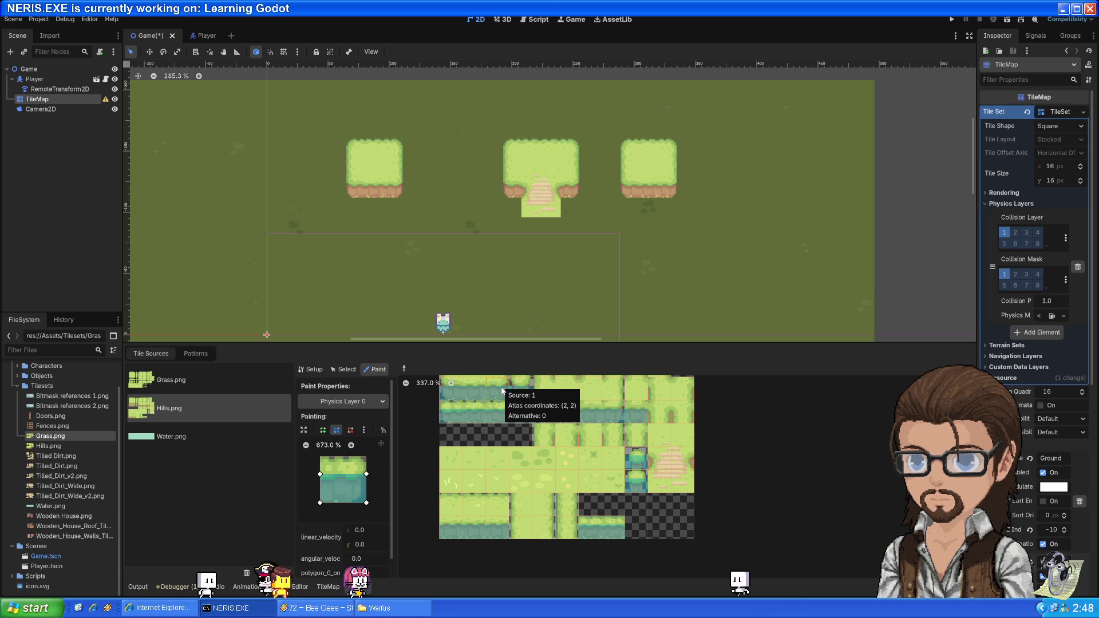
pyautogui.scroll(4, 537, 431)
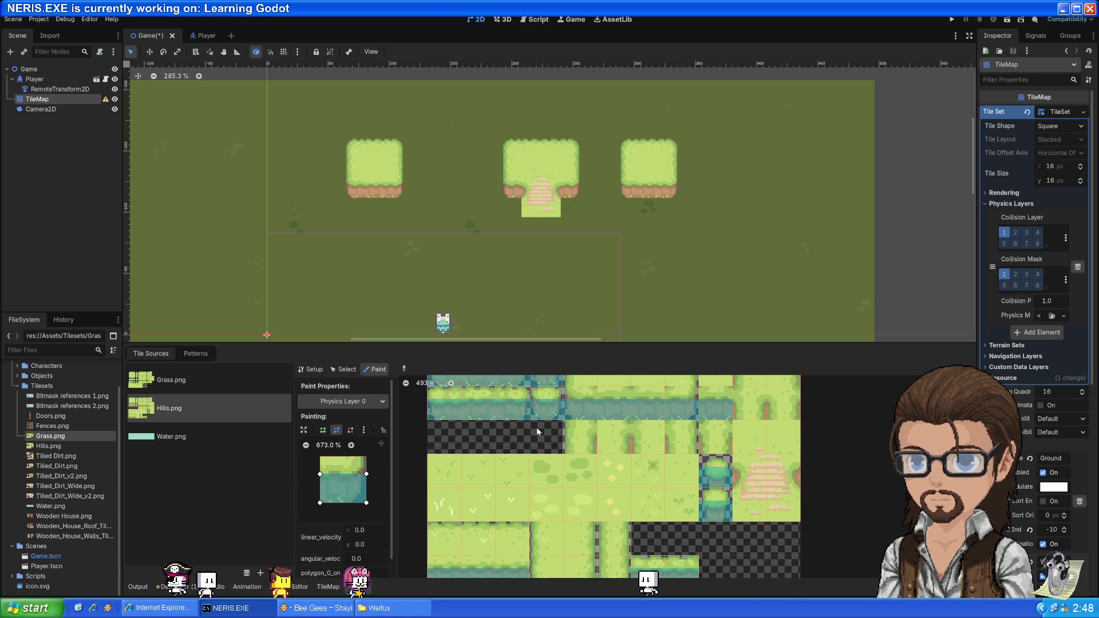
pyautogui.click(773, 439)
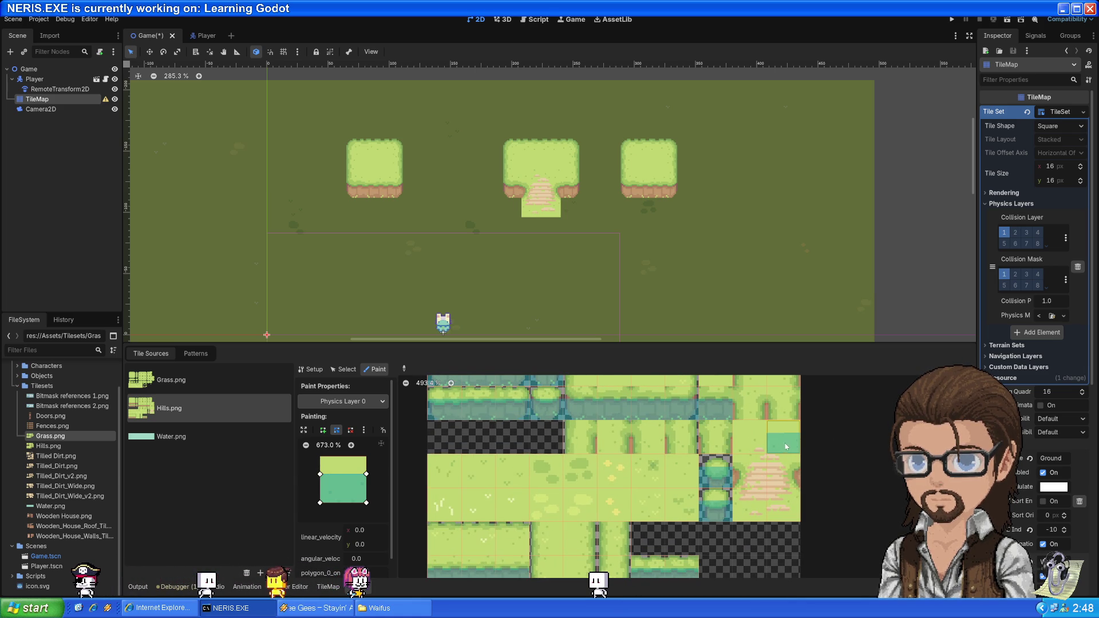
pyautogui.scroll(-3, 792, 455)
pyautogui.scroll(-3, 792, 455)
pyautogui.click(347, 371)
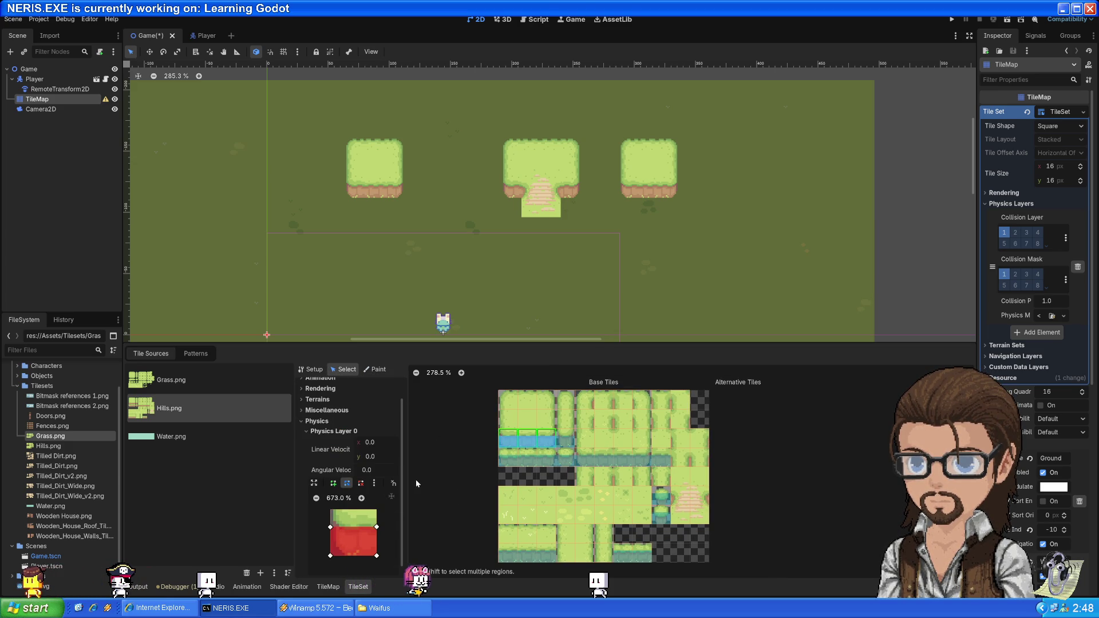
pyautogui.click(509, 460)
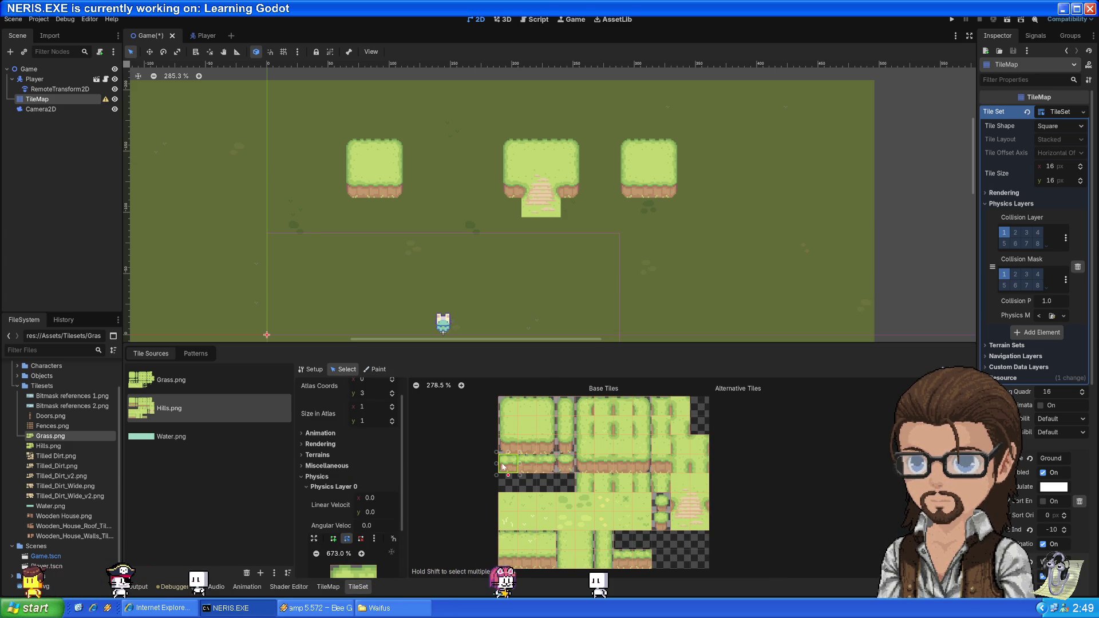
pyautogui.click(501, 448)
pyautogui.click(375, 369)
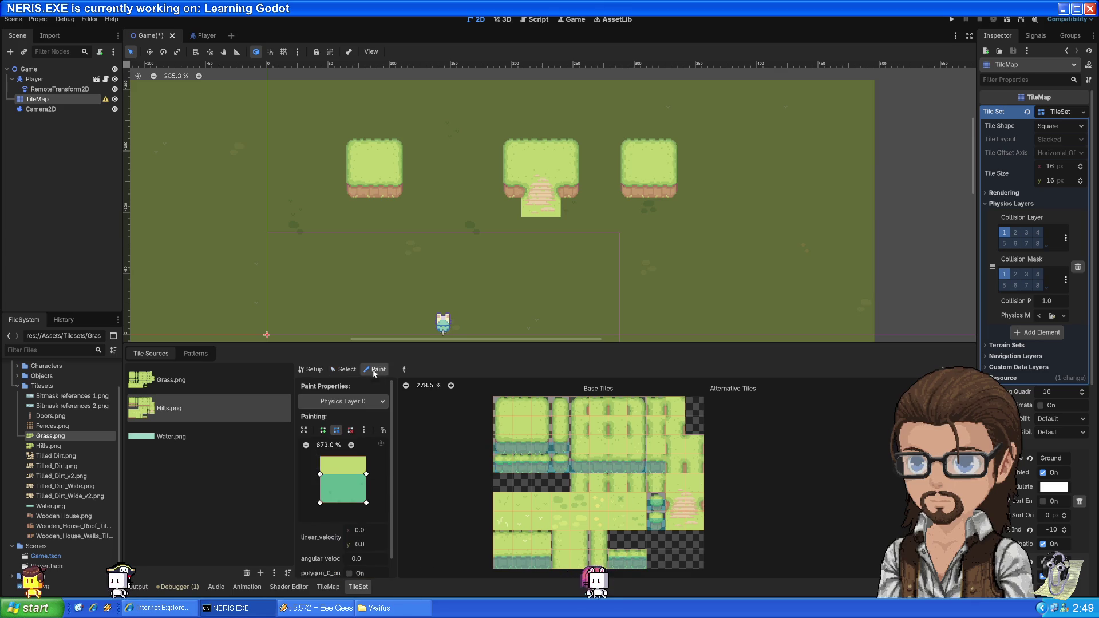
pyautogui.scroll(8, 468, 491)
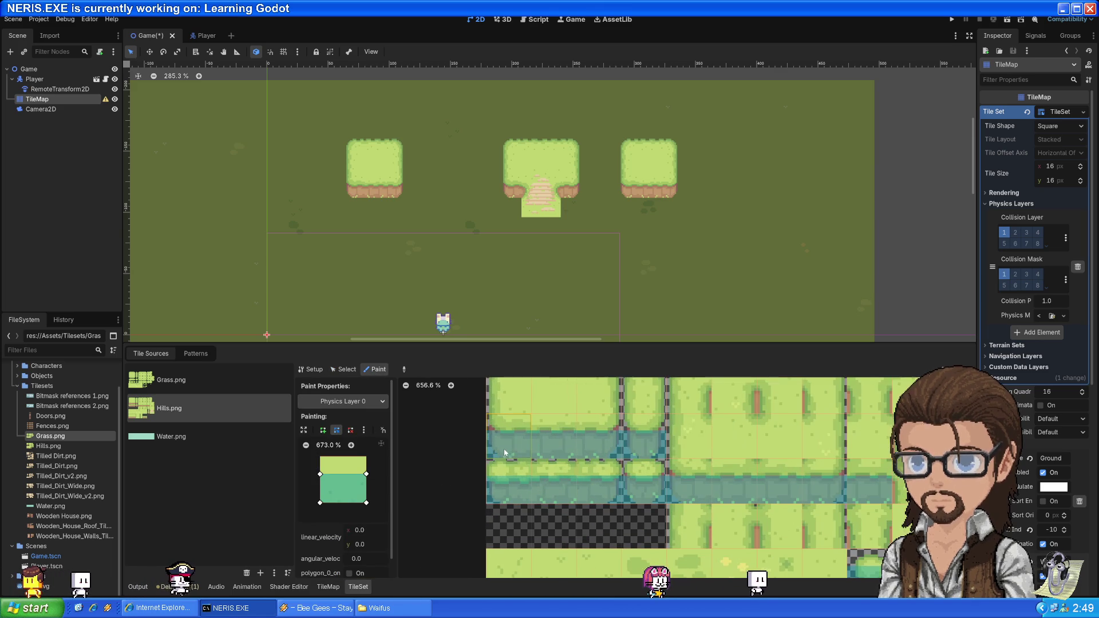
pyautogui.click(496, 428)
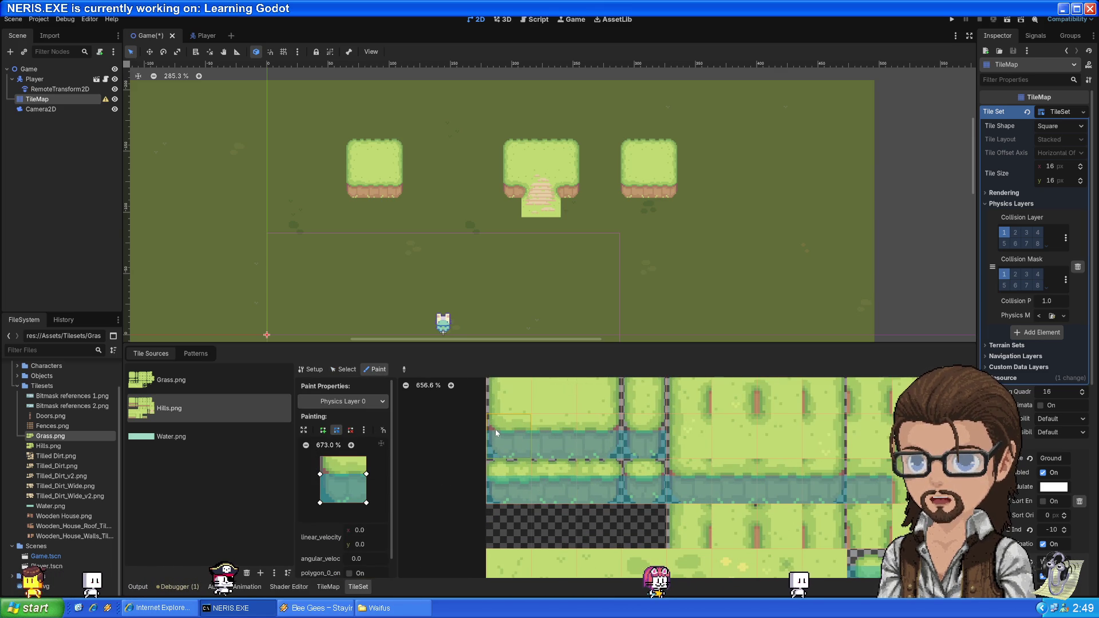
# - Add vertices and raise the polygon's top-left corner, saving the scene
pyautogui.click(333, 474)
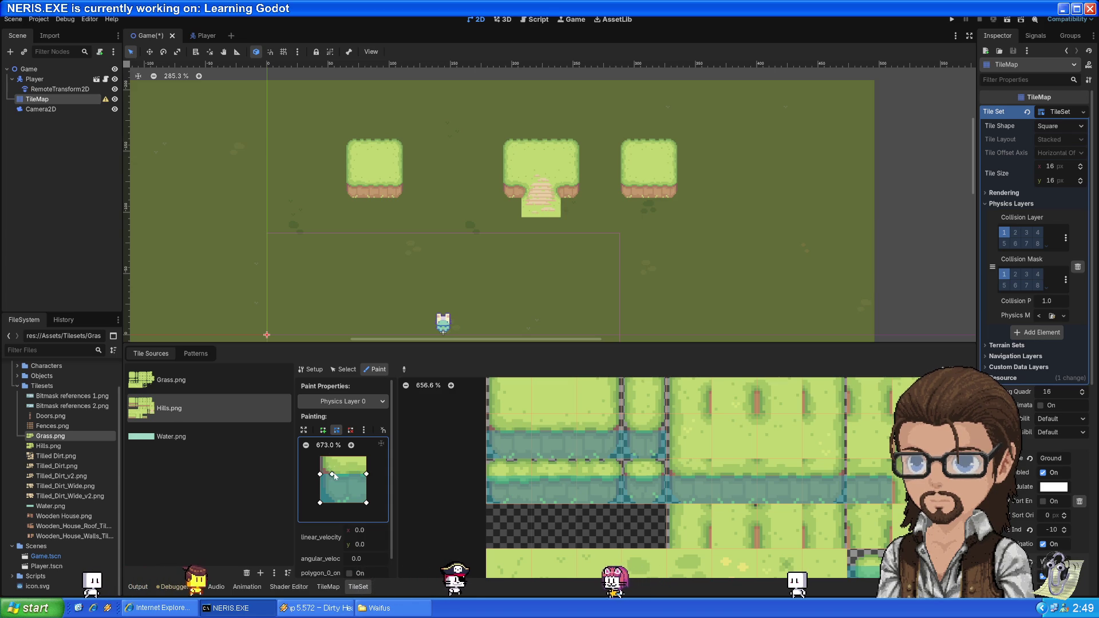
pyautogui.moveTo(320, 474)
pyautogui.mouseDown()
pyautogui.moveTo(320, 456)
pyautogui.moveTo(331, 456)
pyautogui.mouseUp()
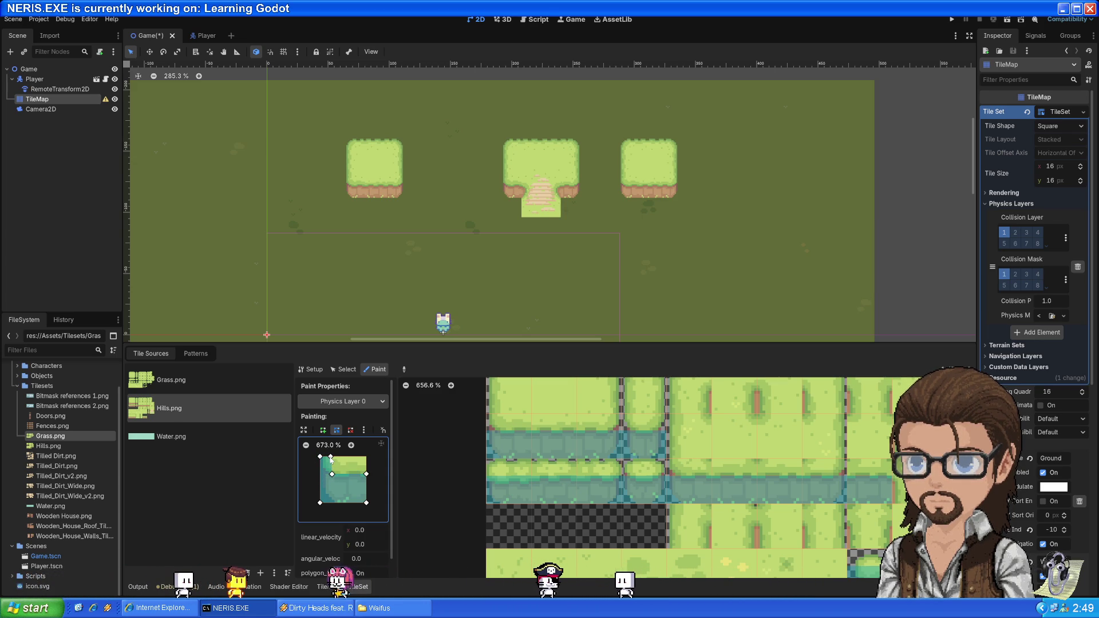
pyautogui.moveTo(330, 457); pyautogui.dragTo(326, 474)
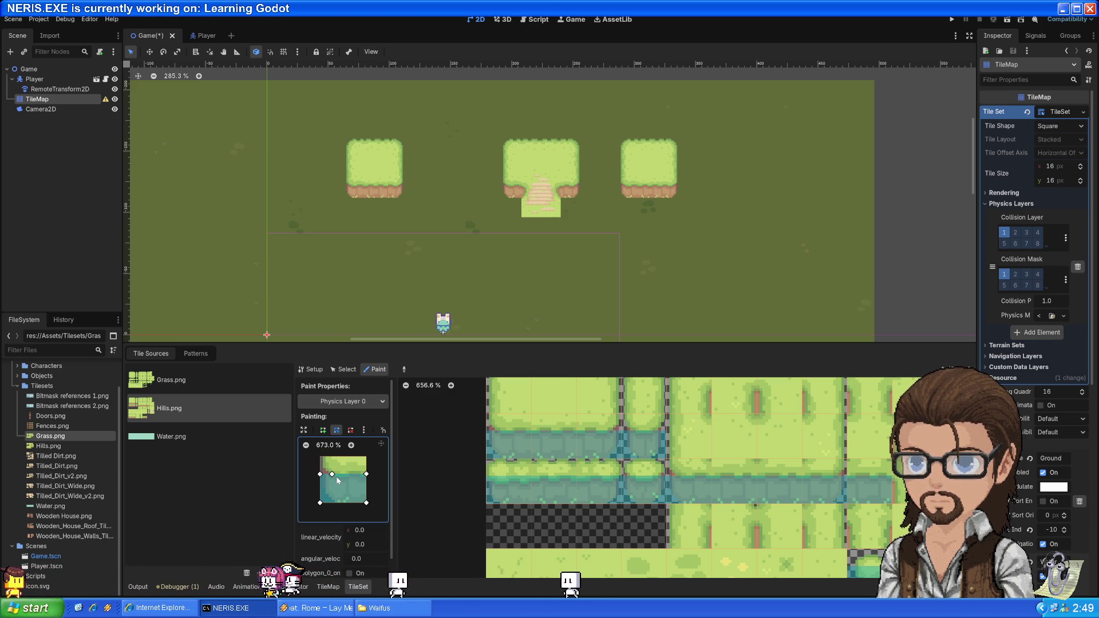
pyautogui.hotkey('ctrl', 's')
pyautogui.click(346, 475)
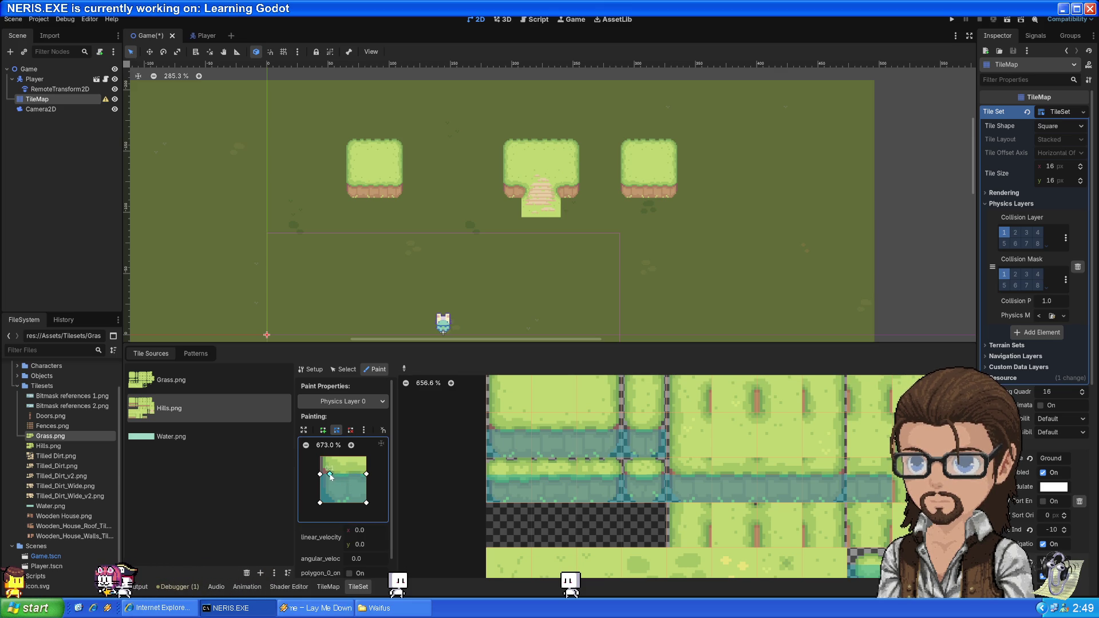
# - Paint the reshaped collision polygon along the water-edge tile row
pyautogui.moveTo(871, 466)
pyautogui.mouseDown()
pyautogui.moveTo(493, 466)
pyautogui.moveTo(575, 421)
pyautogui.moveTo(532, 421)
pyautogui.mouseUp()
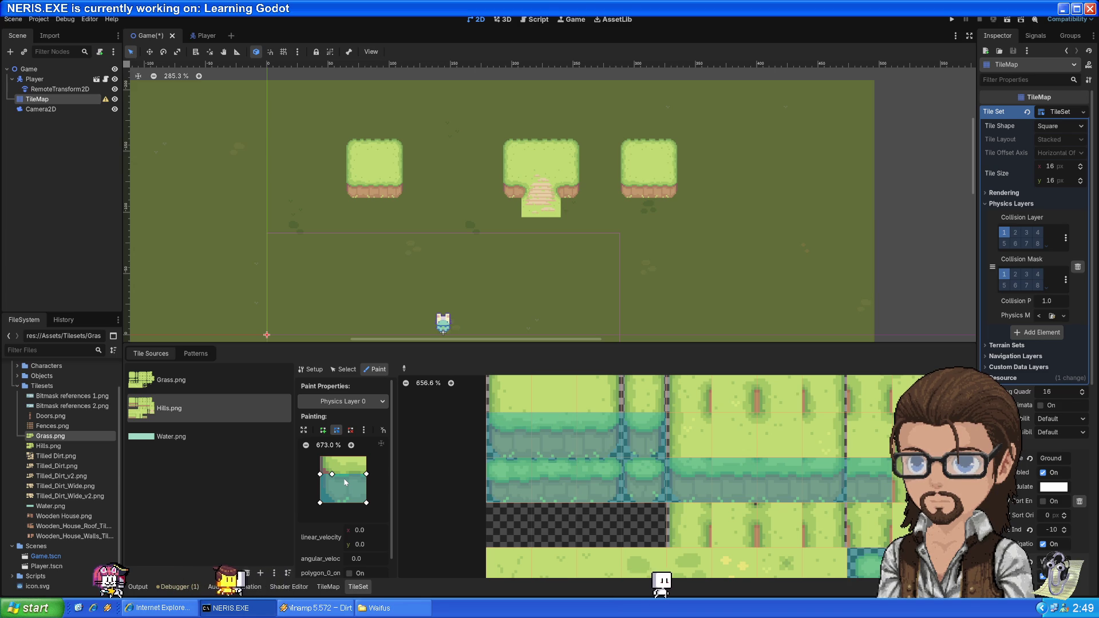
pyautogui.scroll(-1, 479, 445)
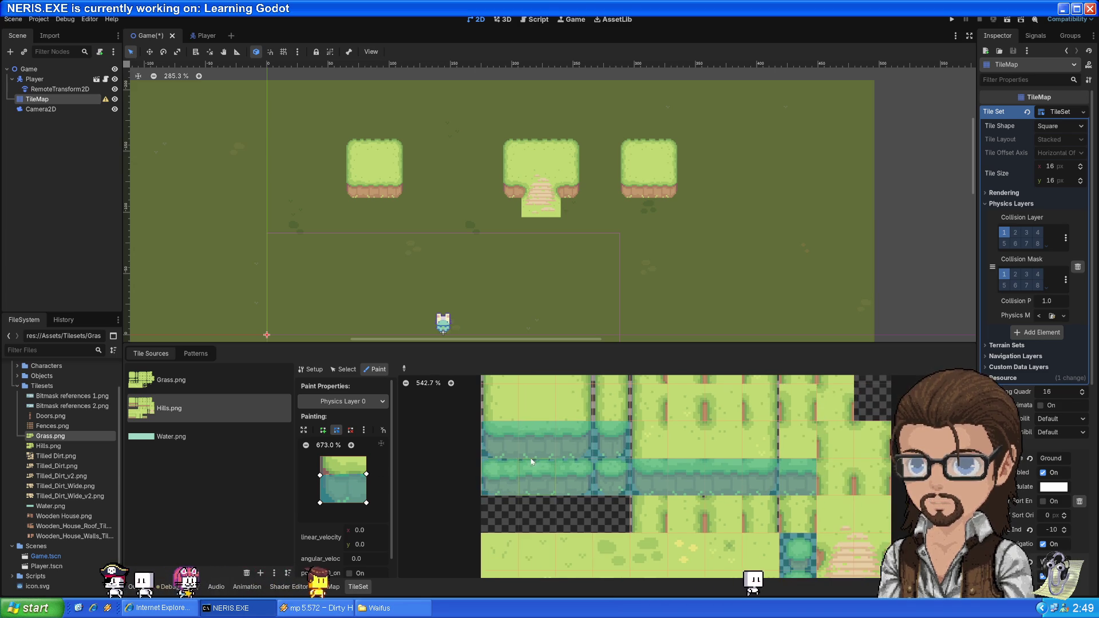
pyautogui.scroll(-2, 520, 469)
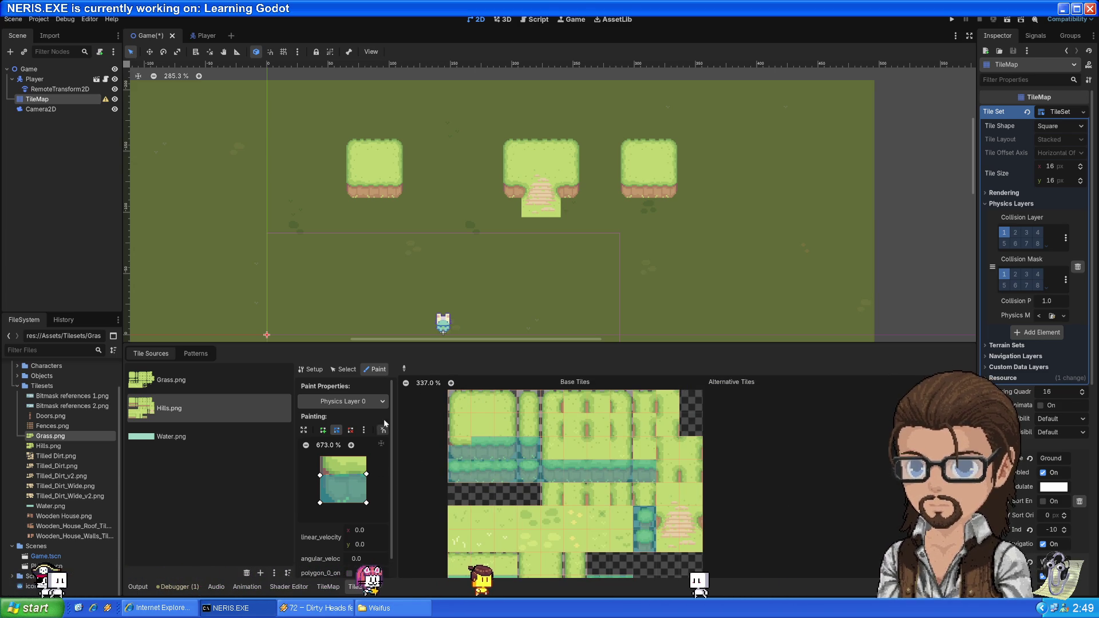
pyautogui.scroll(-3, 502, 469)
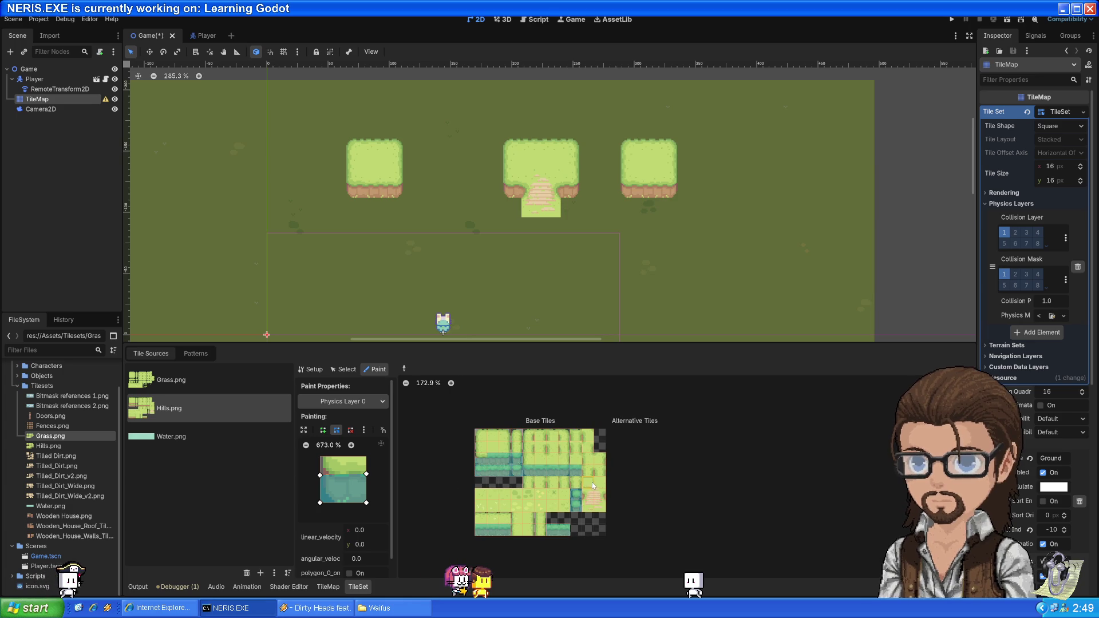
pyautogui.scroll(5, 592, 482)
pyautogui.scroll(-3, 569, 484)
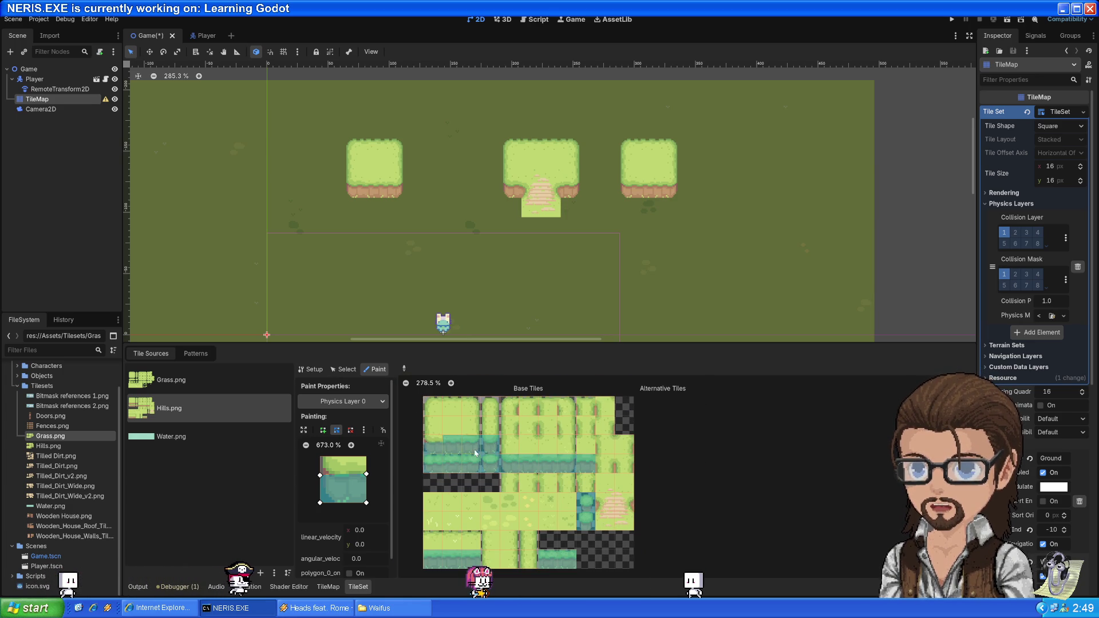
# - Inspect a single hill tile in Select mode, then return to Paint mode
pyautogui.click(343, 369)
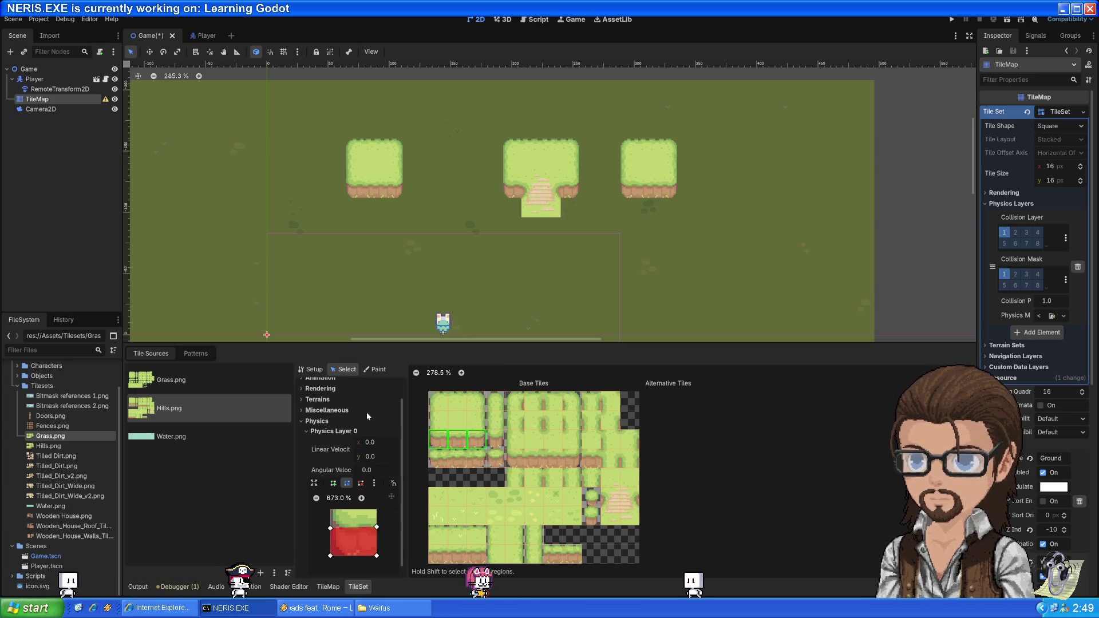
pyautogui.click(447, 462)
pyautogui.click(379, 369)
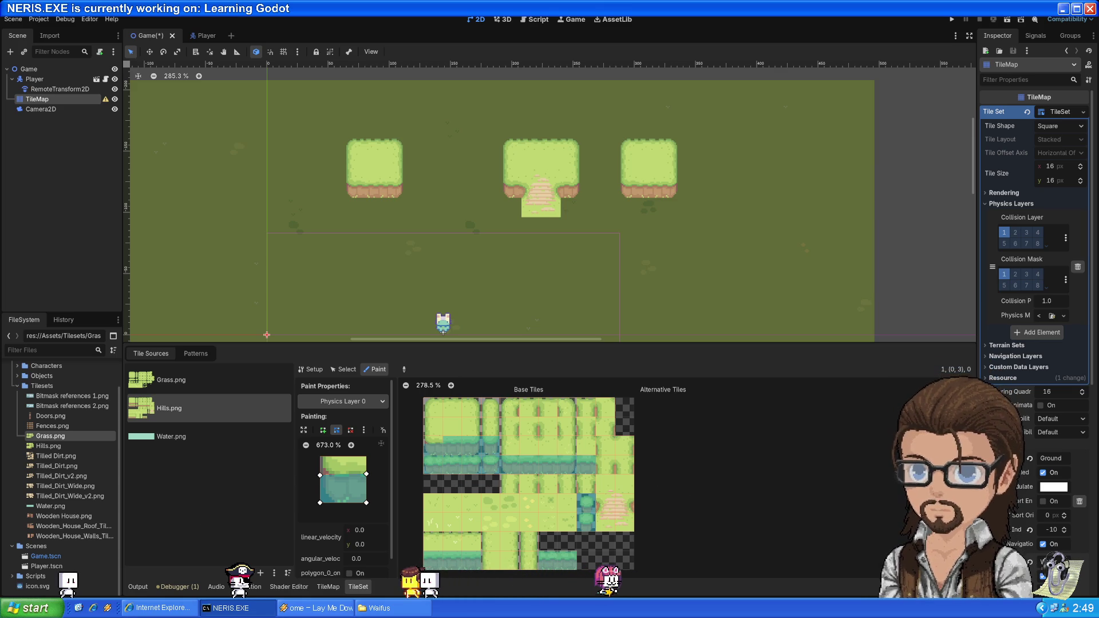
pyautogui.scroll(-1, 345, 558)
pyautogui.scroll(1, 353, 410)
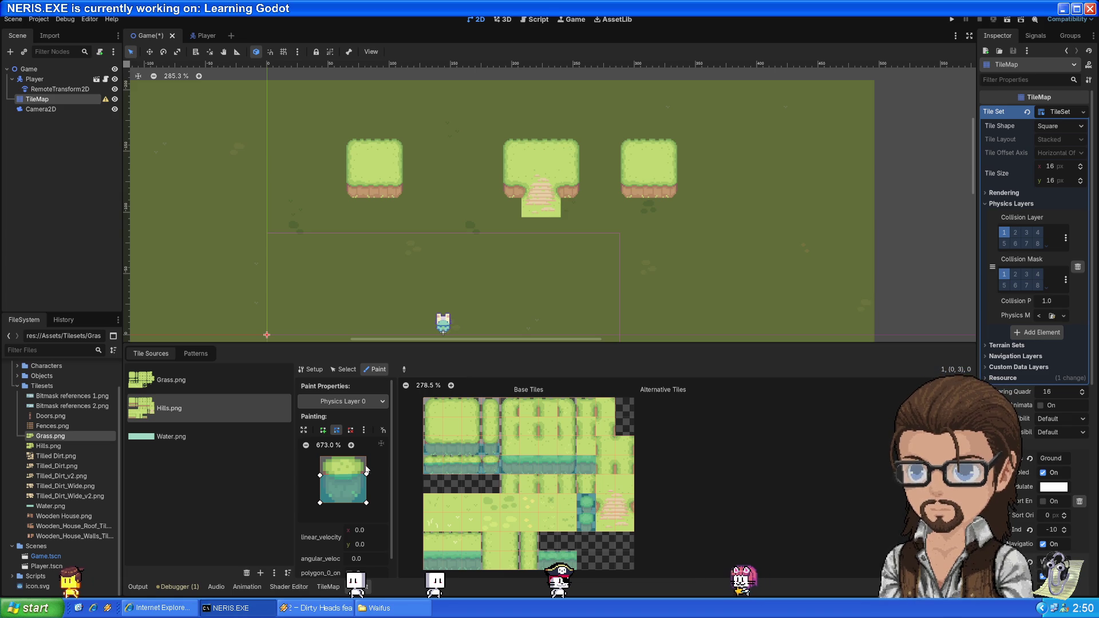
# - Enable polygon_0 and sample the grass-over-water tiles' collision polygon
pyautogui.click(324, 477)
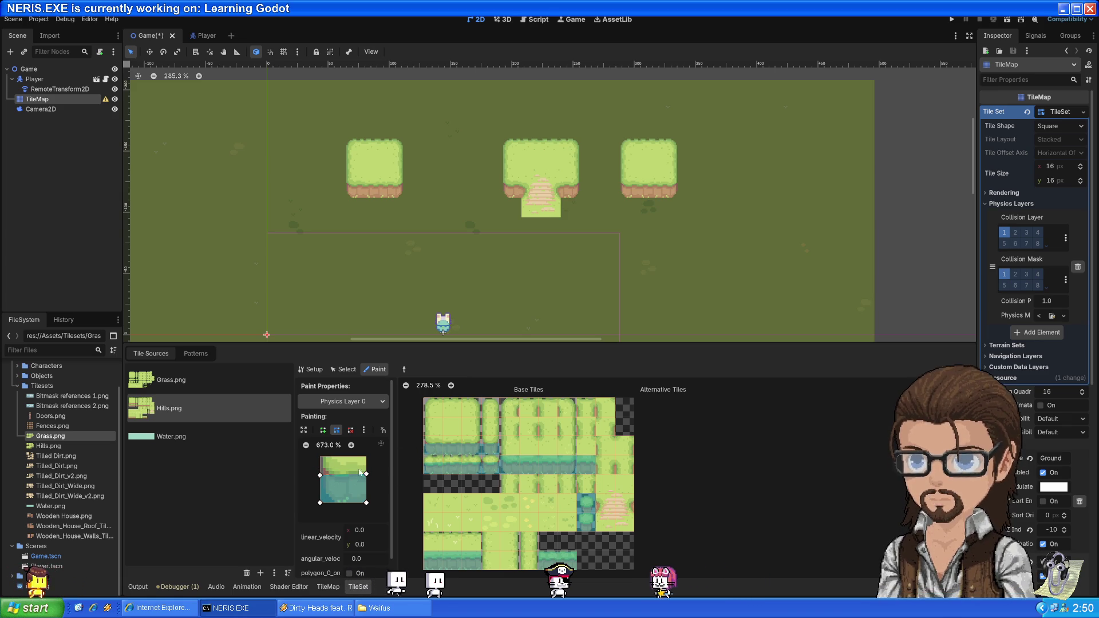
pyautogui.click(319, 479)
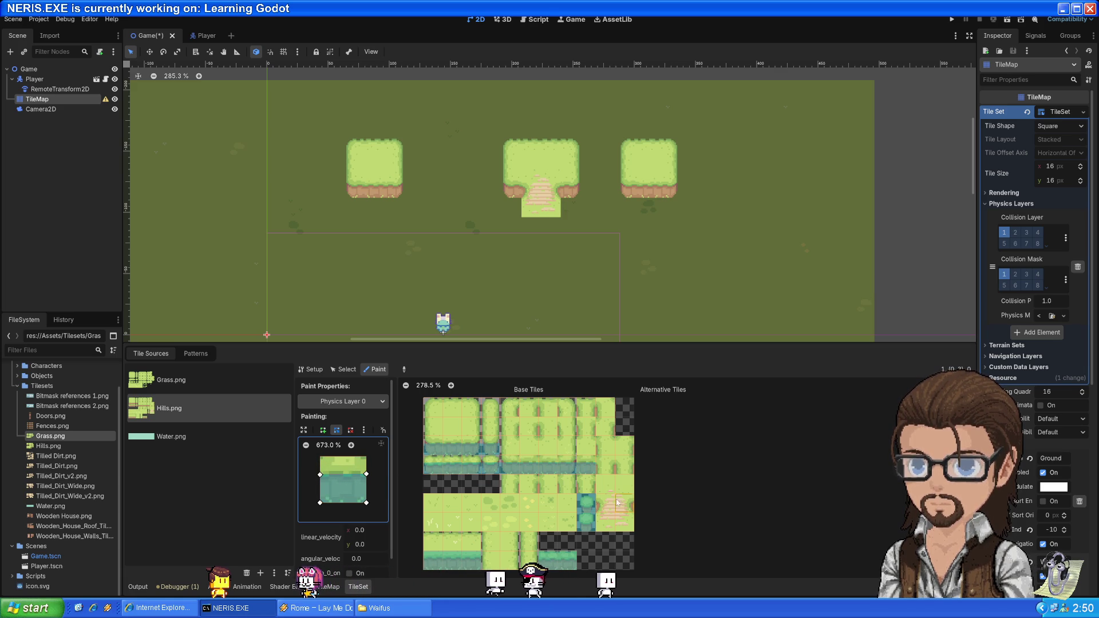
pyautogui.click(591, 509)
pyautogui.scroll(-3, 568, 505)
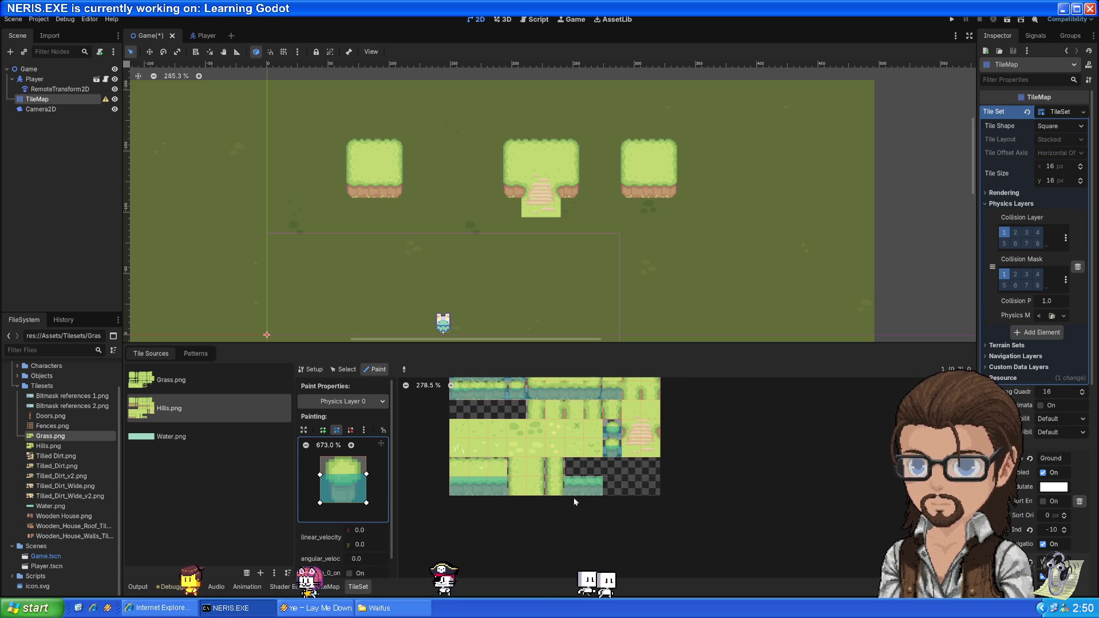
pyautogui.click(516, 490)
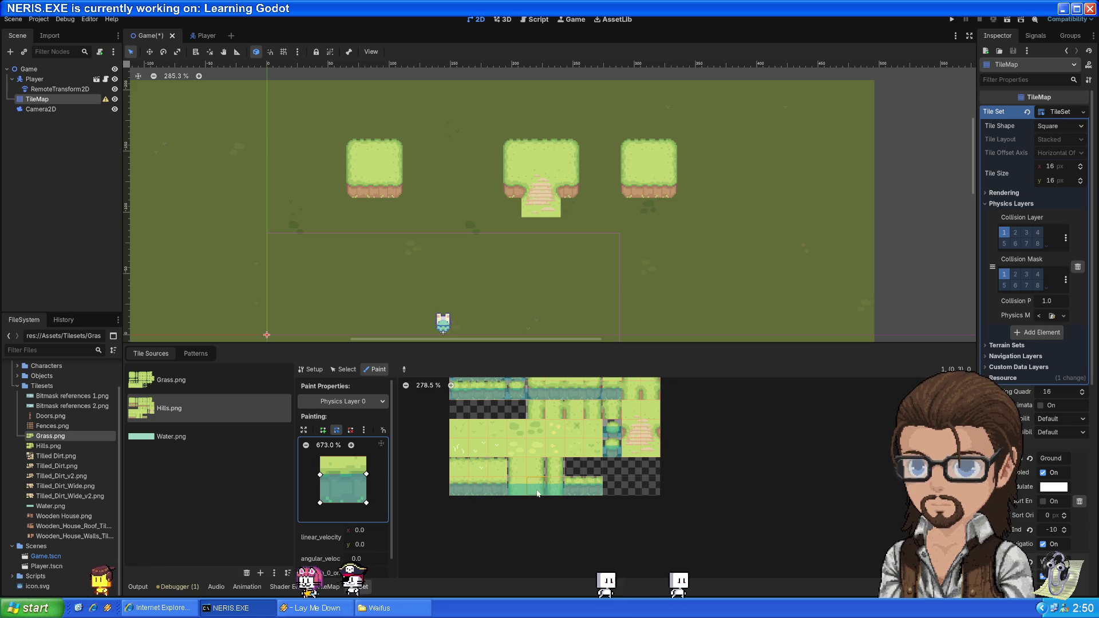
pyautogui.click(578, 491)
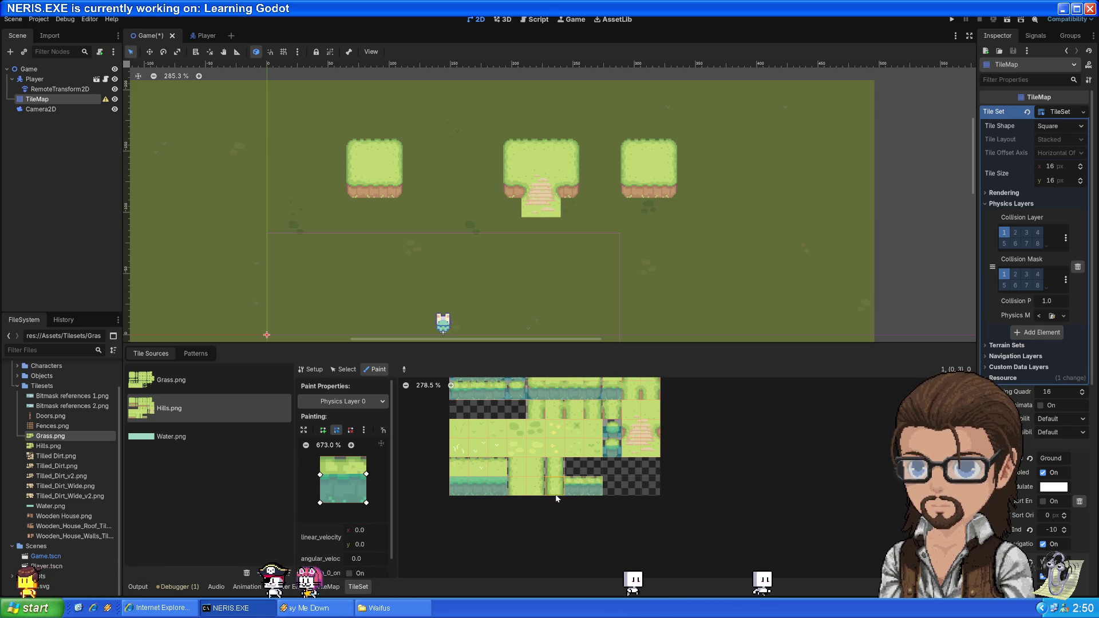
pyautogui.scroll(4, 762, 493)
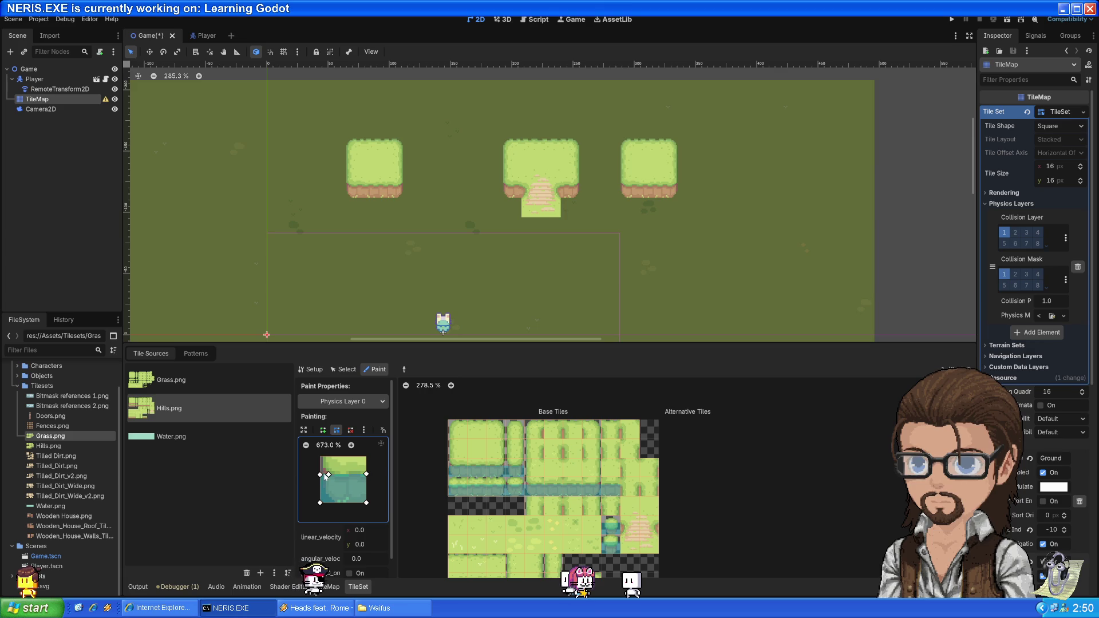
# - Raise the polygon's left point to the tile's top corner and check the painted physics layer
pyautogui.moveTo(319, 477); pyautogui.dragTo(324, 461)
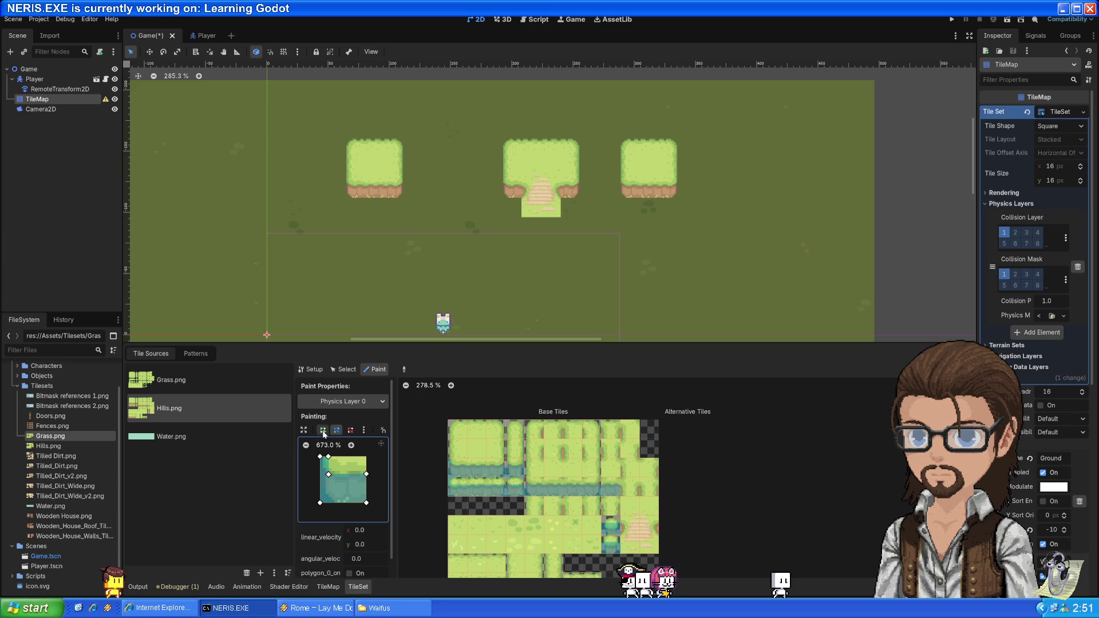
pyautogui.click(348, 403)
pyautogui.click(348, 404)
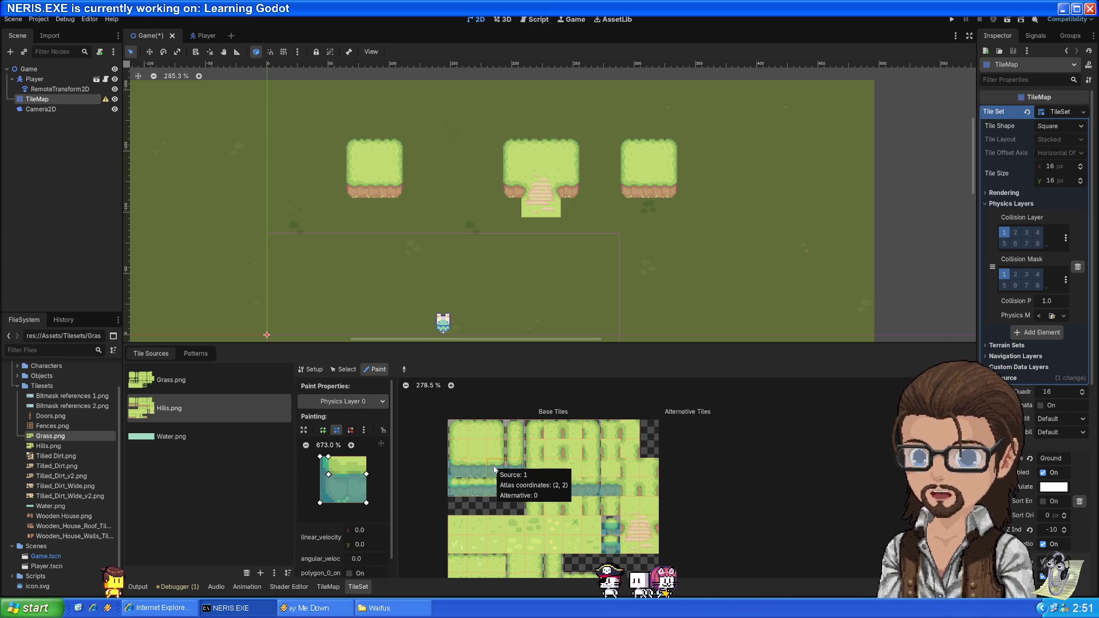
# - Apply the polygon to two hill edge tiles and enlarge the tile editing area
pyautogui.click(495, 470)
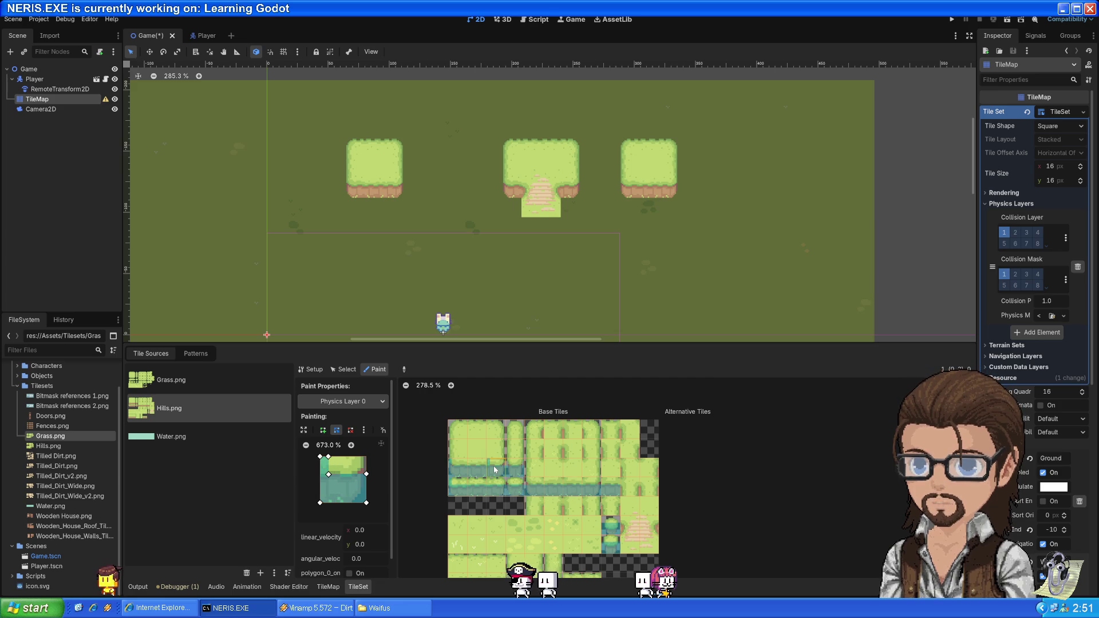
pyautogui.click(496, 468)
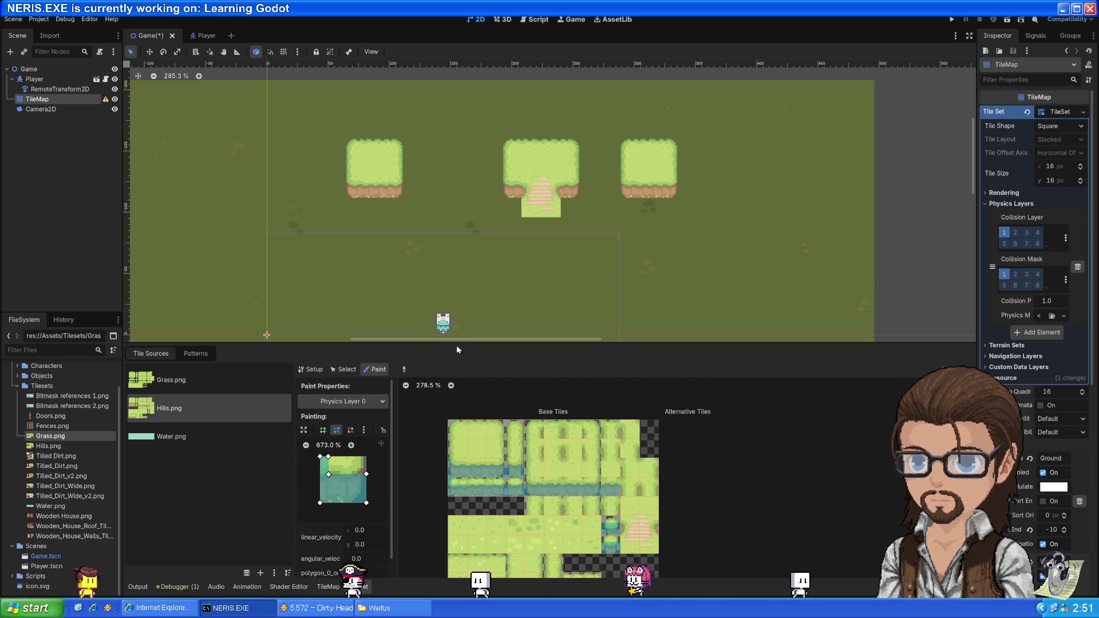
pyautogui.moveTo(484, 343)
pyautogui.mouseDown()
pyautogui.moveTo(484, 167)
pyautogui.moveTo(485, 200)
pyautogui.mouseUp()
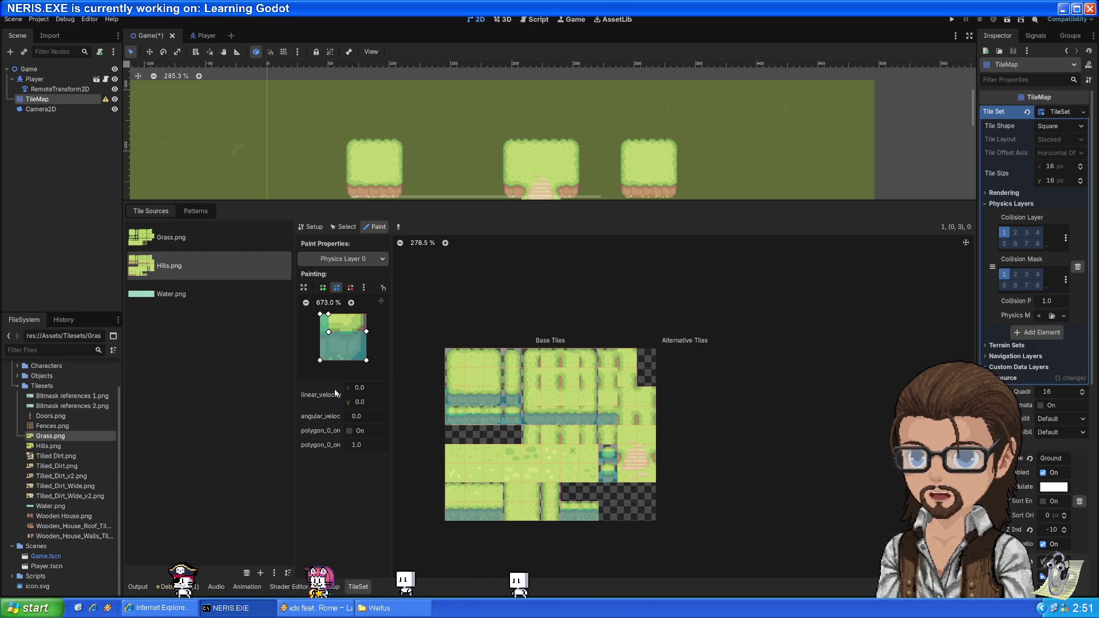
# - Raise the right corner of tile (2,2)'s Polygon 0 to the tile top, after comparing with tile (0,2)
pyautogui.click(345, 227)
pyautogui.click(504, 399)
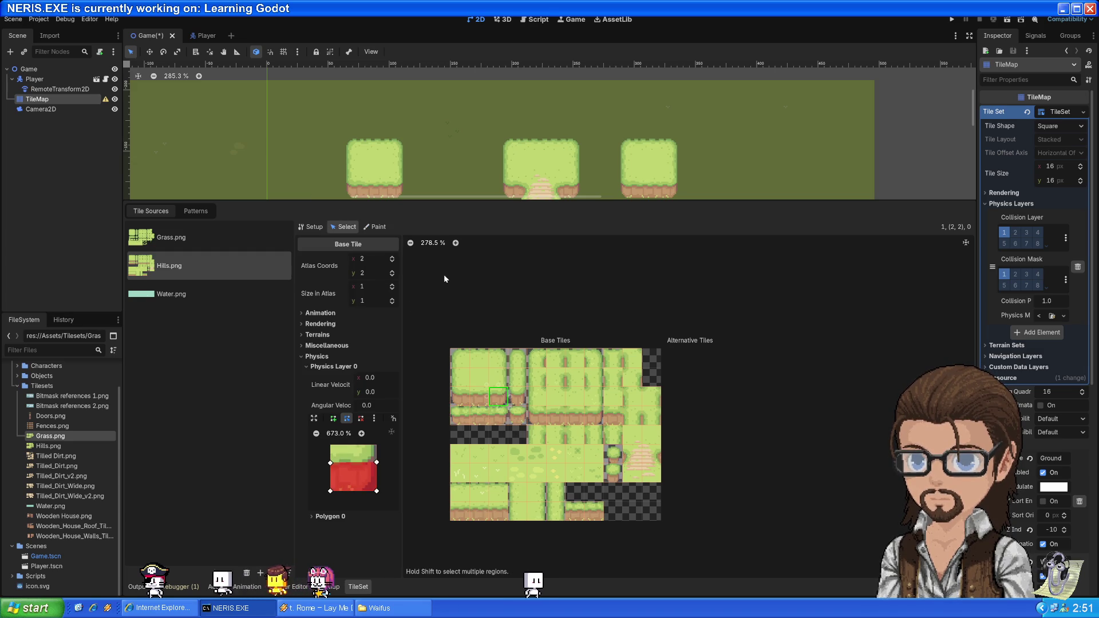
pyautogui.click(460, 397)
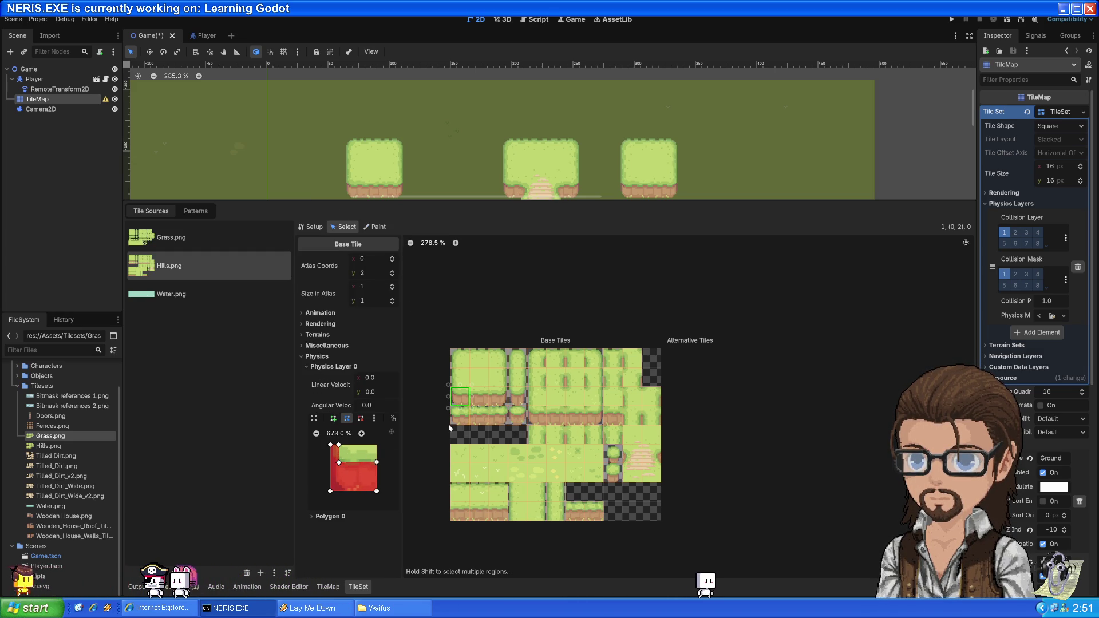
pyautogui.click(500, 400)
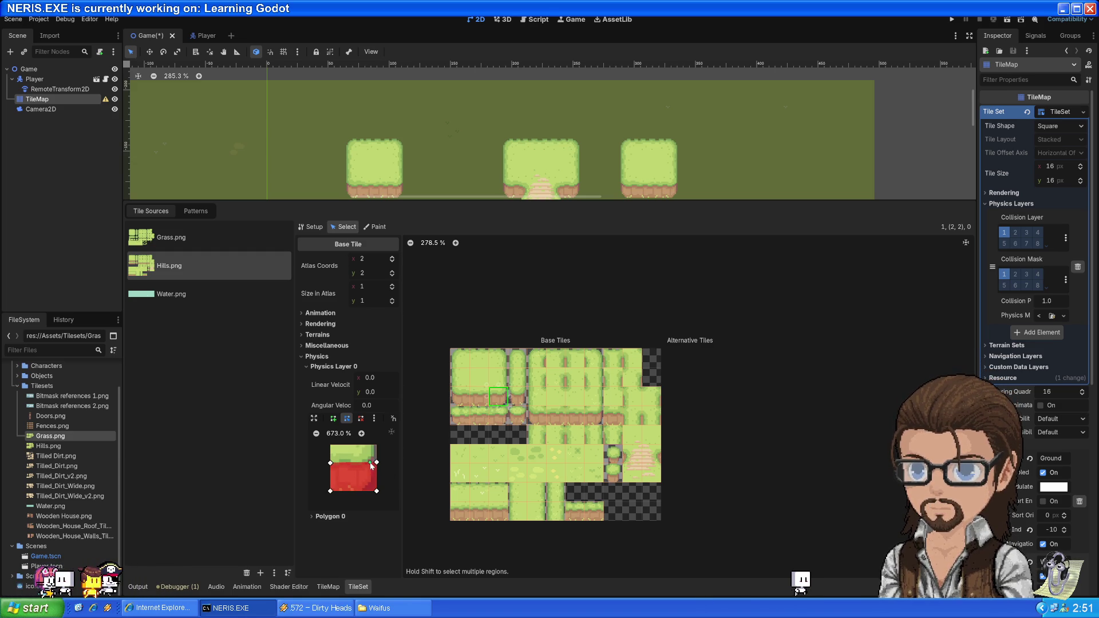
pyautogui.click(371, 462)
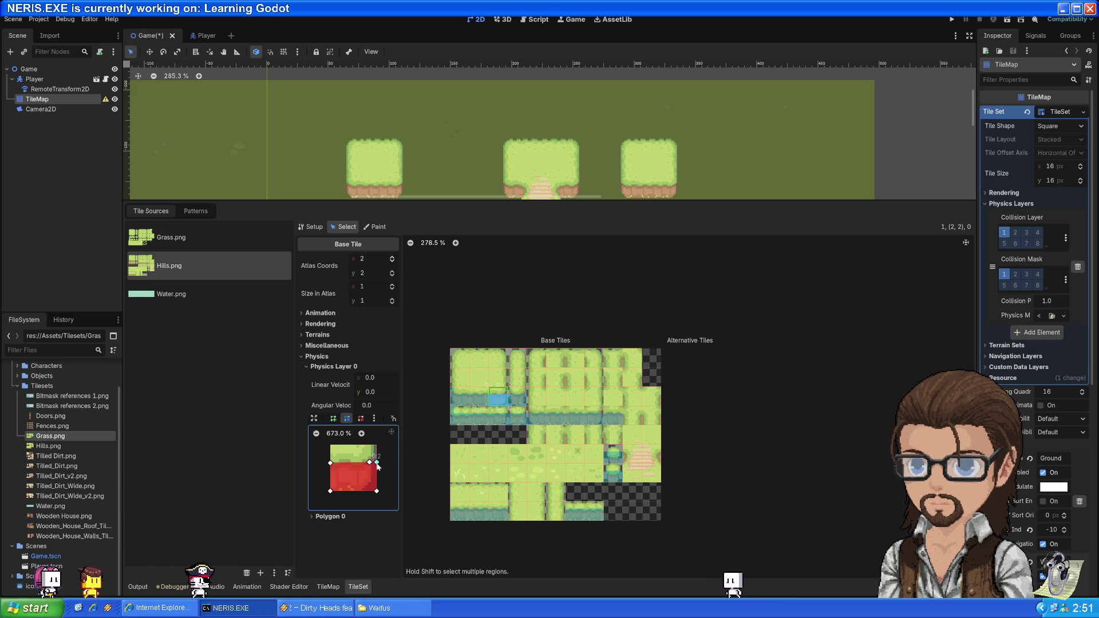
pyautogui.moveTo(373, 464); pyautogui.dragTo(371, 446)
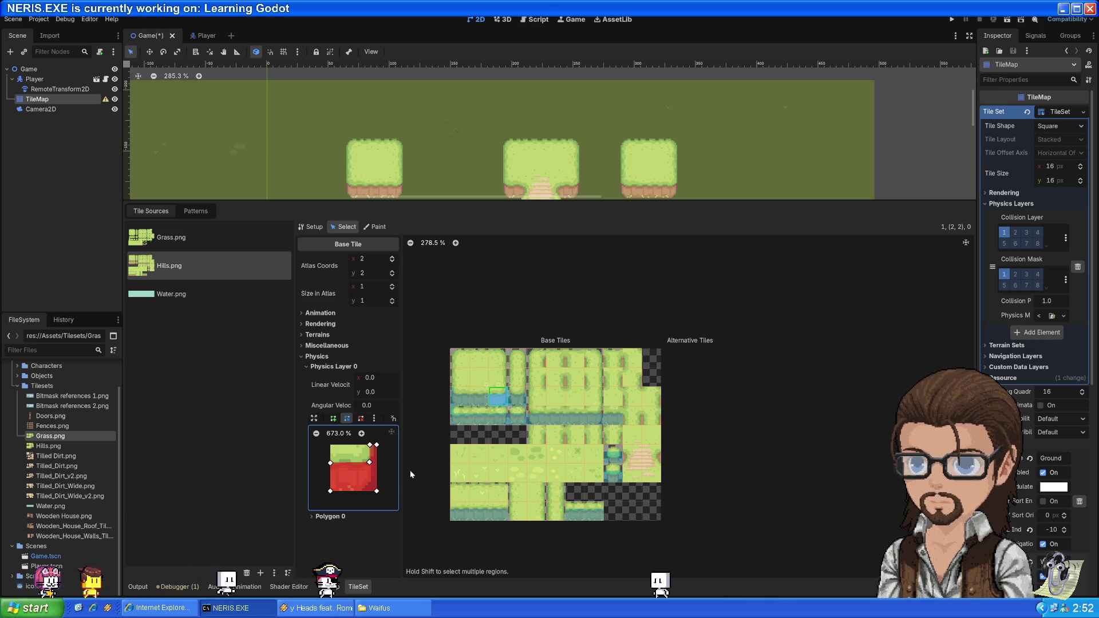
pyautogui.click(375, 227)
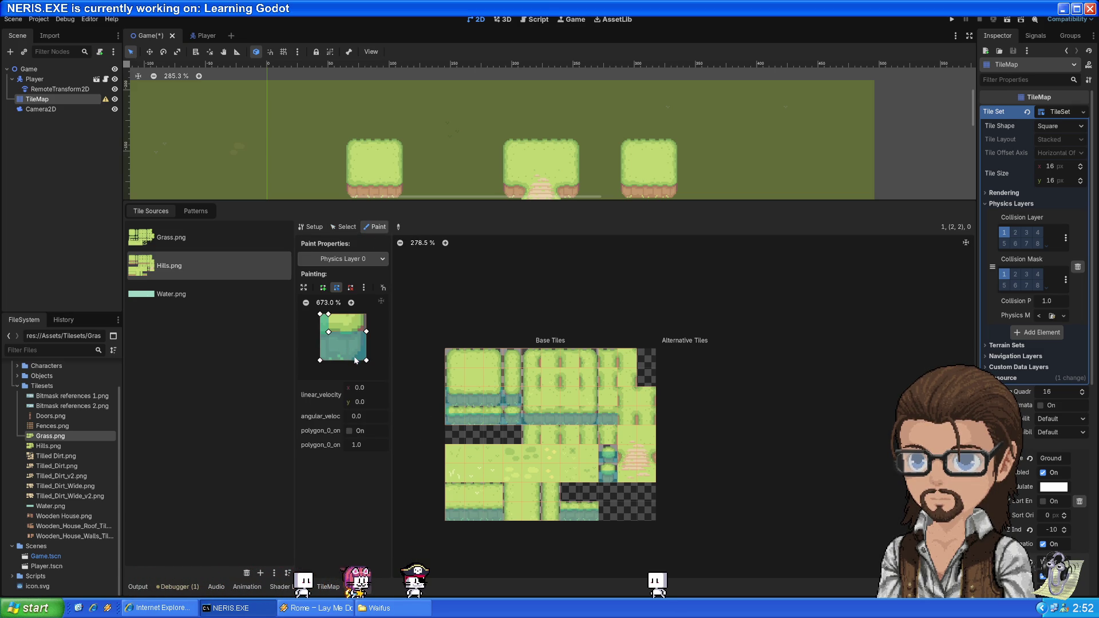
# - Copy the notched collision shape from tile (2,2) and a neighbouring grass/water tile, zooming the atlas
pyautogui.keyDown('ctrl'); pyautogui.click(493, 401); pyautogui.keyUp('ctrl')
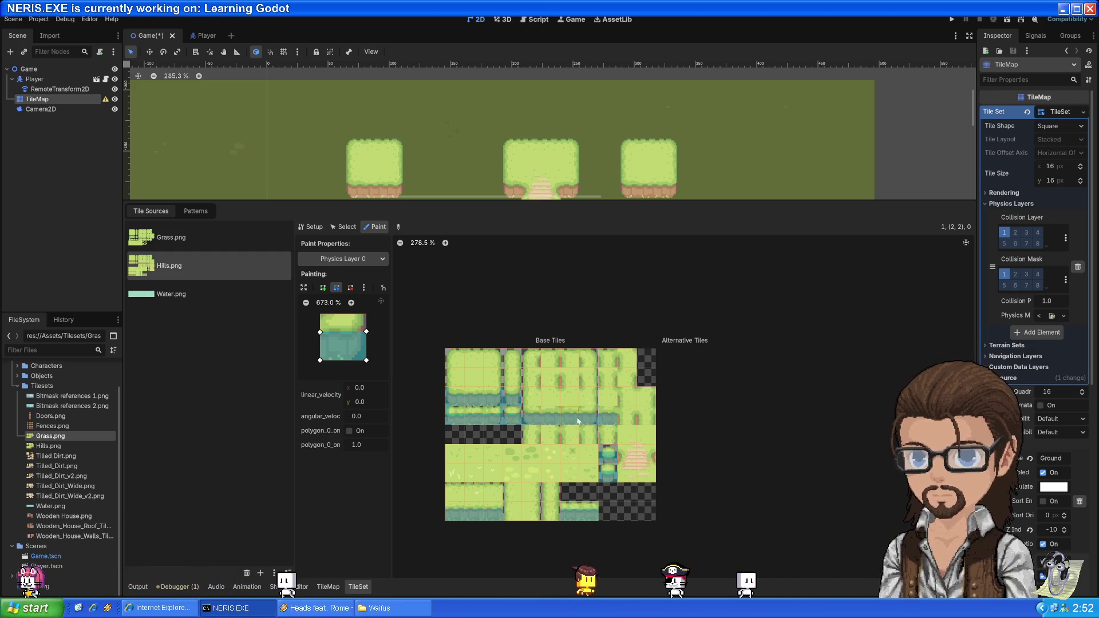
pyautogui.scroll(7, 524, 416)
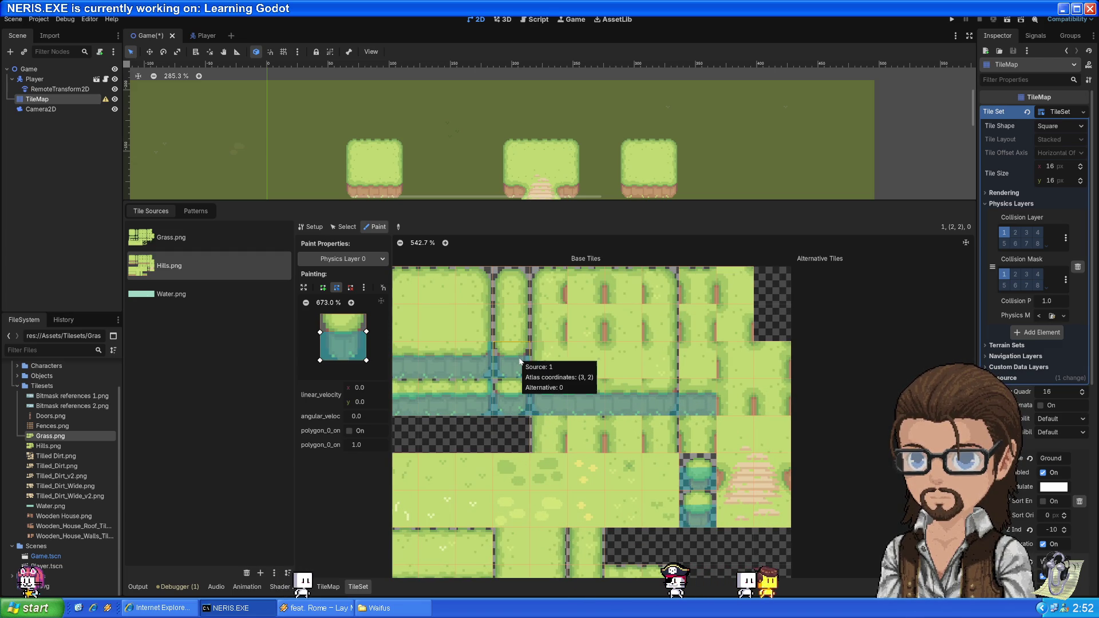
pyautogui.rightClick(515, 398)
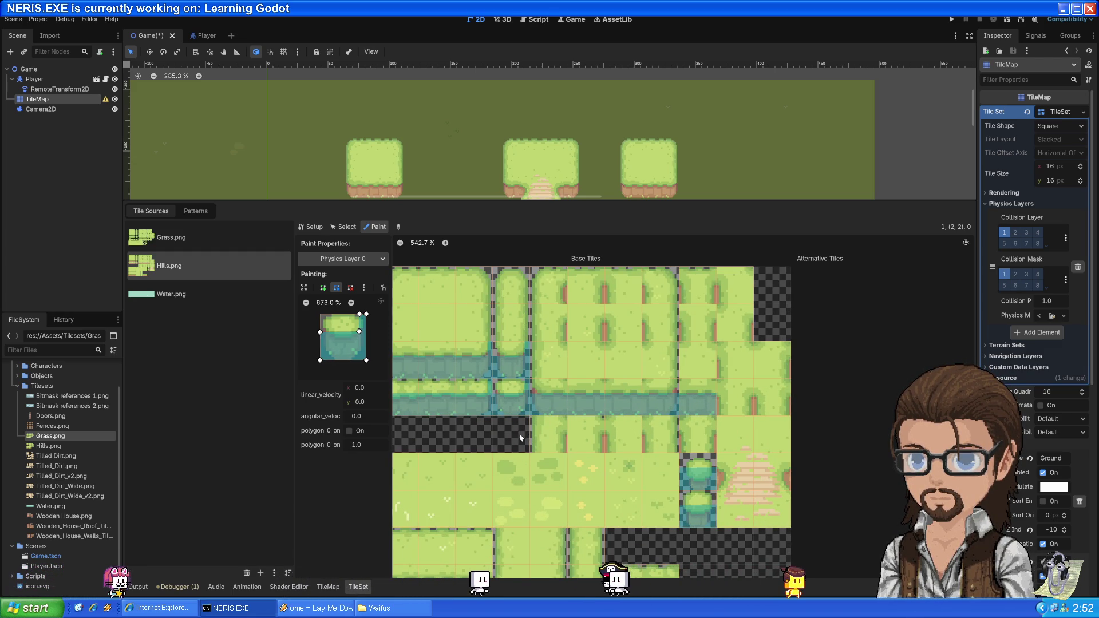
pyautogui.scroll(-2, 547, 460)
pyautogui.scroll(-3, 588, 479)
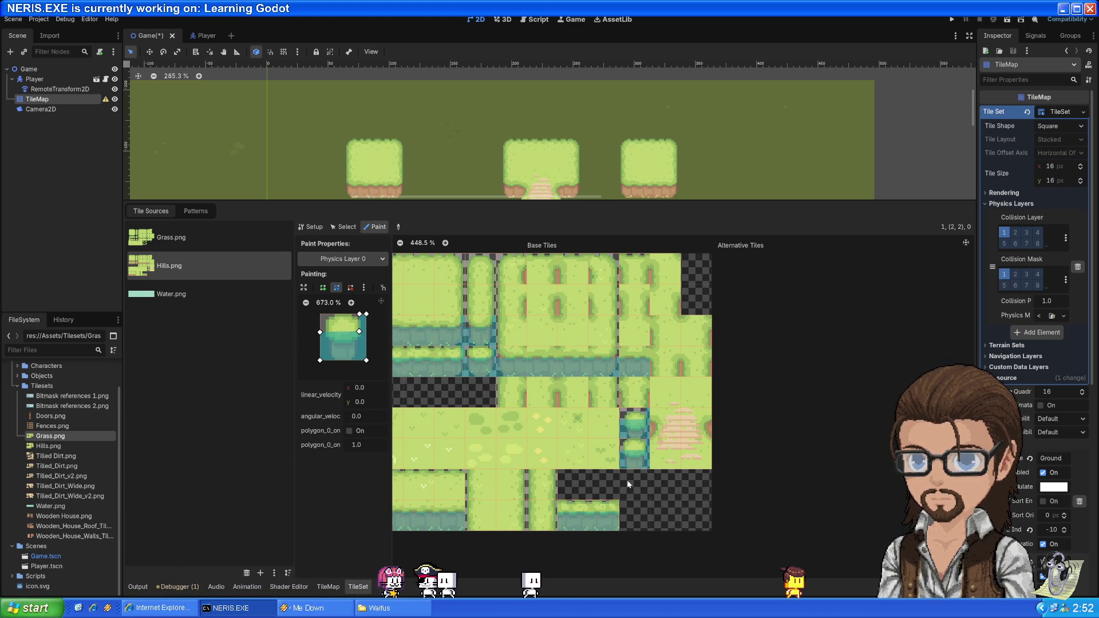
pyautogui.hscroll(-4, 628, 481)
pyautogui.scroll(2, 561, 387)
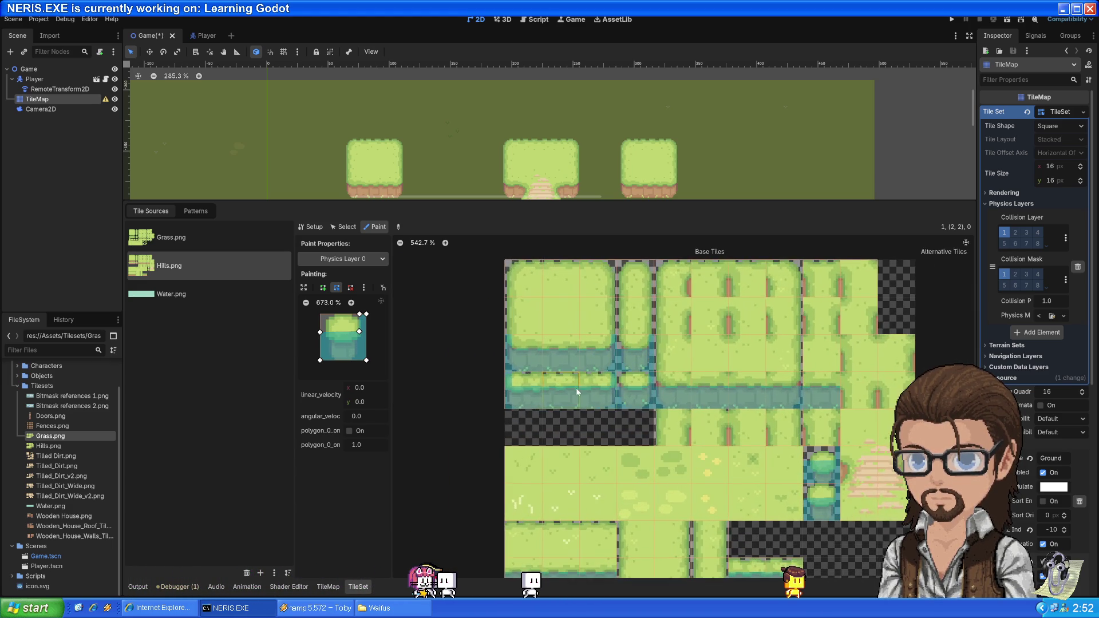
# - Add a top-edge vertex and move the polygon's left point up to the tile top
pyautogui.scroll(5, 562, 391)
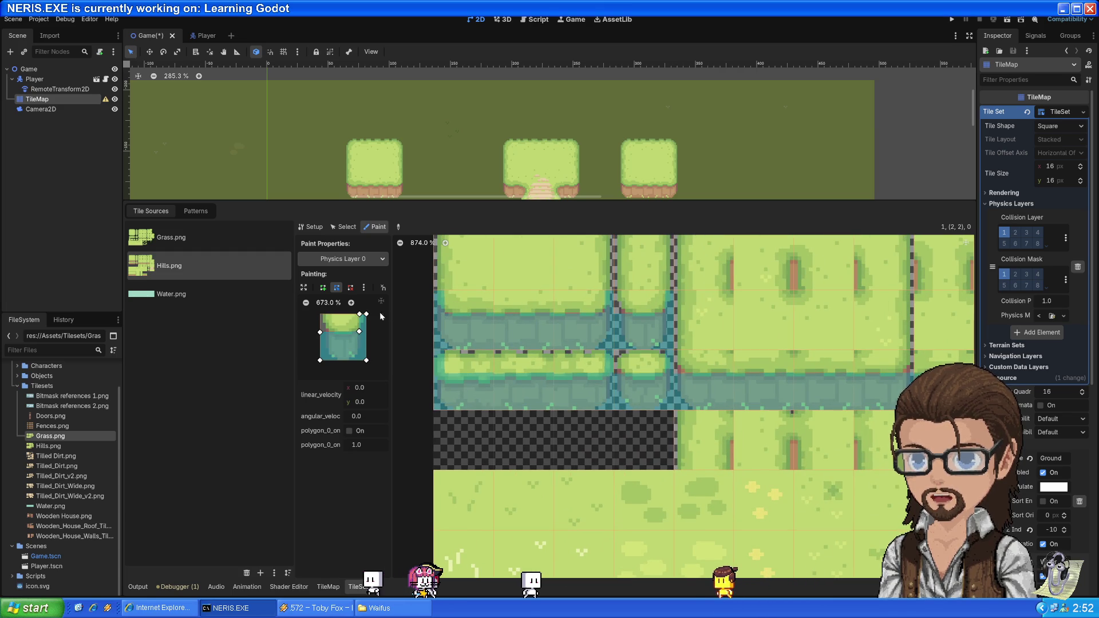
pyautogui.click(328, 332)
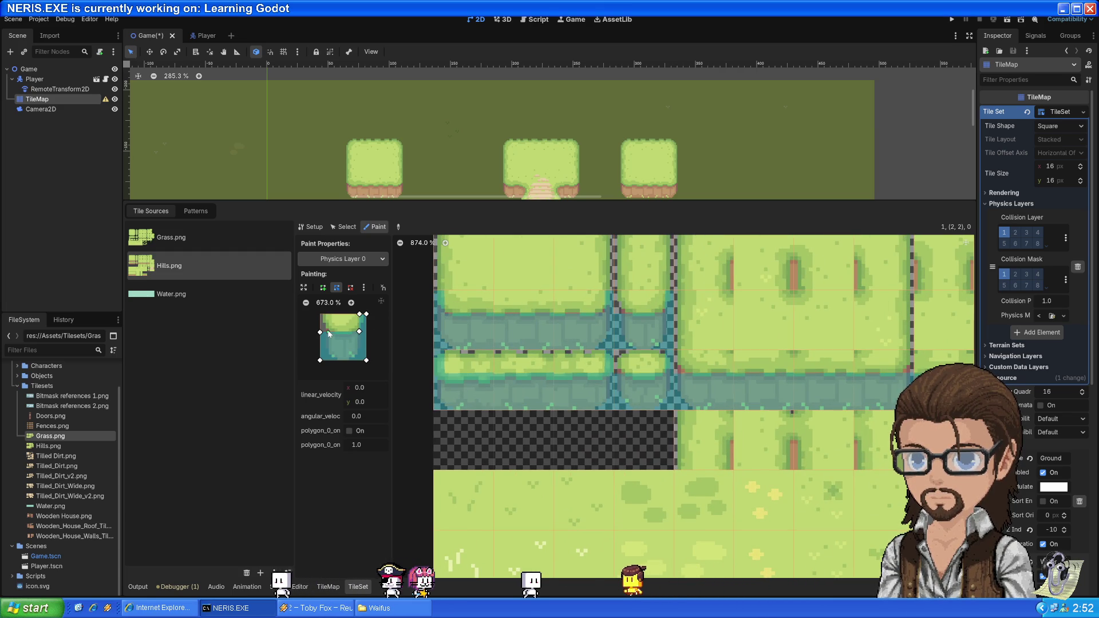
pyautogui.moveTo(321, 333); pyautogui.dragTo(327, 314)
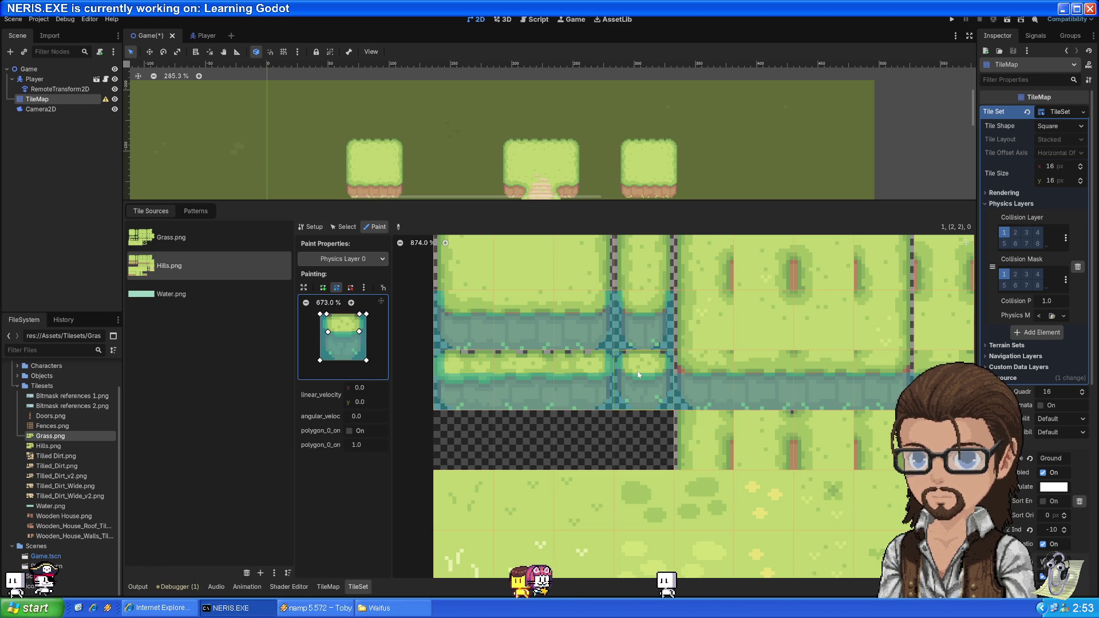
pyautogui.scroll(-1, 683, 393)
# - Pan and zoom the Hills.png atlas to bring the round bush tile into view
pyautogui.moveTo(682, 393)
pyautogui.mouseDown()
pyautogui.moveTo(631, 407)
pyautogui.moveTo(488, 347)
pyautogui.mouseUp()
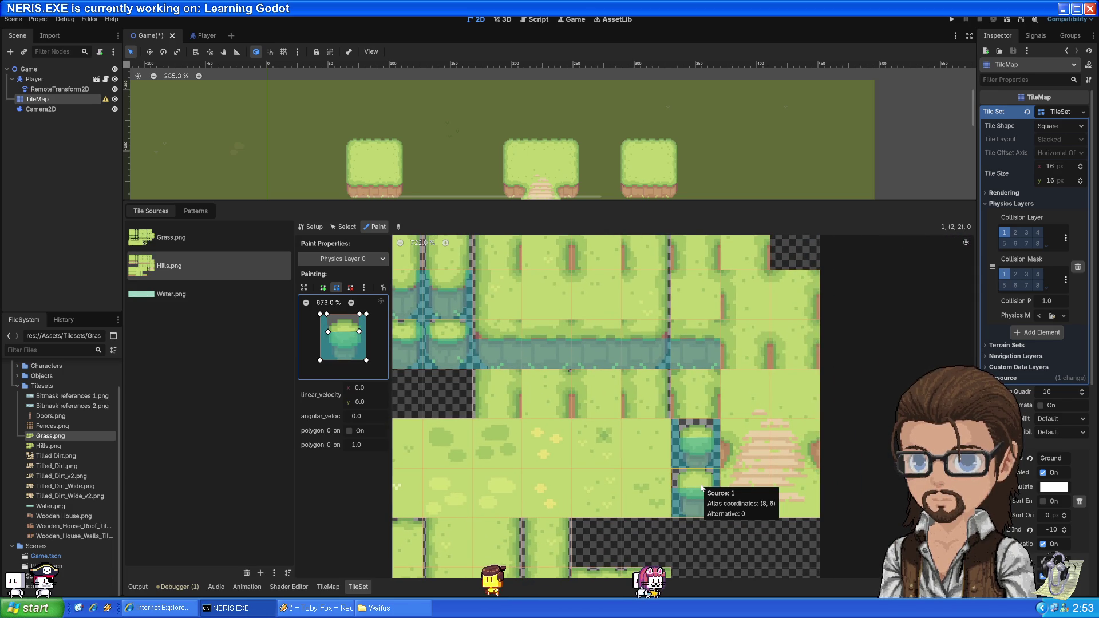
pyautogui.moveTo(696, 547)
pyautogui.mouseDown()
pyautogui.moveTo(775, 427)
pyautogui.moveTo(853, 505)
pyautogui.mouseUp()
pyautogui.scroll(5, 850, 516)
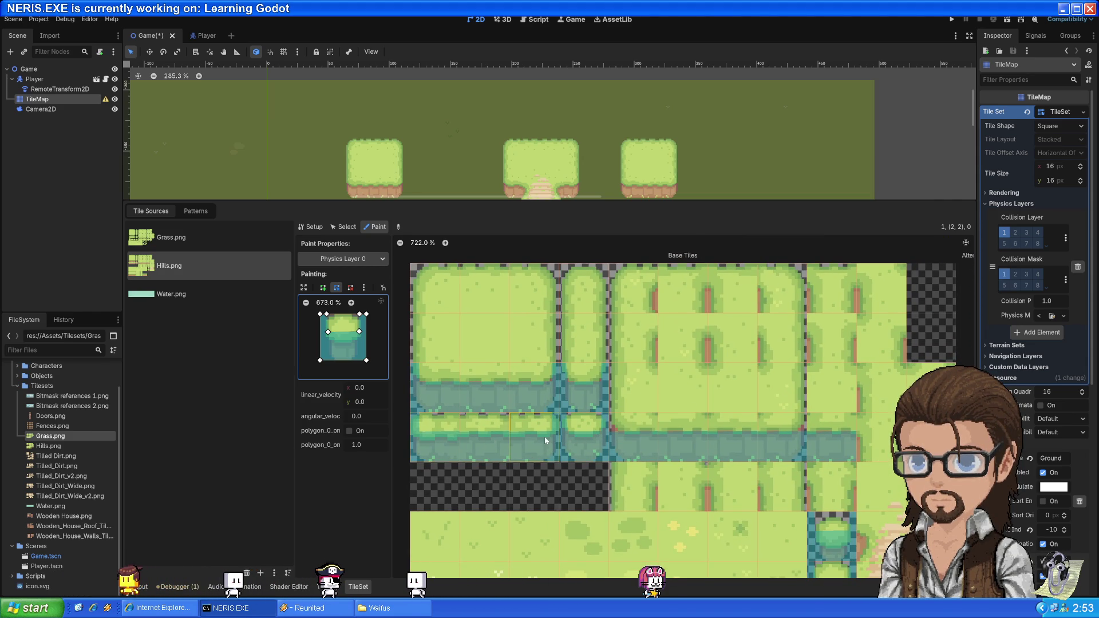
pyautogui.hscroll(5, 713, 450)
pyautogui.scroll(-1, 545, 414)
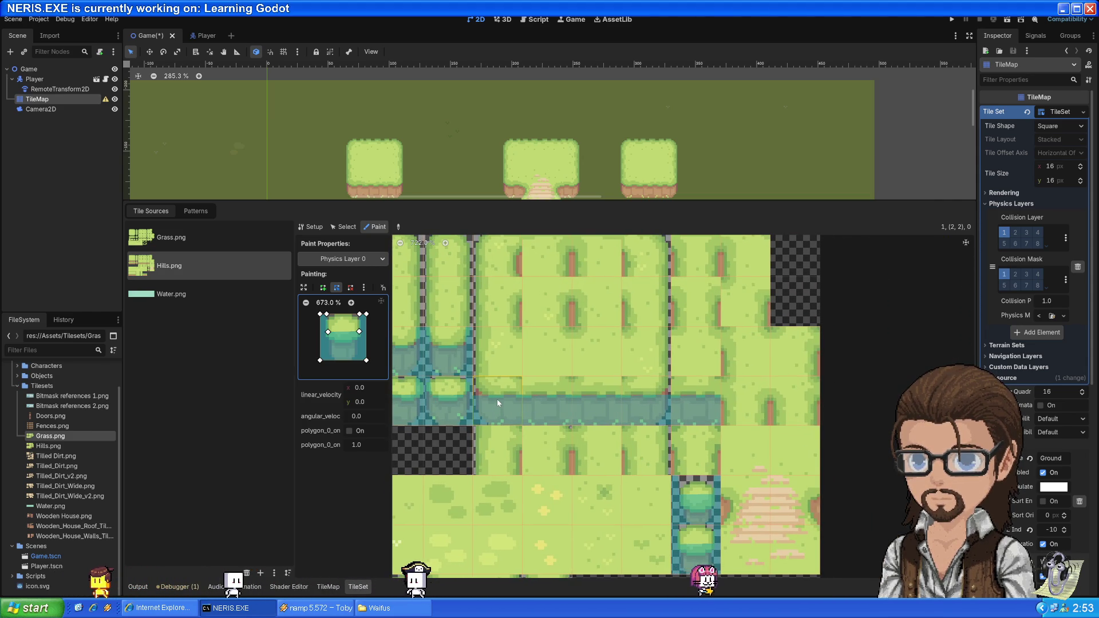
pyautogui.hscroll(-6, 497, 397)
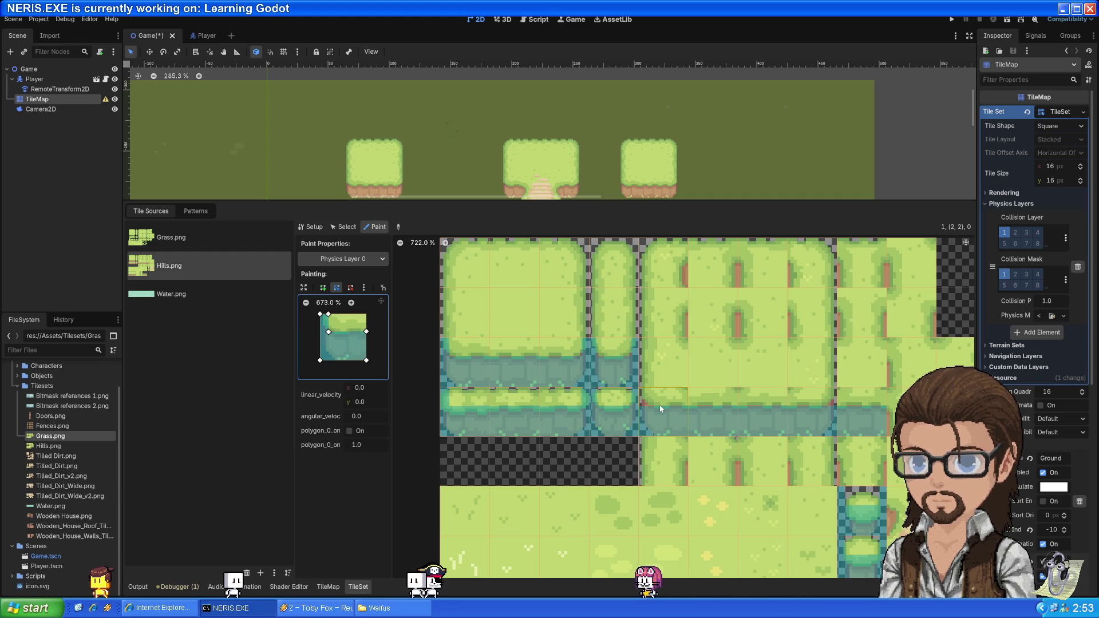
pyautogui.hscroll(3, 619, 434)
pyautogui.scroll(-1, 618, 433)
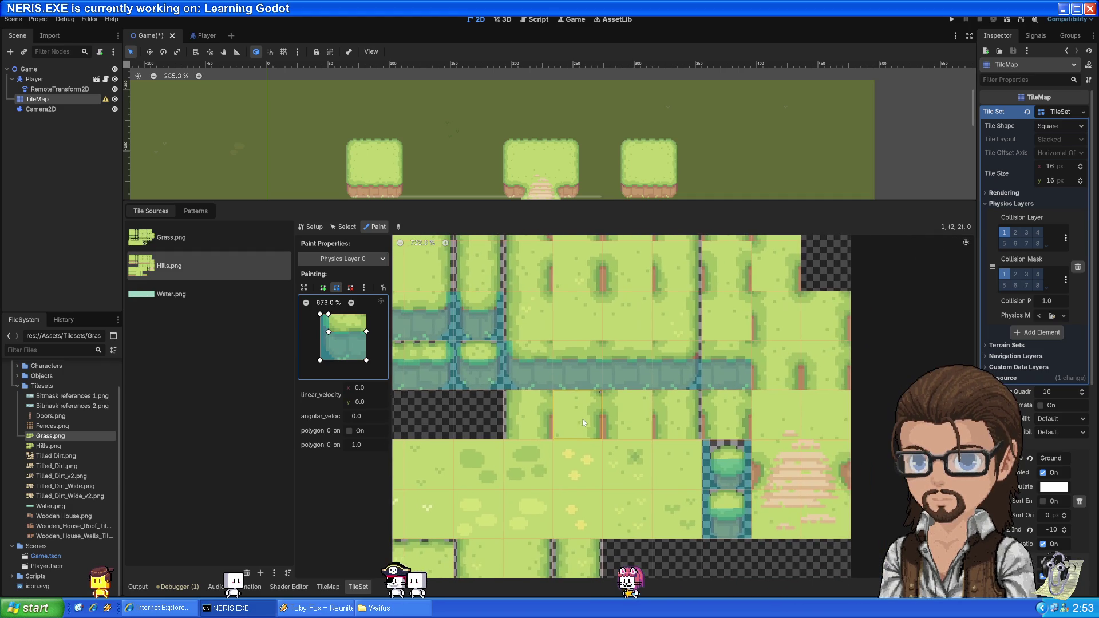
pyautogui.scroll(1, 595, 431)
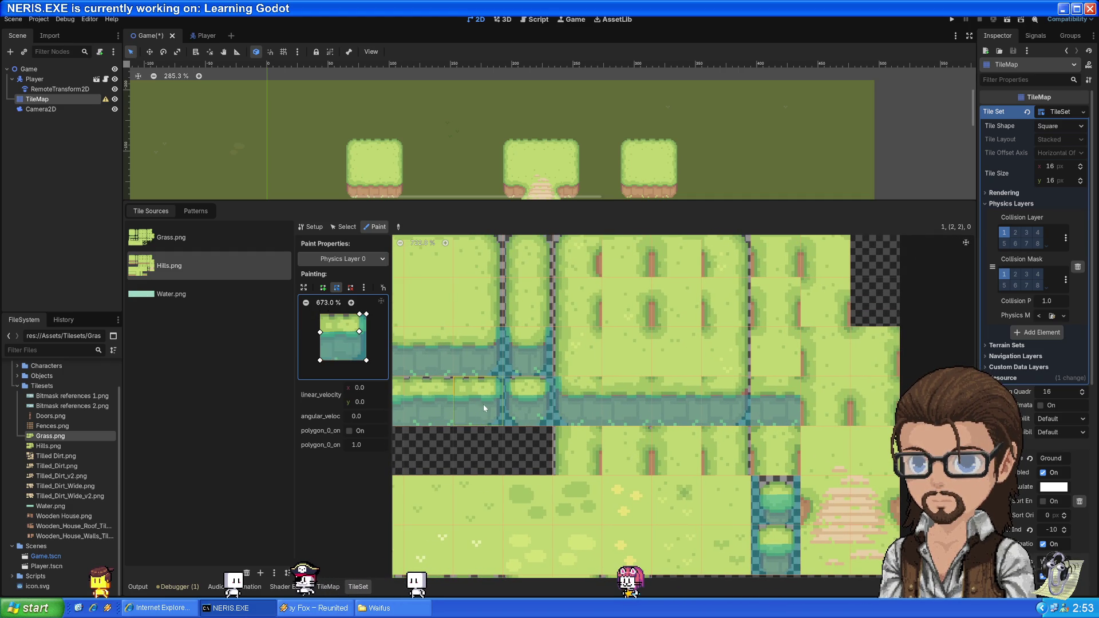
pyautogui.hscroll(3, 619, 426)
pyautogui.scroll(-1, 619, 426)
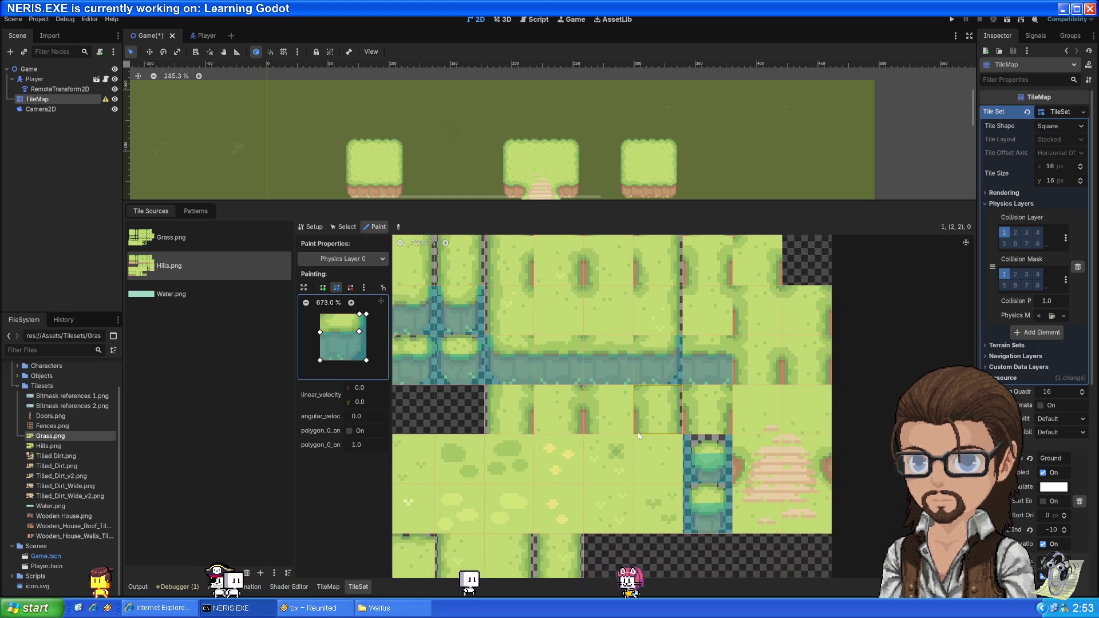
pyautogui.scroll(-5, 619, 426)
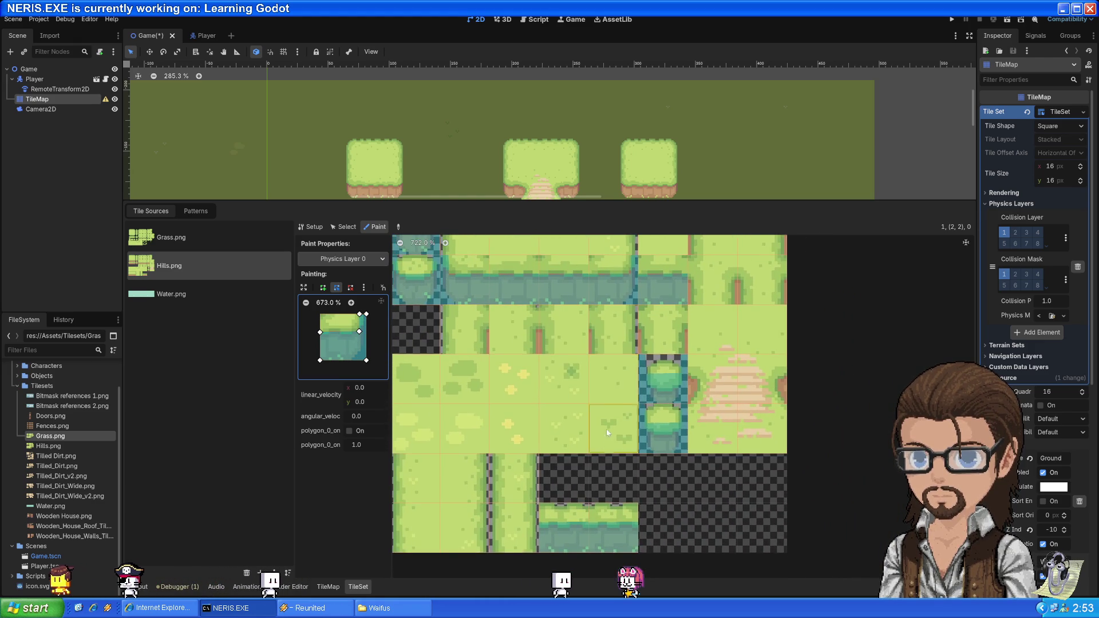
pyautogui.hscroll(-2, 689, 347)
pyautogui.hscroll(-2, 690, 347)
pyautogui.scroll(5, 680, 393)
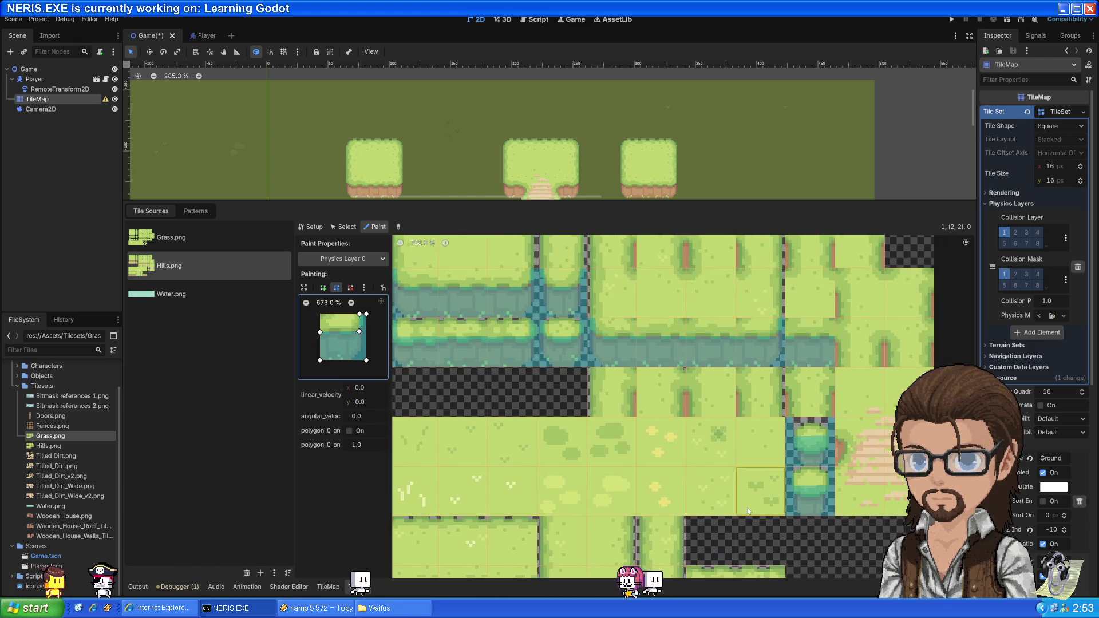
pyautogui.scroll(2, 681, 393)
pyautogui.hscroll(-2, 718, 478)
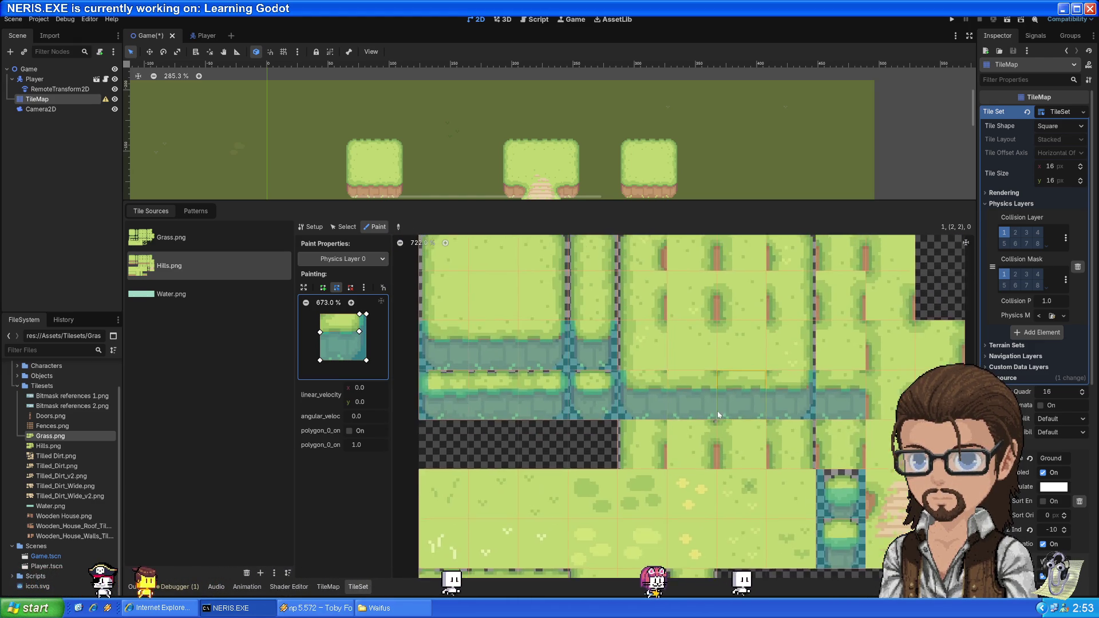
pyautogui.scroll(-4, 789, 465)
pyautogui.hscroll(4, 786, 442)
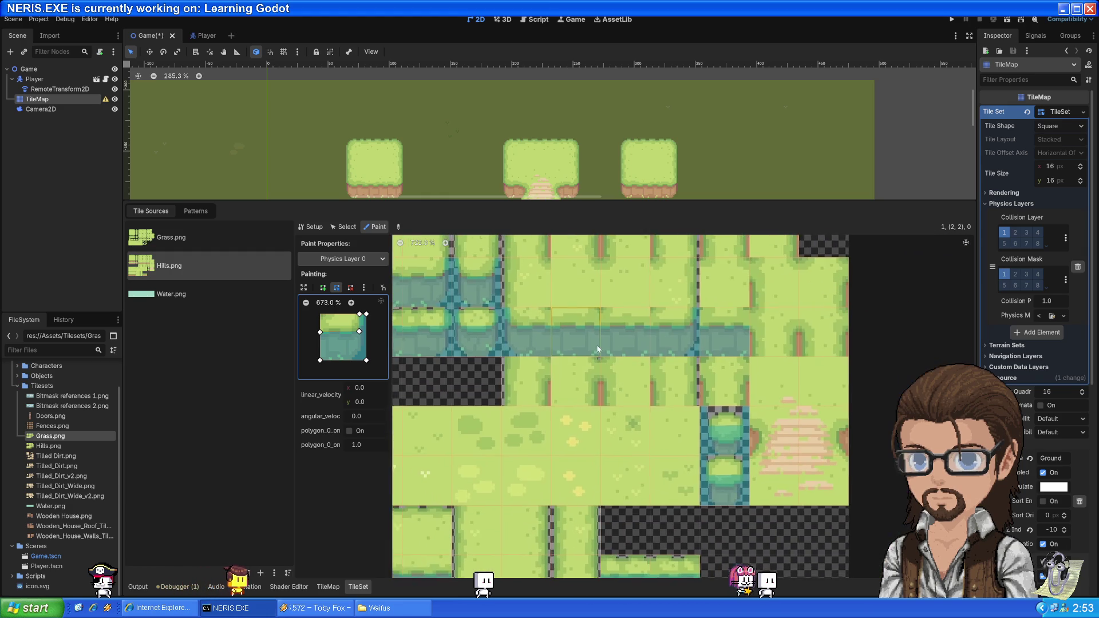
pyautogui.scroll(-2, 756, 443)
pyautogui.hscroll(2, 756, 444)
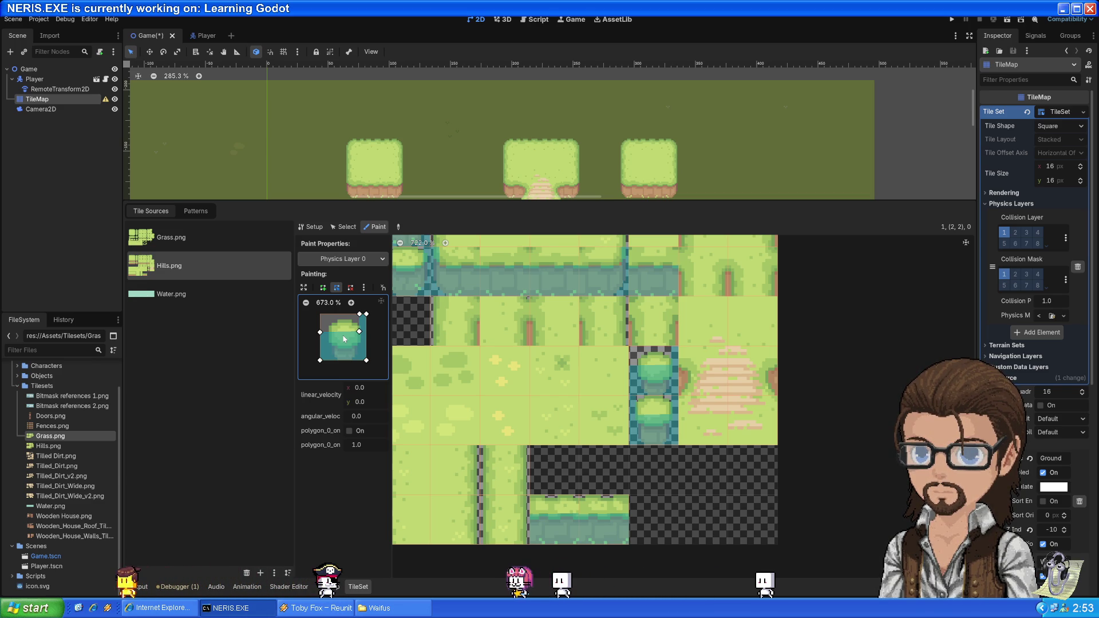
# - Add and pull vertices on the bush polygon's right edge to follow its rounded outline
pyautogui.moveTo(363, 346); pyautogui.dragTo(358, 346)
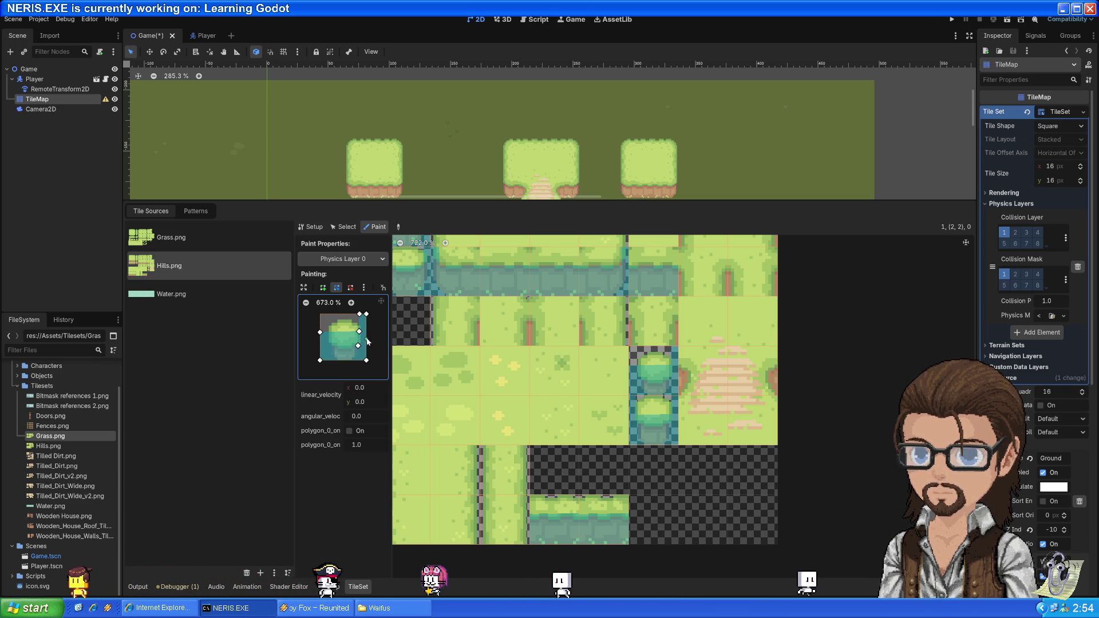
pyautogui.click(359, 338)
pyautogui.moveTo(359, 338); pyautogui.dragTo(355, 346)
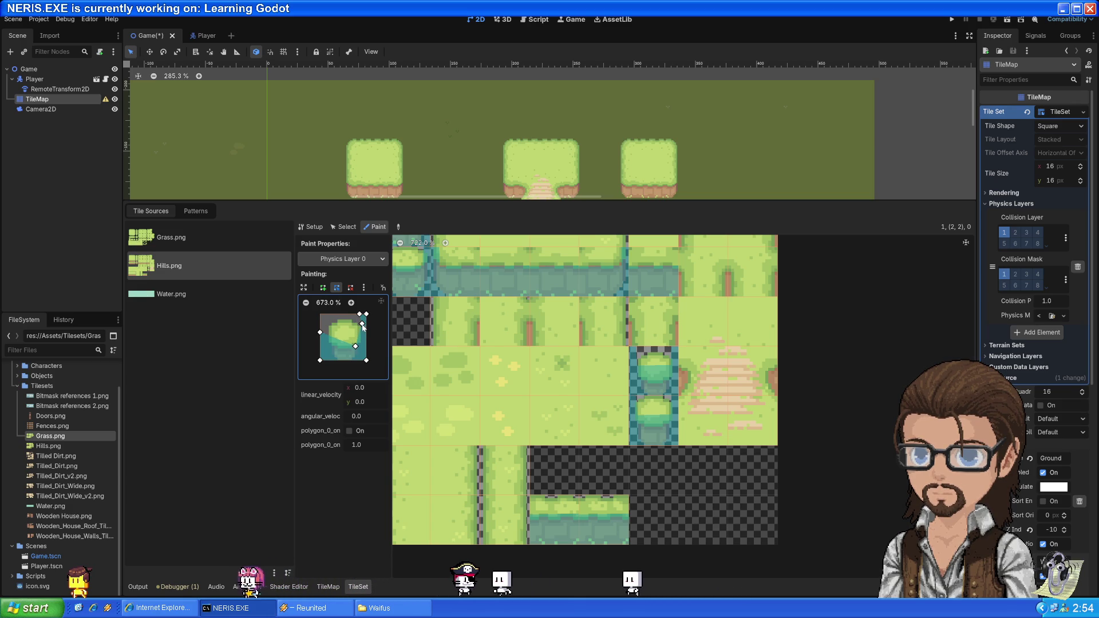
# - Pick the grass tuft's empty collision and paint it onto the tree-trunk tile
pyautogui.click(603, 425)
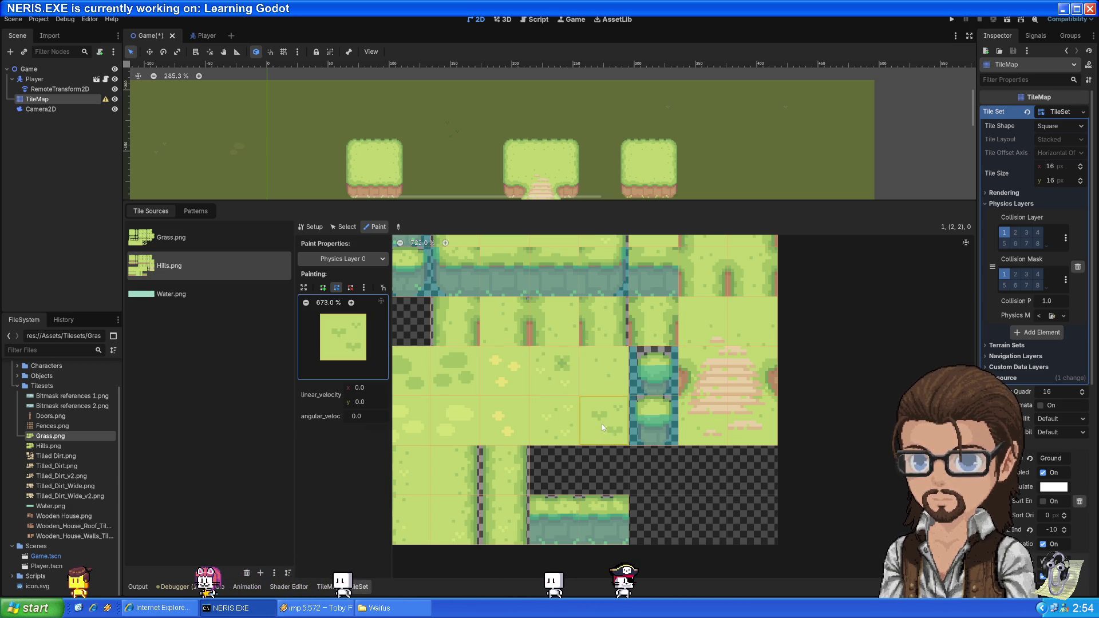
pyautogui.click(656, 425)
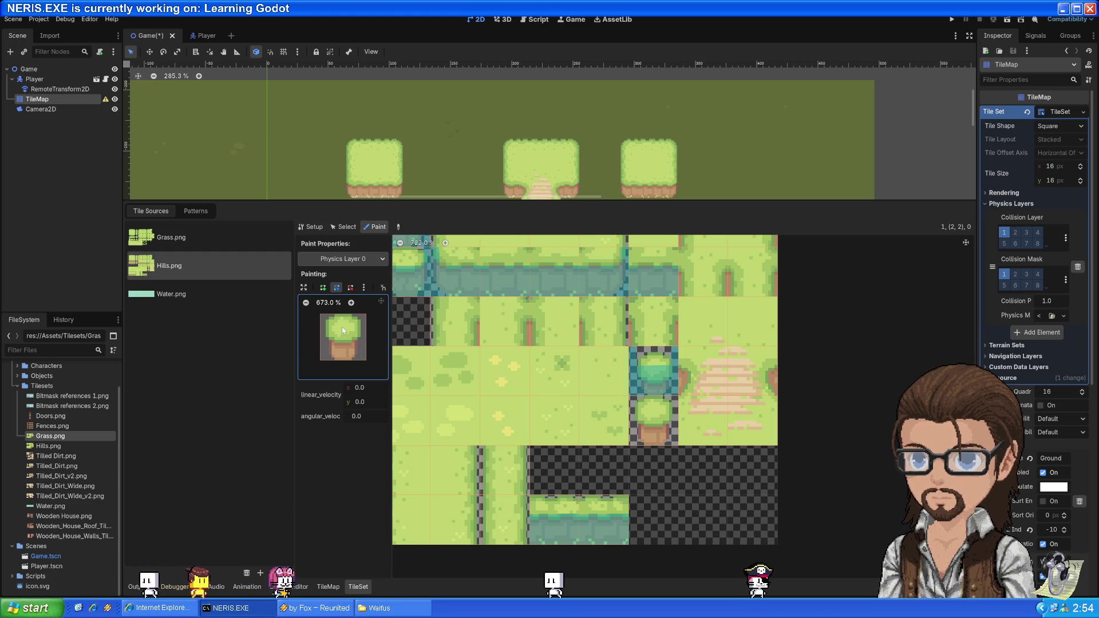
pyautogui.scroll(-5, 520, 480)
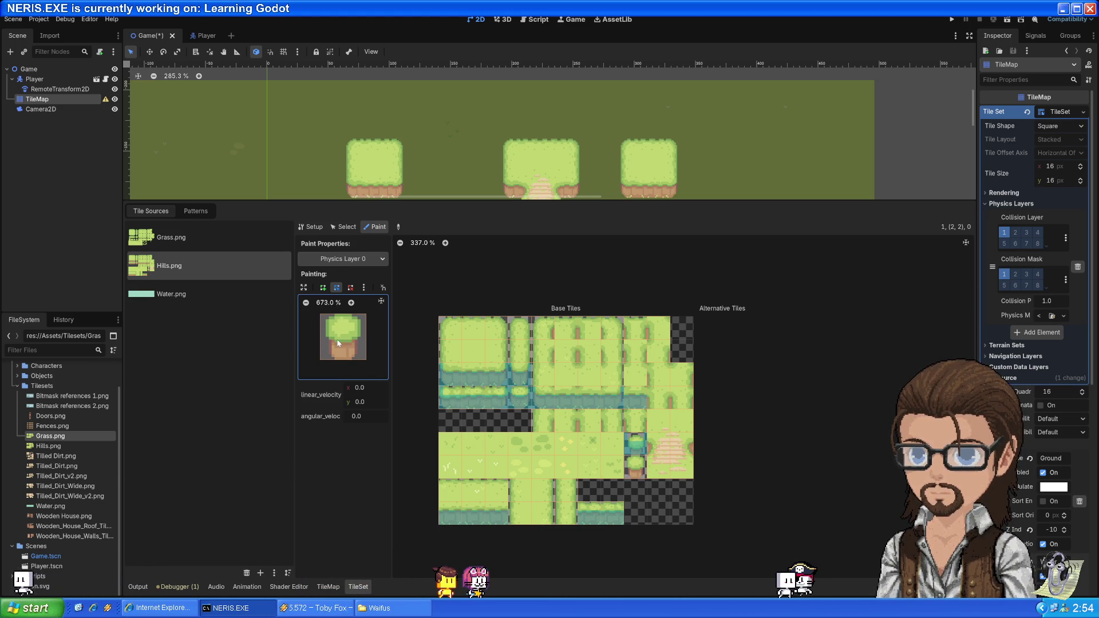
# - Reset the trunk tile's collision polygon to the default full-tile square
pyautogui.click(322, 287)
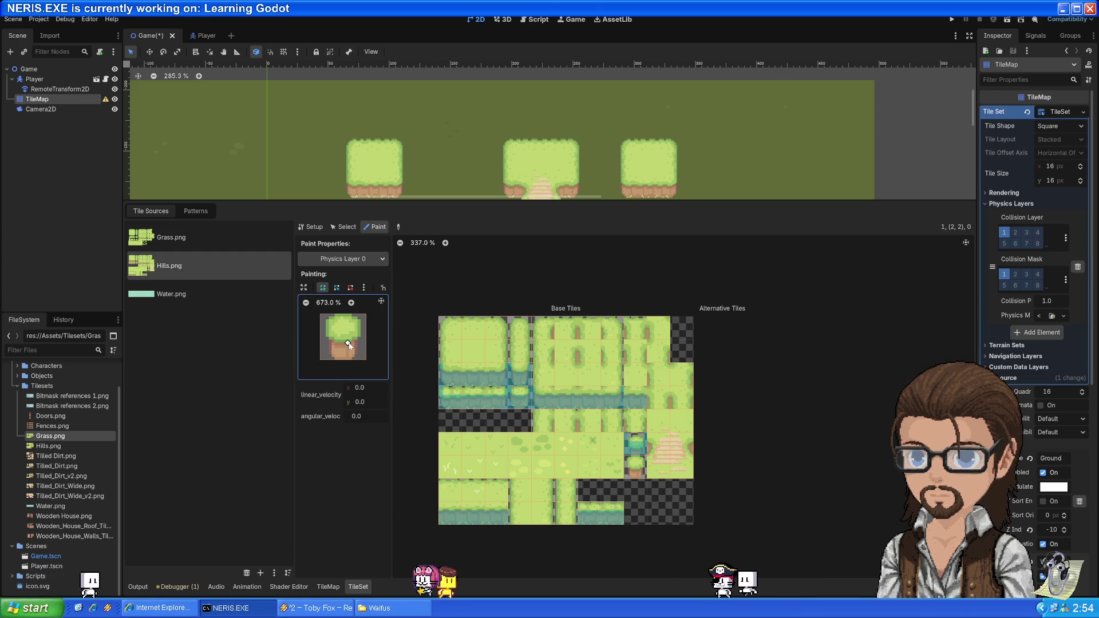
pyautogui.click(356, 326)
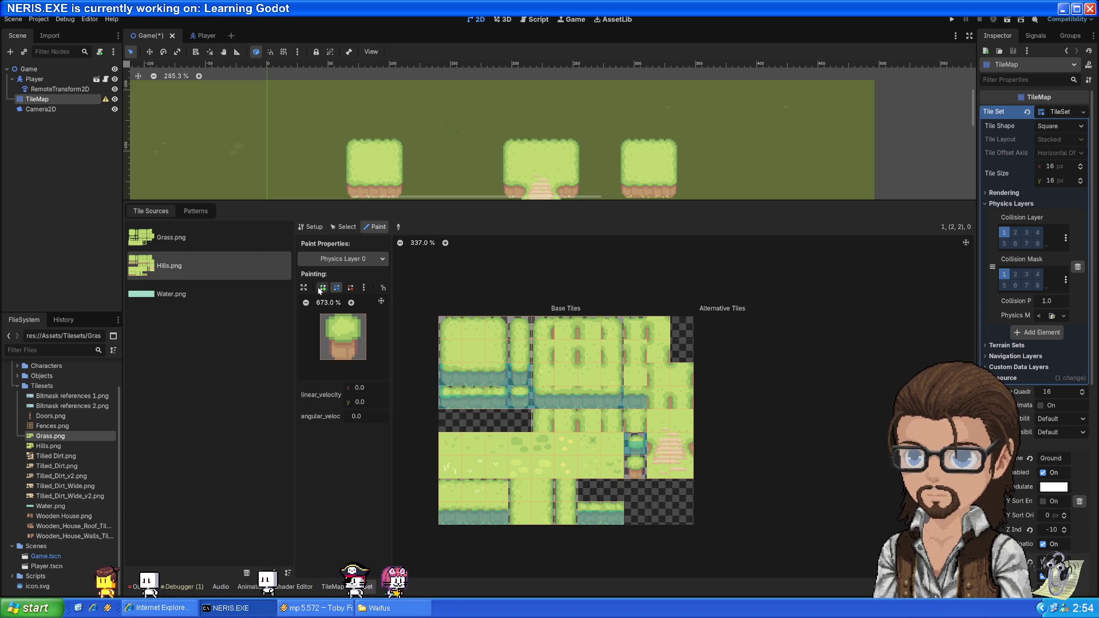
pyautogui.click(364, 288)
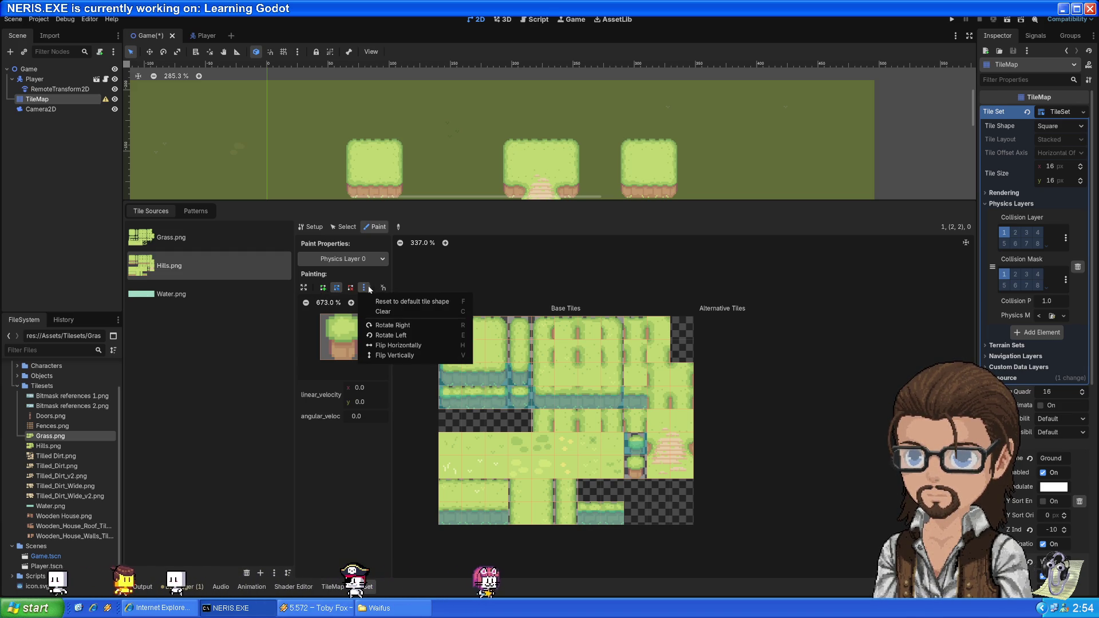
pyautogui.click(417, 302)
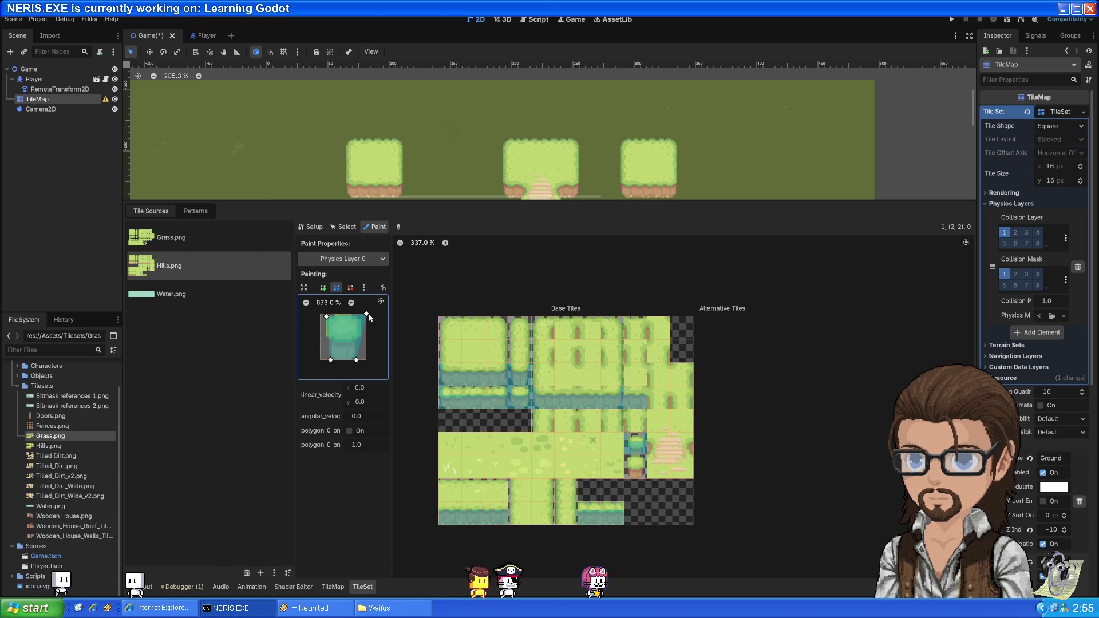
# - Drag the polygon's top vertices inward to fit the trunk's width
pyautogui.moveTo(367, 315); pyautogui.dragTo(358, 318)
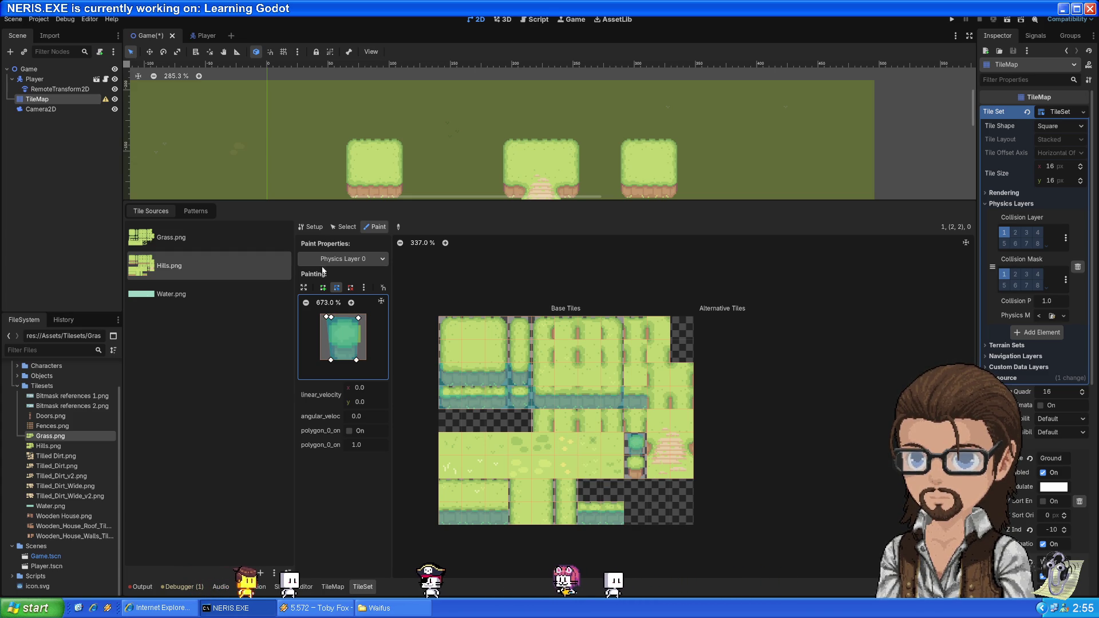
pyautogui.moveTo(327, 317); pyautogui.dragTo(328, 329)
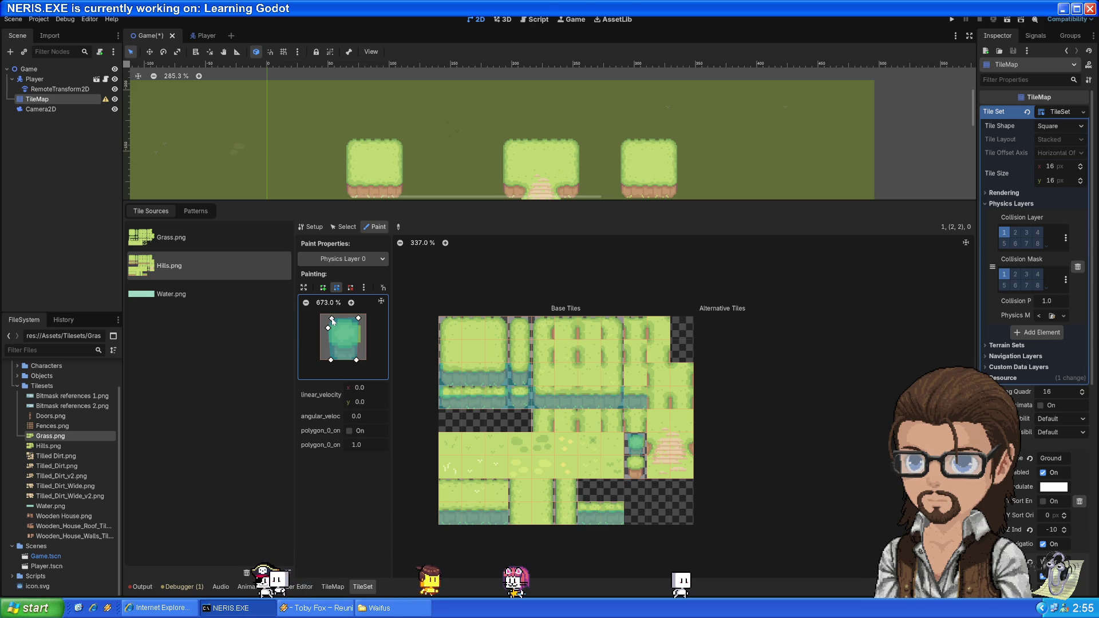
pyautogui.click(350, 288)
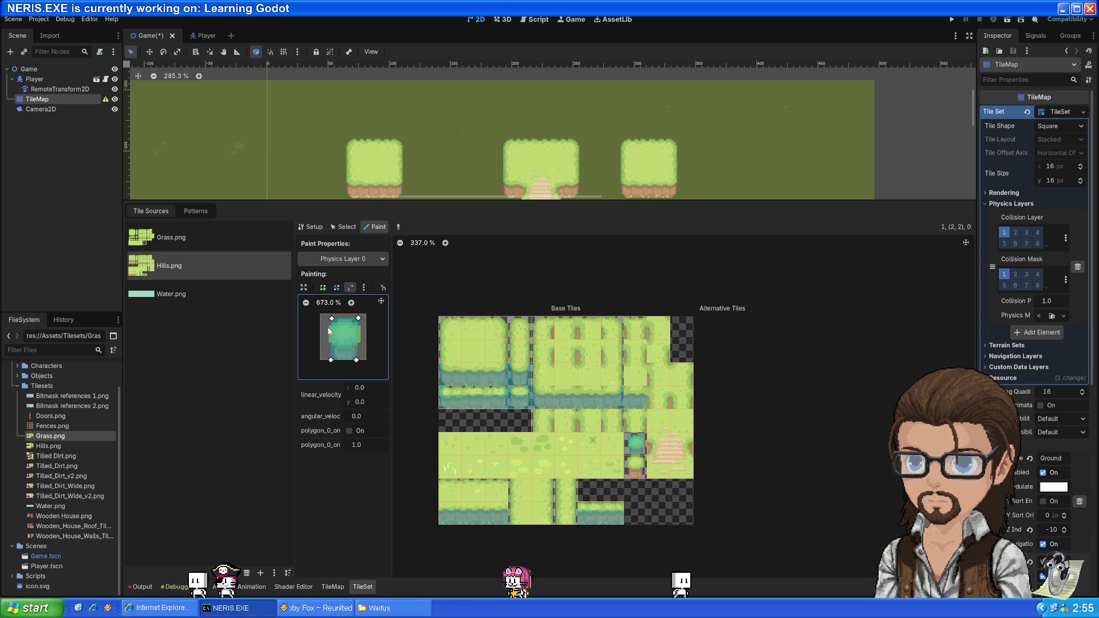
pyautogui.click(336, 288)
pyautogui.moveTo(332, 320); pyautogui.dragTo(330, 321)
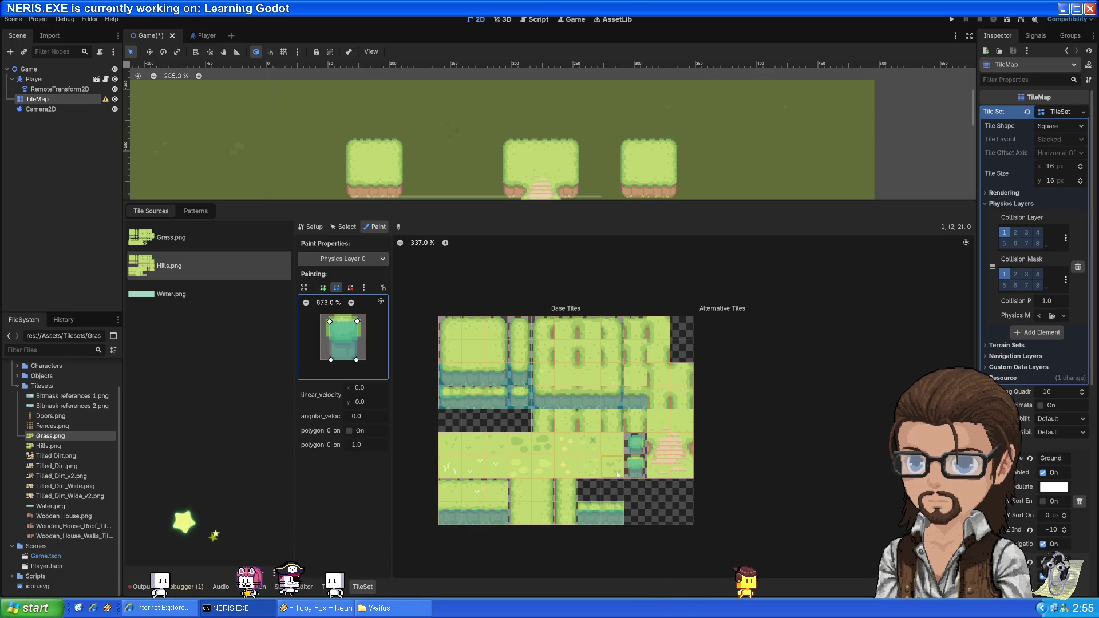
pyautogui.moveTo(331, 322); pyautogui.dragTo(359, 318)
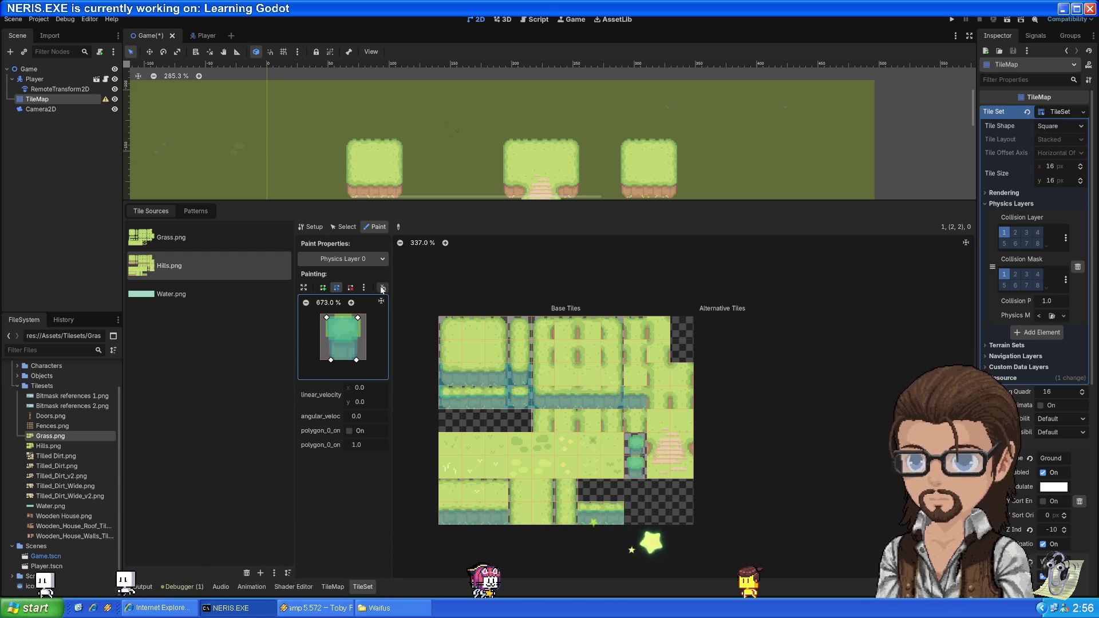
# - Paint tile (0,1), reset its shape and shrink it to a thin left-side strip
pyautogui.click(453, 353)
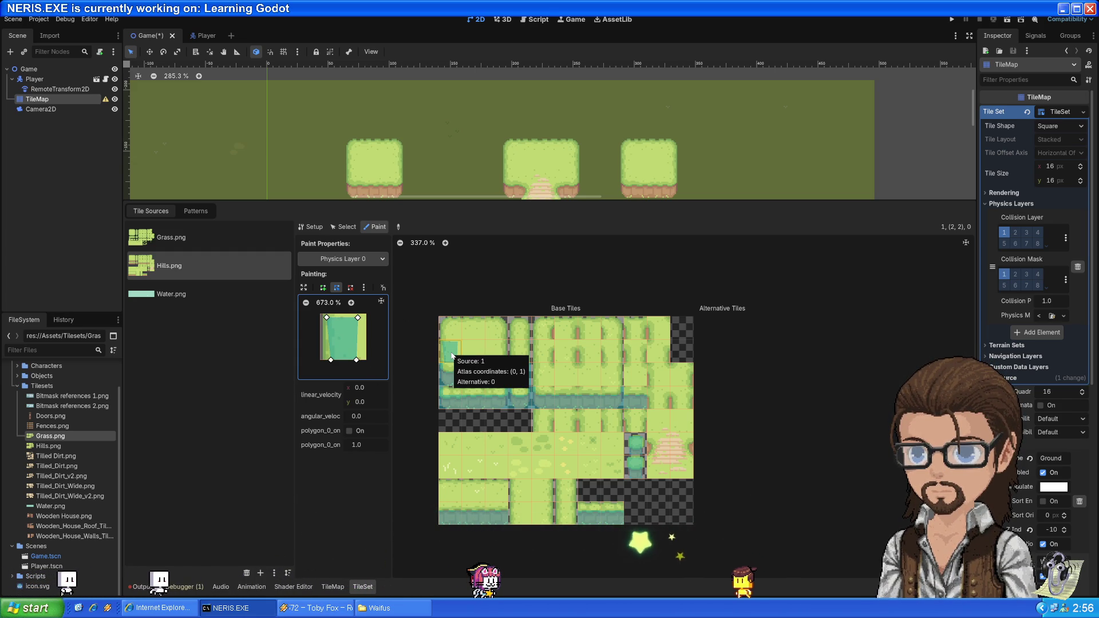
pyautogui.click(363, 288)
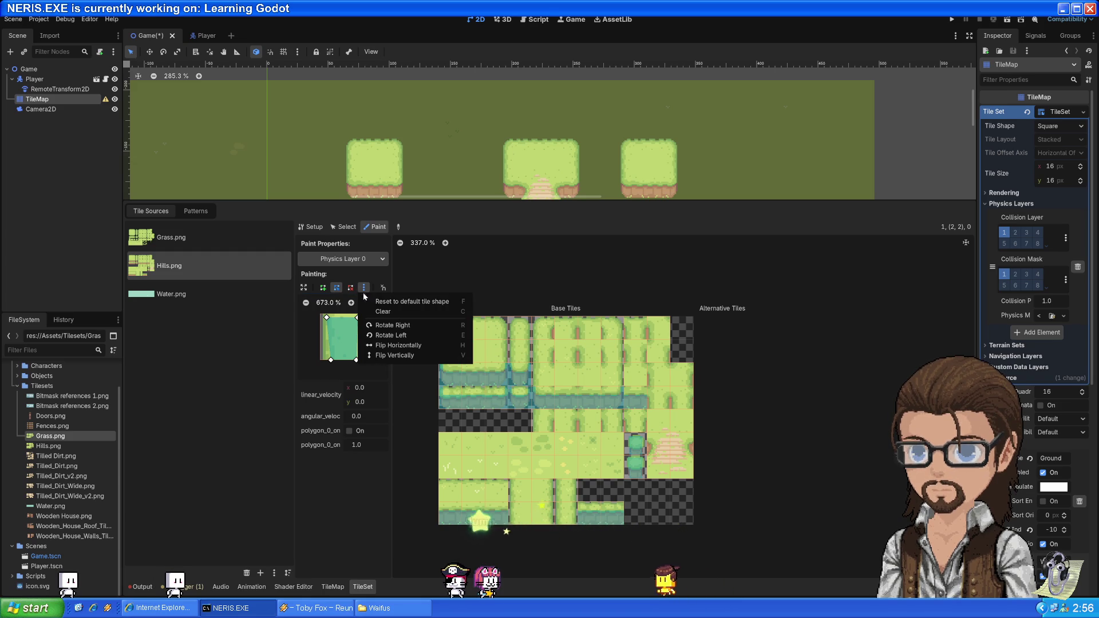
pyautogui.click(401, 301)
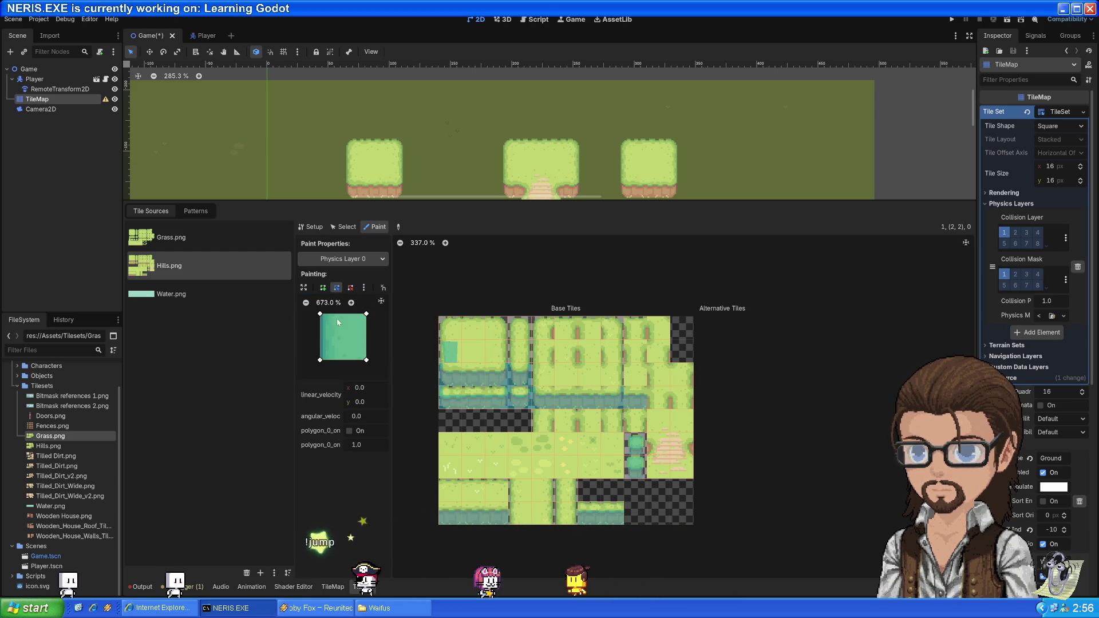
pyautogui.moveTo(367, 314); pyautogui.dragTo(327, 314)
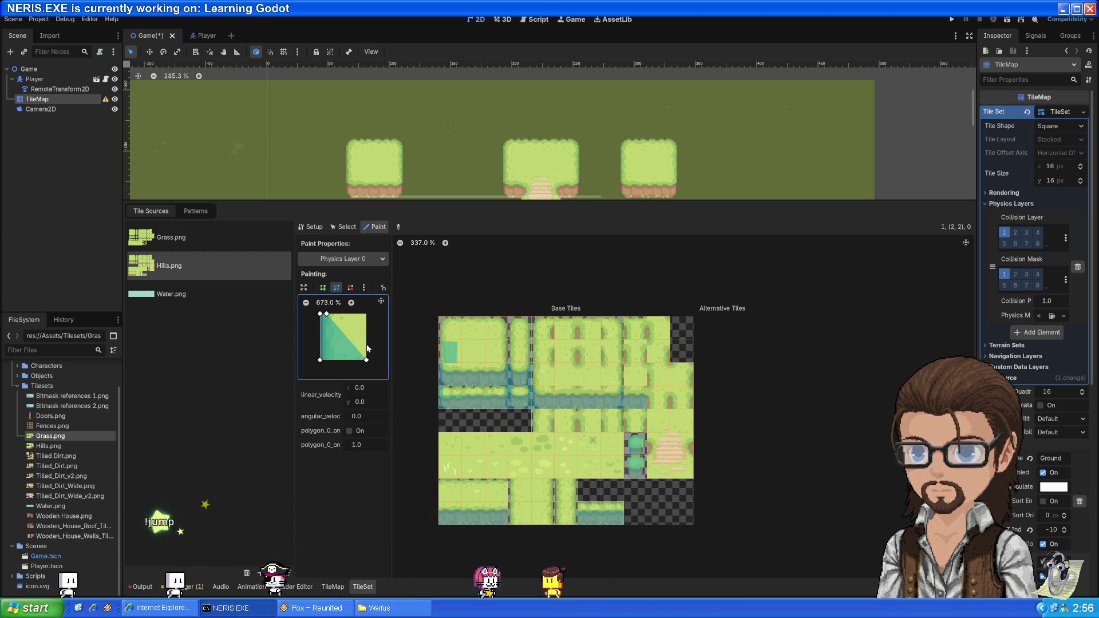
pyautogui.moveTo(367, 361); pyautogui.dragTo(327, 361)
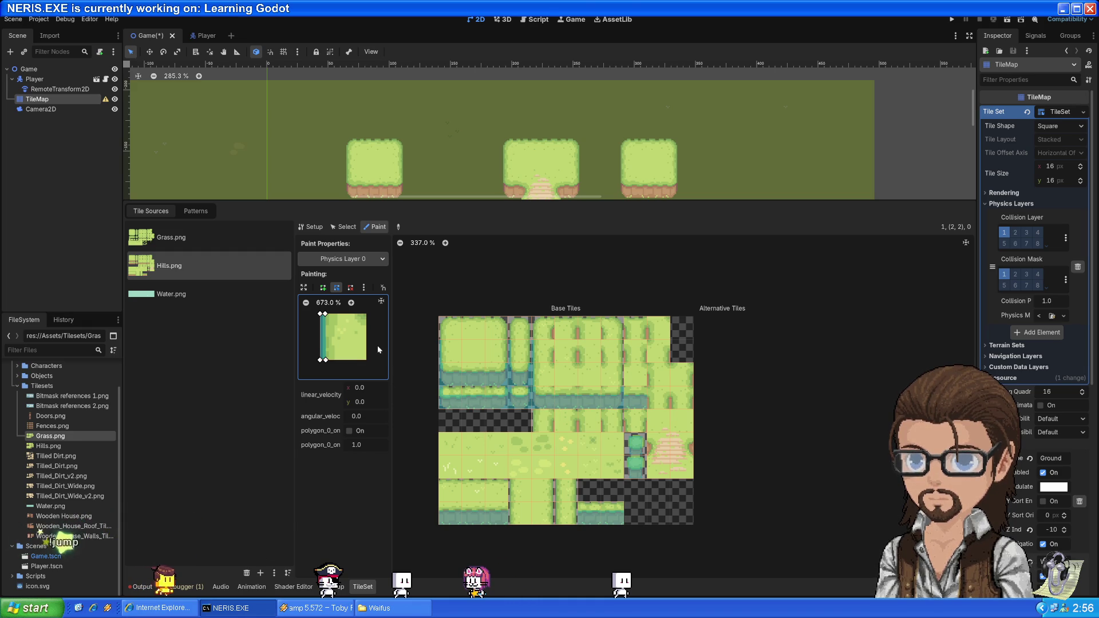
# - Pick the right-edge grass tile's collision, reset it and shrink it to a thin right-side strip
pyautogui.rightClick(498, 361)
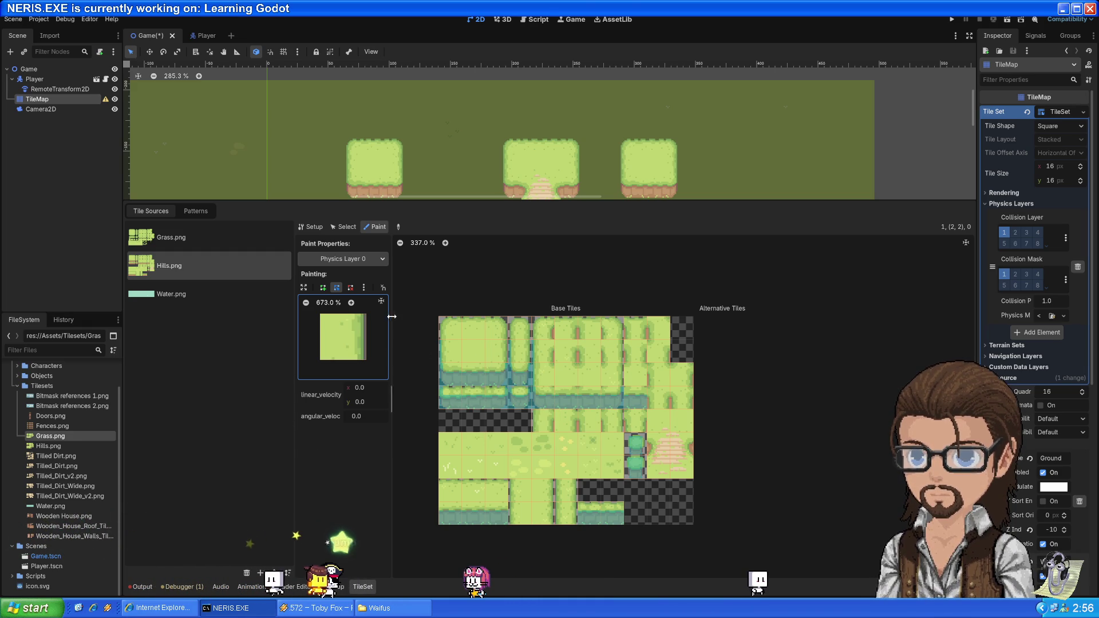
pyautogui.click(364, 287)
pyautogui.click(401, 302)
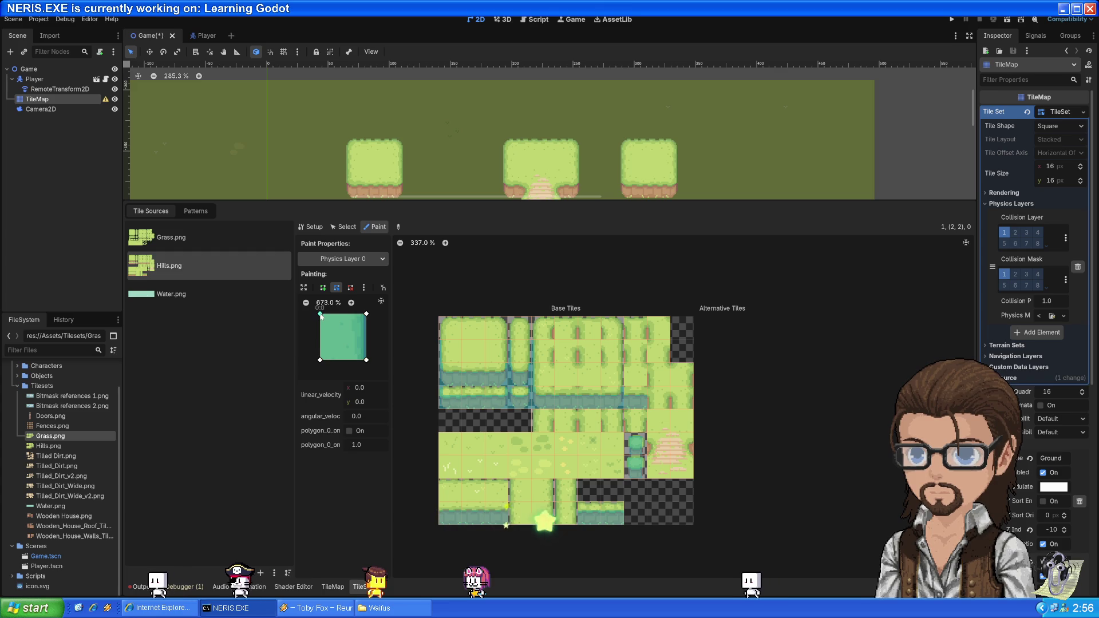
pyautogui.moveTo(320, 314); pyautogui.dragTo(362, 314)
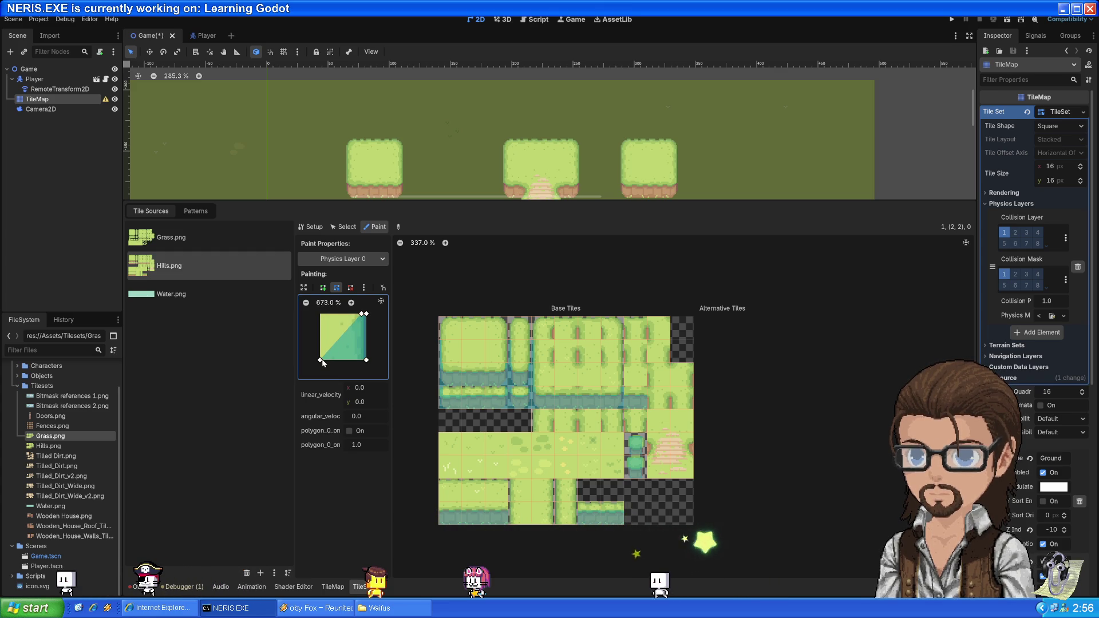
pyautogui.moveTo(321, 360); pyautogui.dragTo(361, 361)
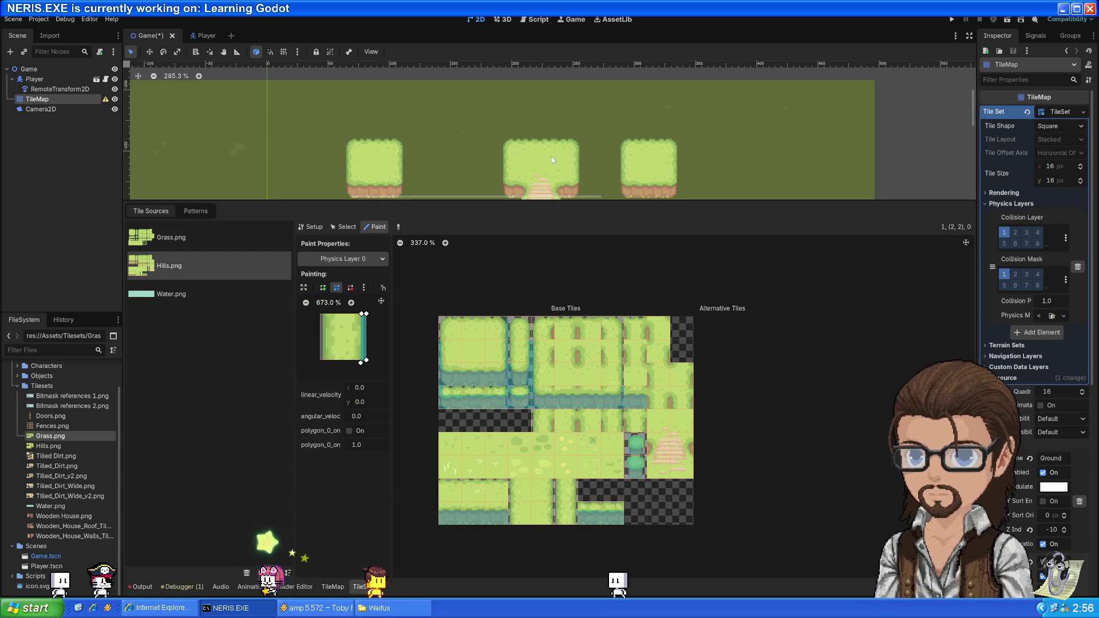
# - Run the game and walk the player up, left and right toward the hill cliffs
pyautogui.click(951, 20)
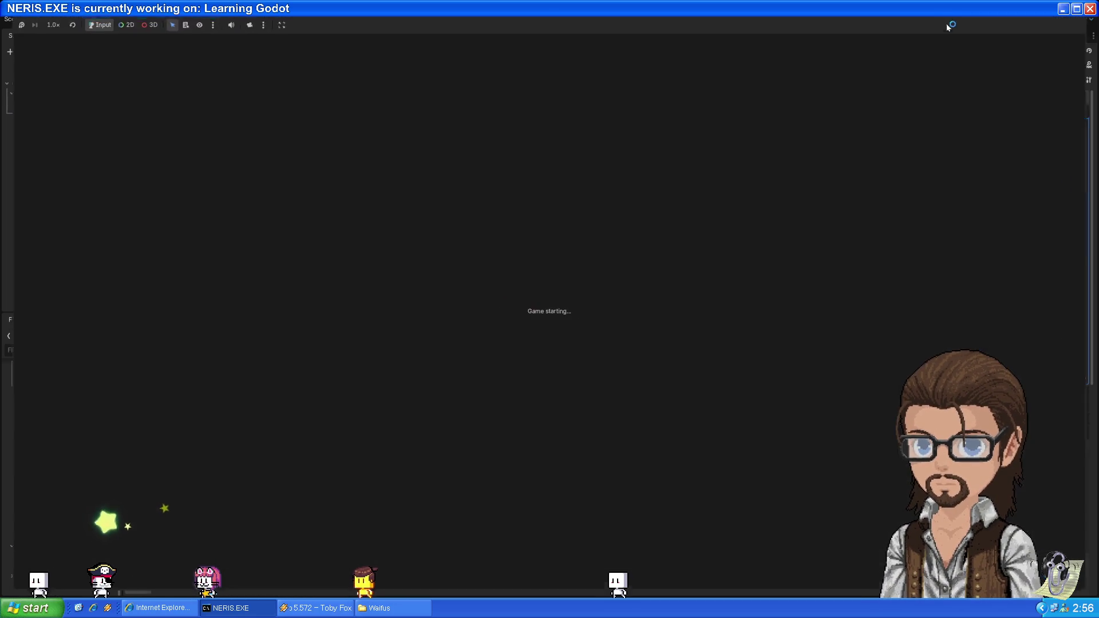
pyautogui.press('Up')
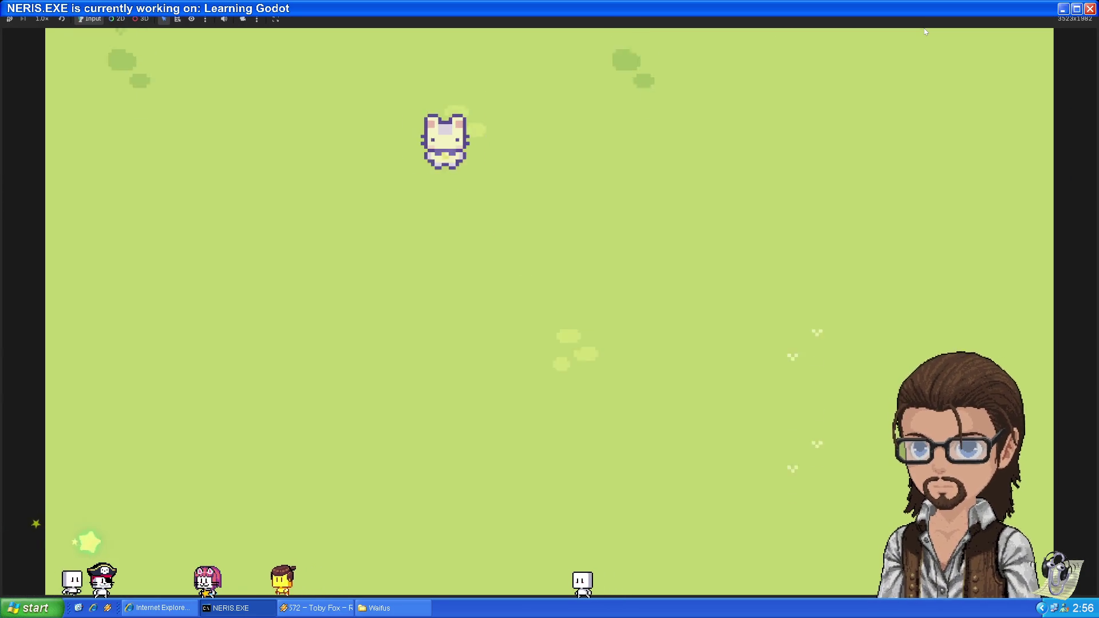
pyautogui.press('Left')
pyautogui.press('Down')
pyautogui.press('Left')
pyautogui.press('Up')
pyautogui.press('Right')
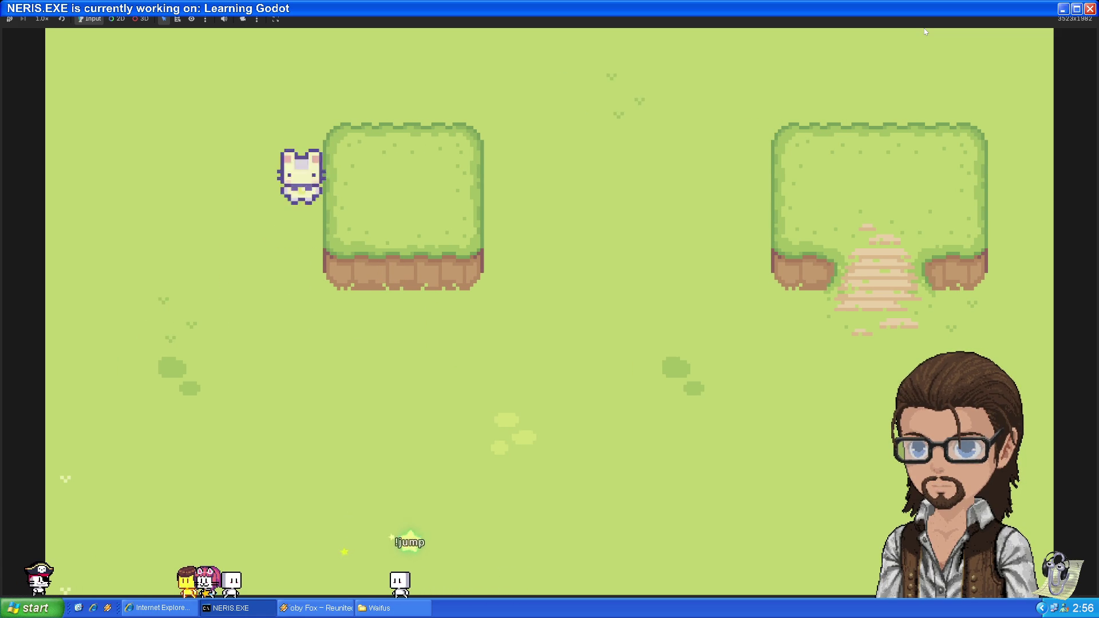
pyautogui.press('Right')
pyautogui.press('Down')
pyautogui.press('Up')
pyautogui.press('Down')
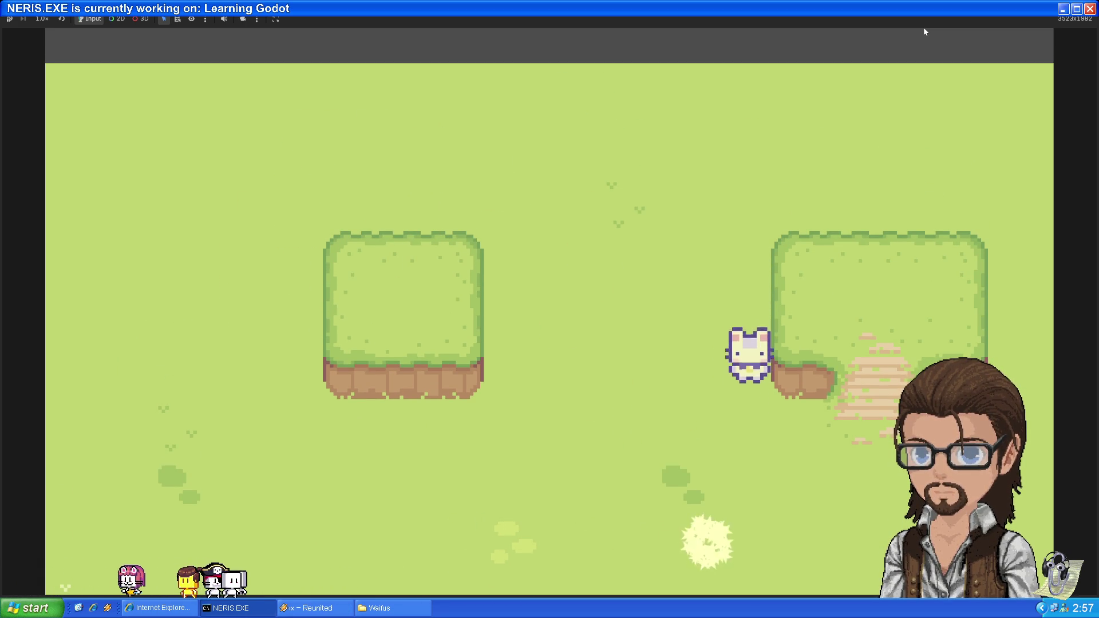
pyautogui.press('Right')
pyautogui.press('Left')
pyautogui.press('Right')
pyautogui.press('Down')
pyautogui.press('Left')
pyautogui.press('Up')
# - Push the player along the cliff edges and onto the slopes, then stop the game with F8
pyautogui.press('Down')
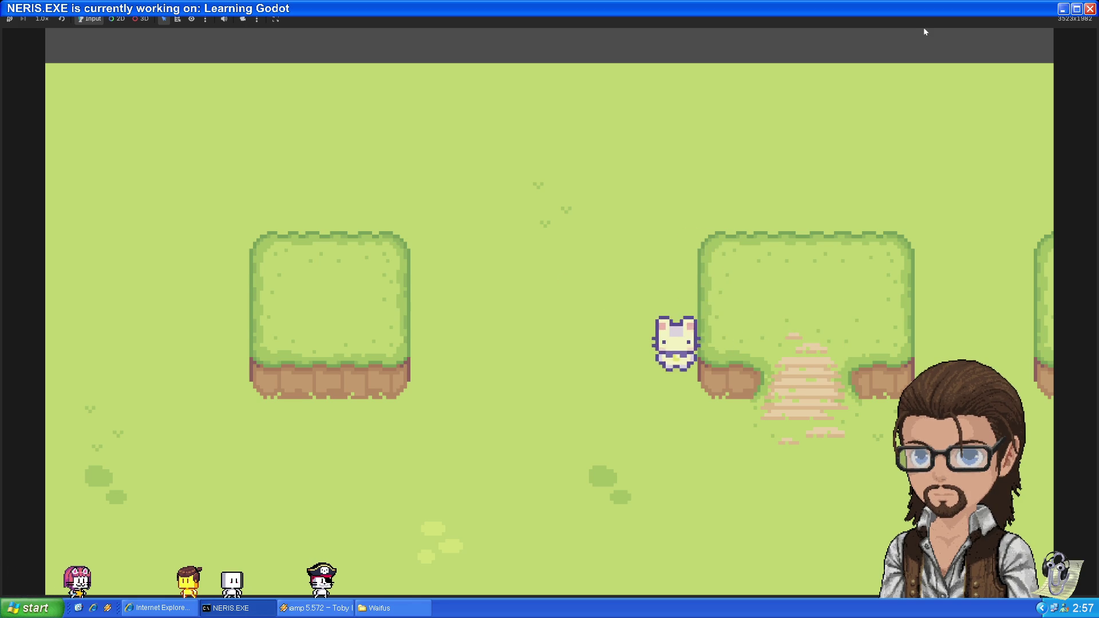
pyautogui.press('Up')
pyautogui.press('Left')
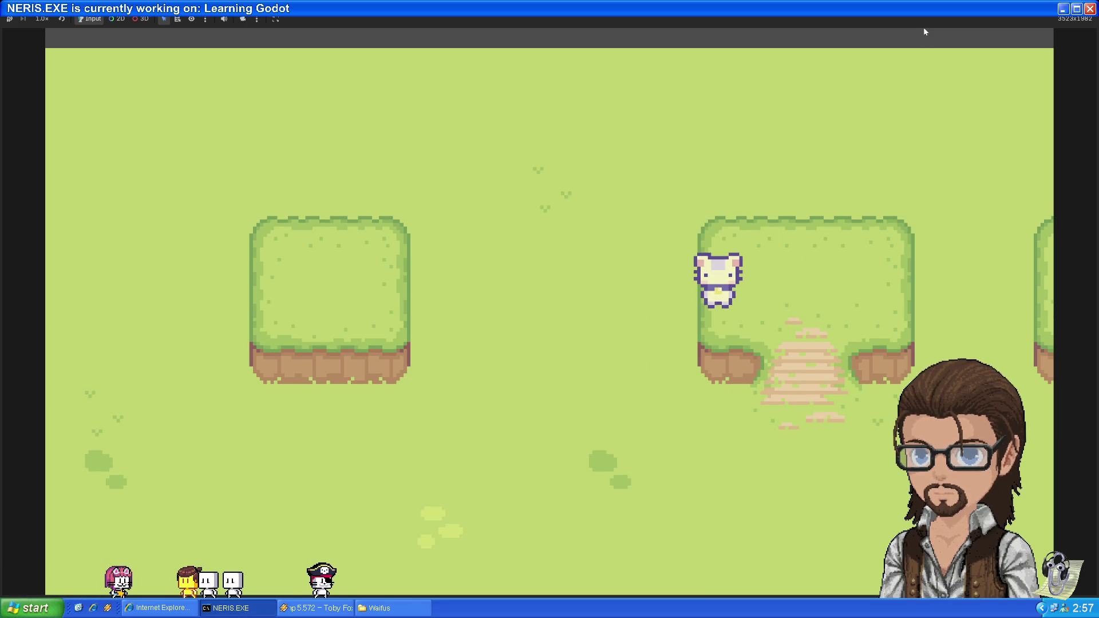
pyautogui.press('Down')
pyautogui.press('Right')
pyautogui.press('Down')
pyautogui.press('Left')
pyautogui.press('Right')
pyautogui.press('Down')
pyautogui.press('Left')
pyautogui.press('Up')
pyautogui.press('Down')
pyautogui.press('Up')
pyautogui.press('Right')
pyautogui.press('Left')
pyautogui.press('Up')
pyautogui.press('Right')
pyautogui.press('Down')
pyautogui.press('Up')
pyautogui.press('Left')
pyautogui.press('Up')
pyautogui.press('Left')
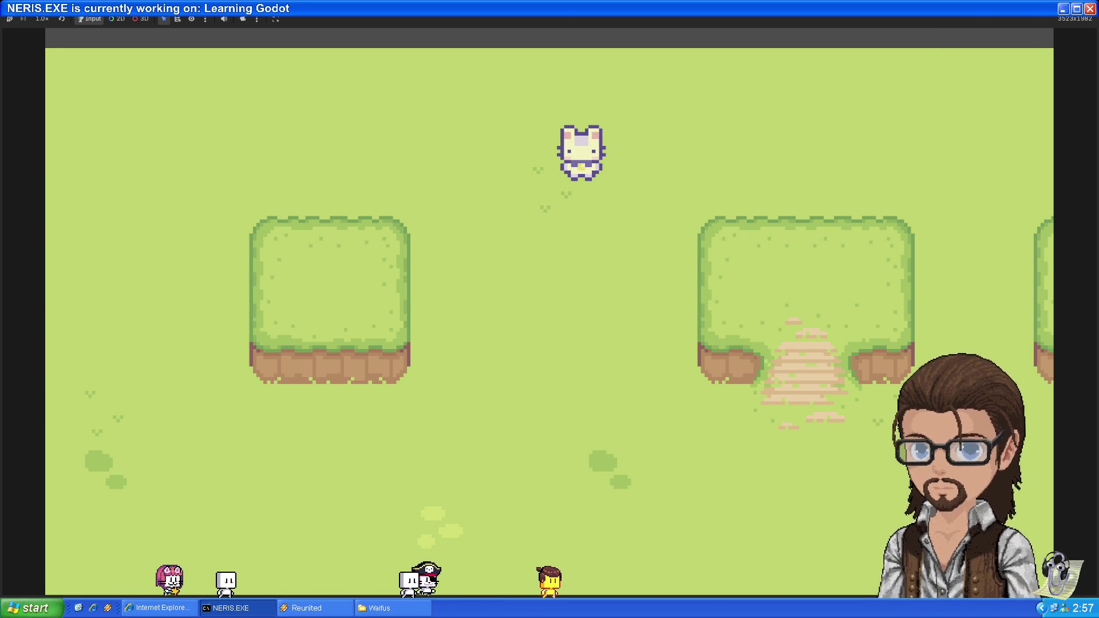
pyautogui.press('F8')
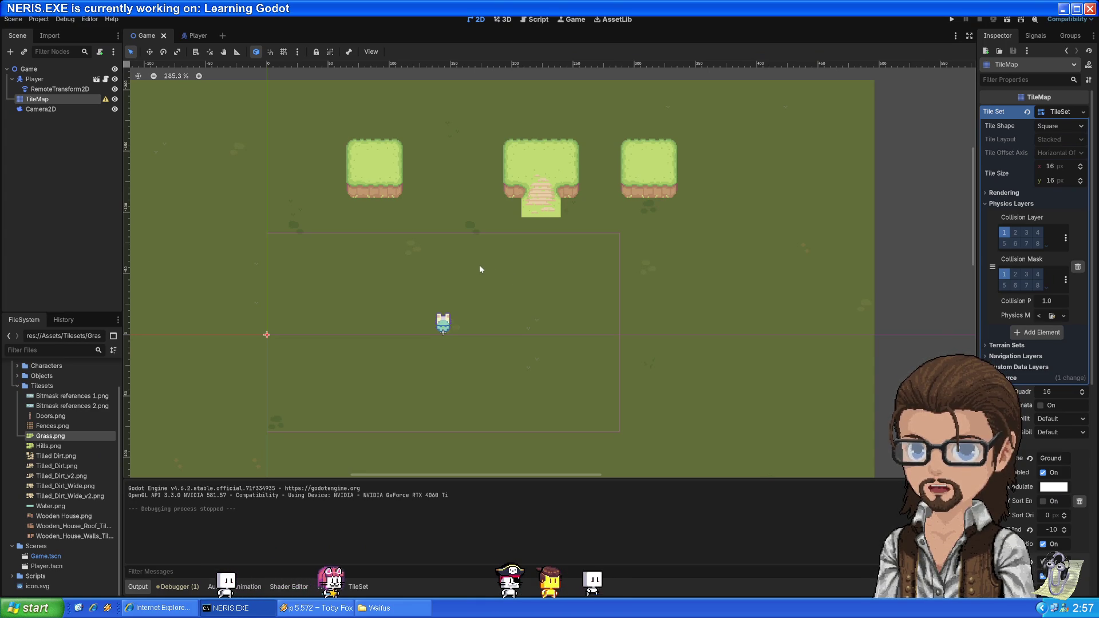
# - Reset a top-edge hill tile's collision polygon and shrink it to a strip along the top
pyautogui.click(358, 587)
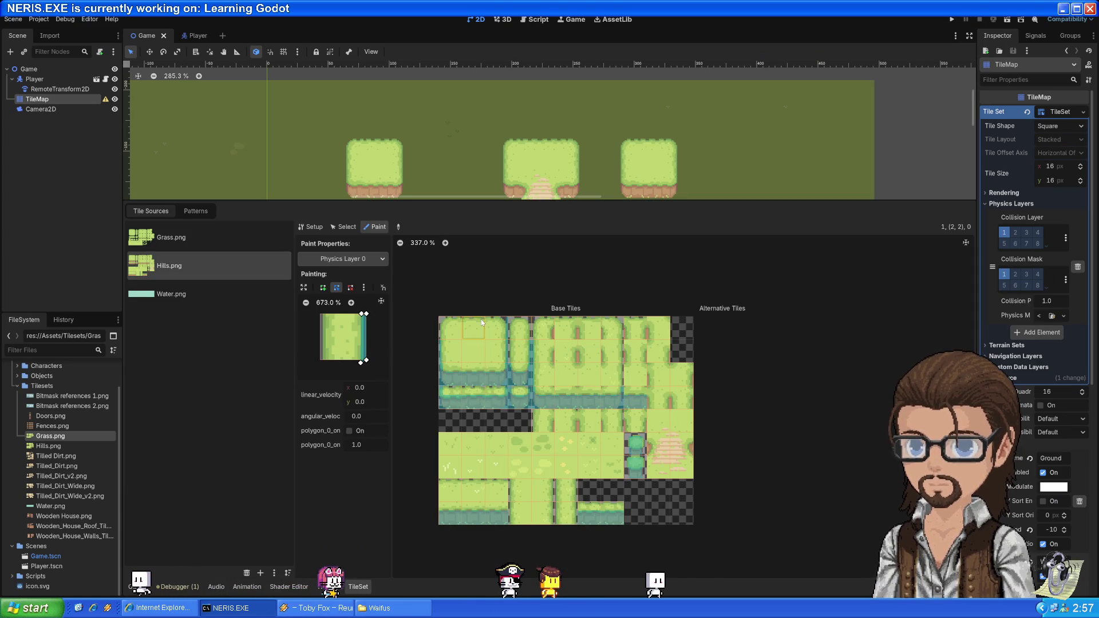
pyautogui.scroll(5, 482, 323)
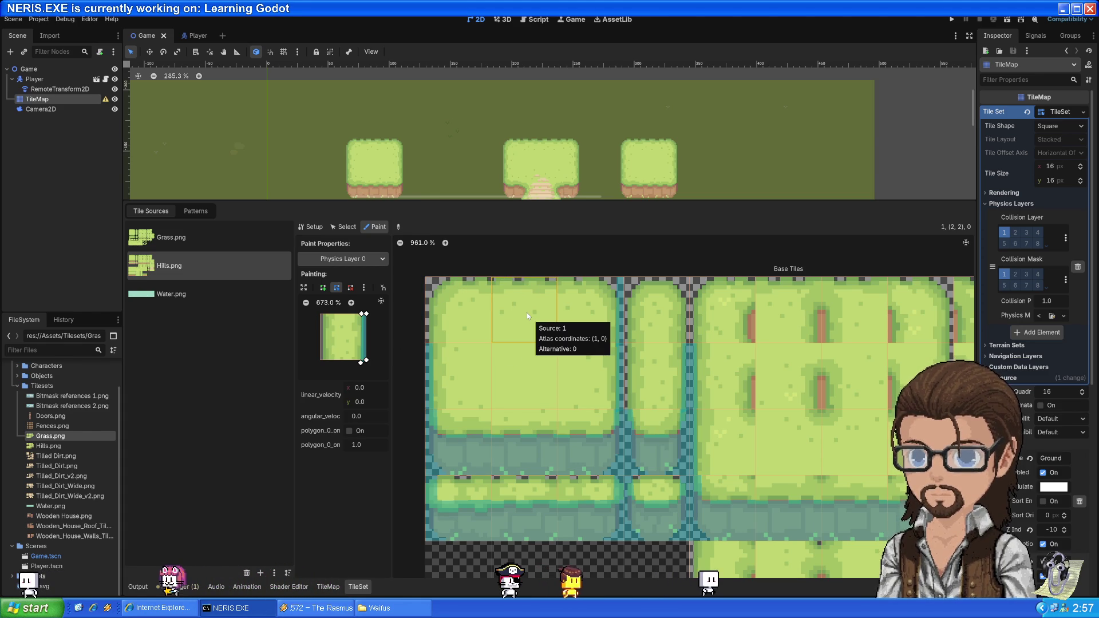
pyautogui.click(364, 288)
pyautogui.click(390, 298)
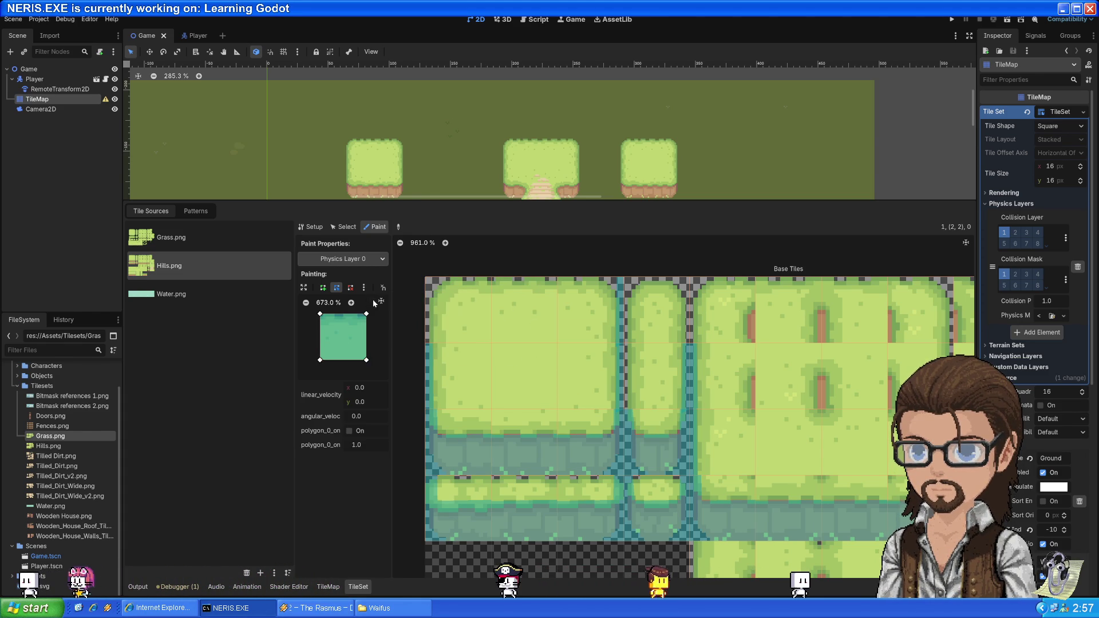
pyautogui.moveTo(319, 361); pyautogui.dragTo(320, 317)
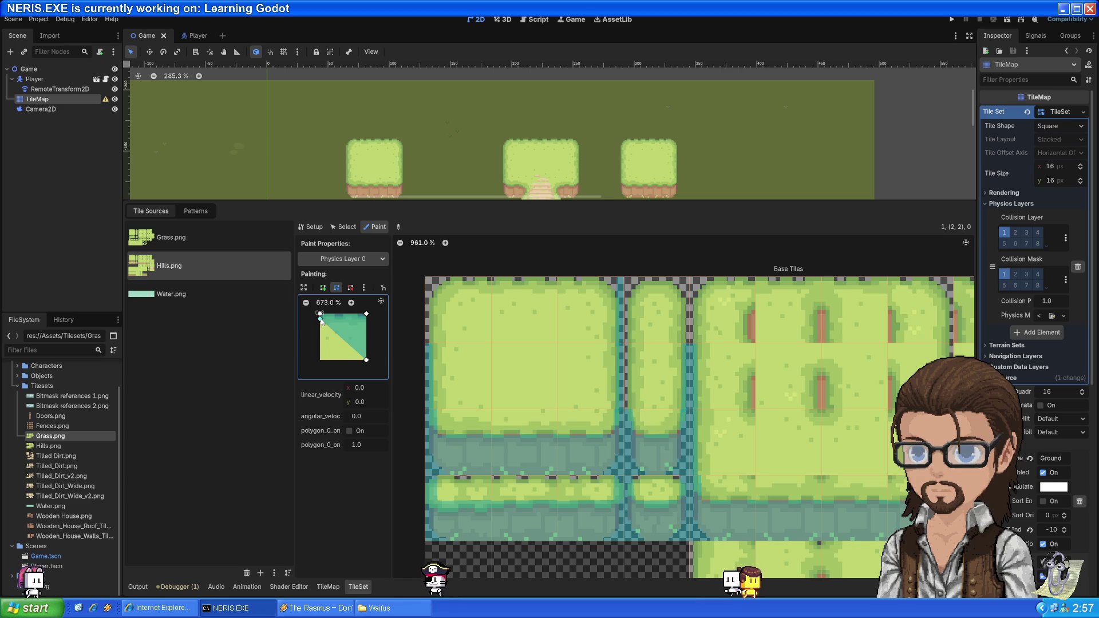
pyautogui.moveTo(366, 360); pyautogui.dragTo(367, 317)
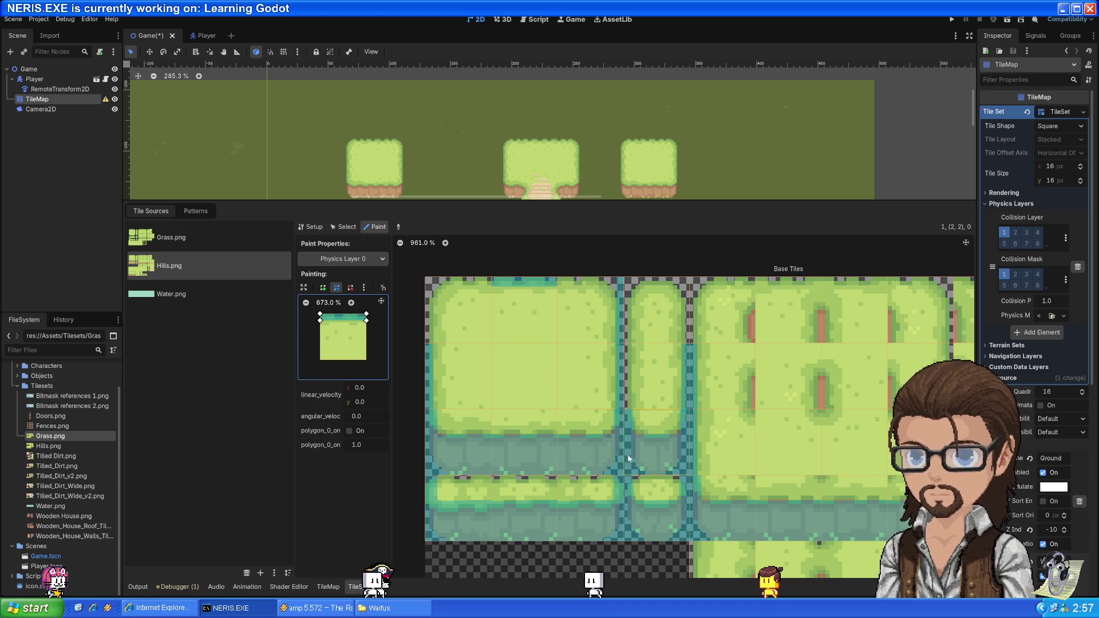
# - Reset the corner hill tile's collision polygon to a full square and adjust a vertex to fit the corner
pyautogui.hscroll(3, 802, 460)
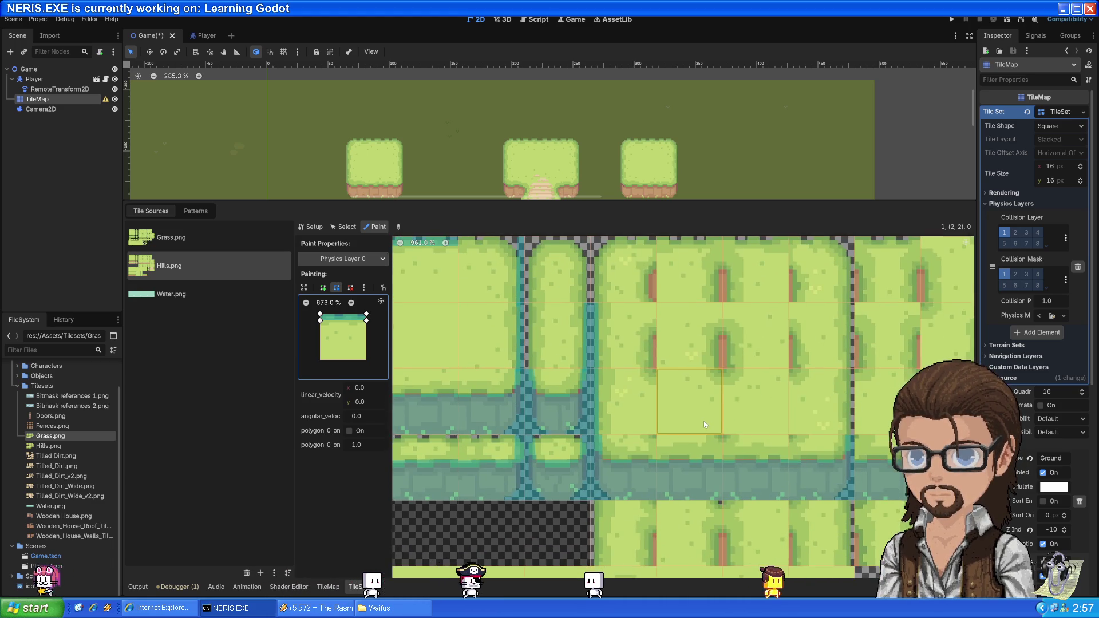
pyautogui.scroll(-2, 696, 449)
pyautogui.scroll(-3, 693, 380)
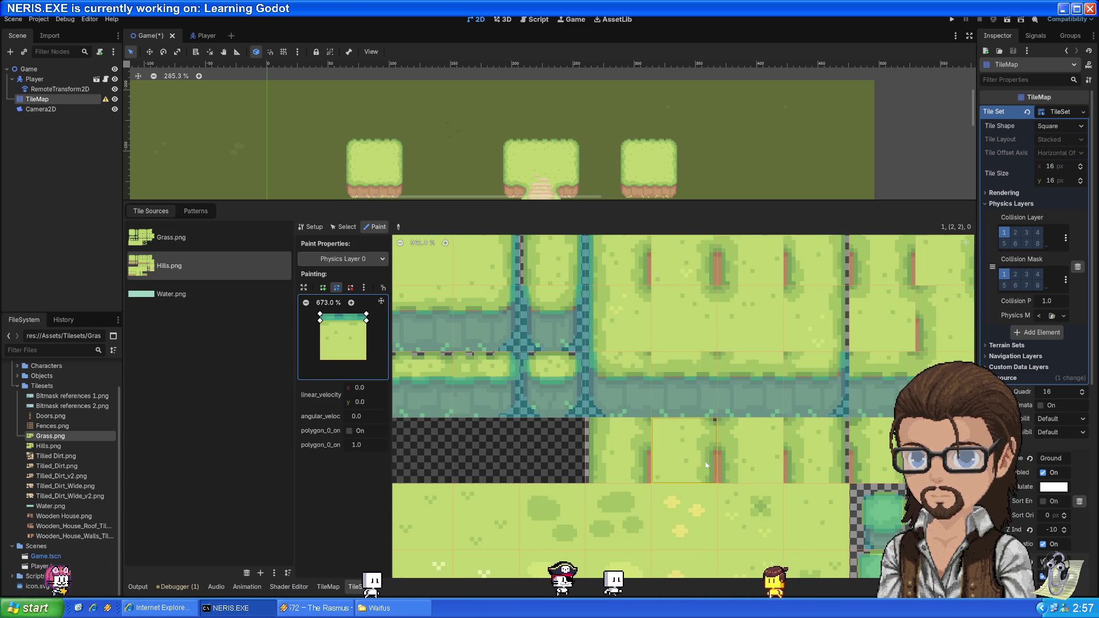
pyautogui.hscroll(-3, 727, 377)
pyautogui.hscroll(1, 758, 373)
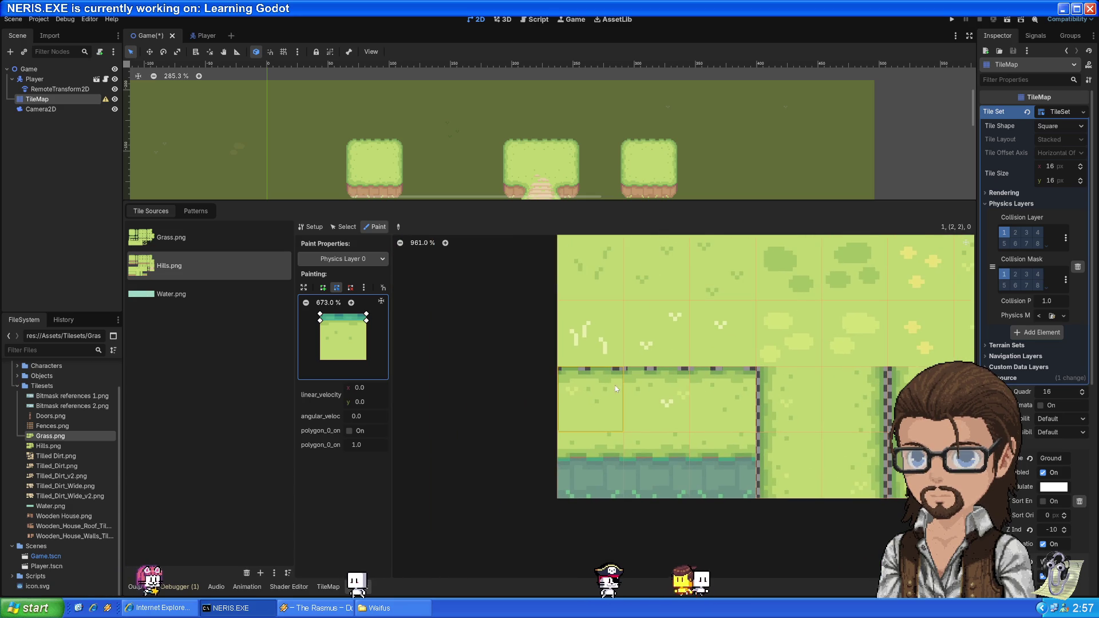
pyautogui.scroll(-2, 720, 401)
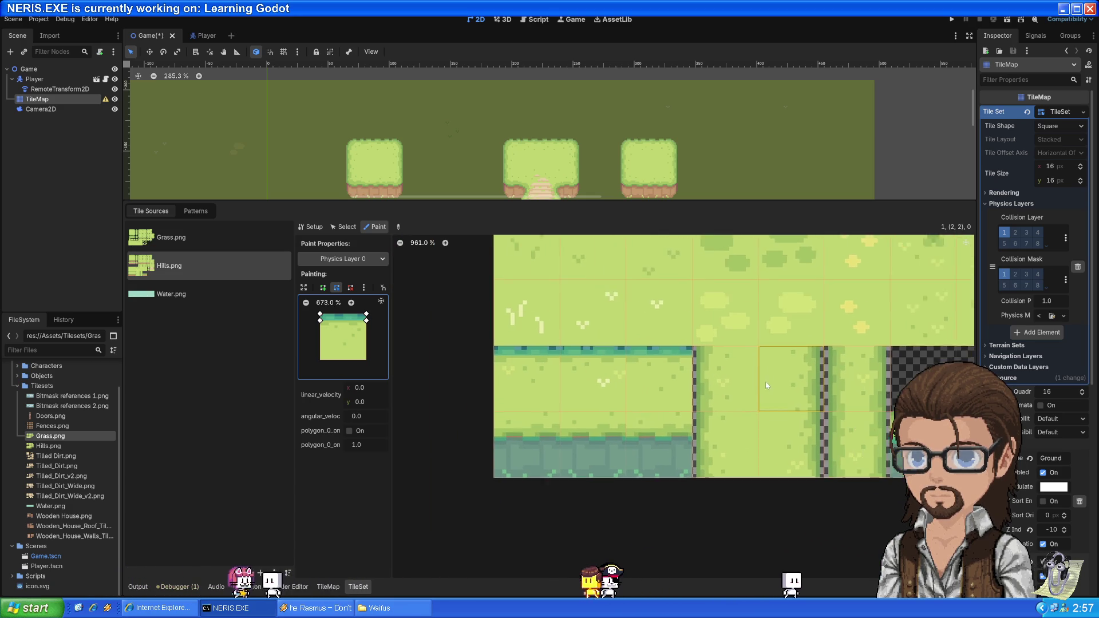
pyautogui.moveTo(778, 388)
pyautogui.mouseDown()
pyautogui.moveTo(658, 396)
pyautogui.moveTo(570, 493)
pyautogui.moveTo(682, 385)
pyautogui.mouseUp()
pyautogui.scroll(3, 683, 385)
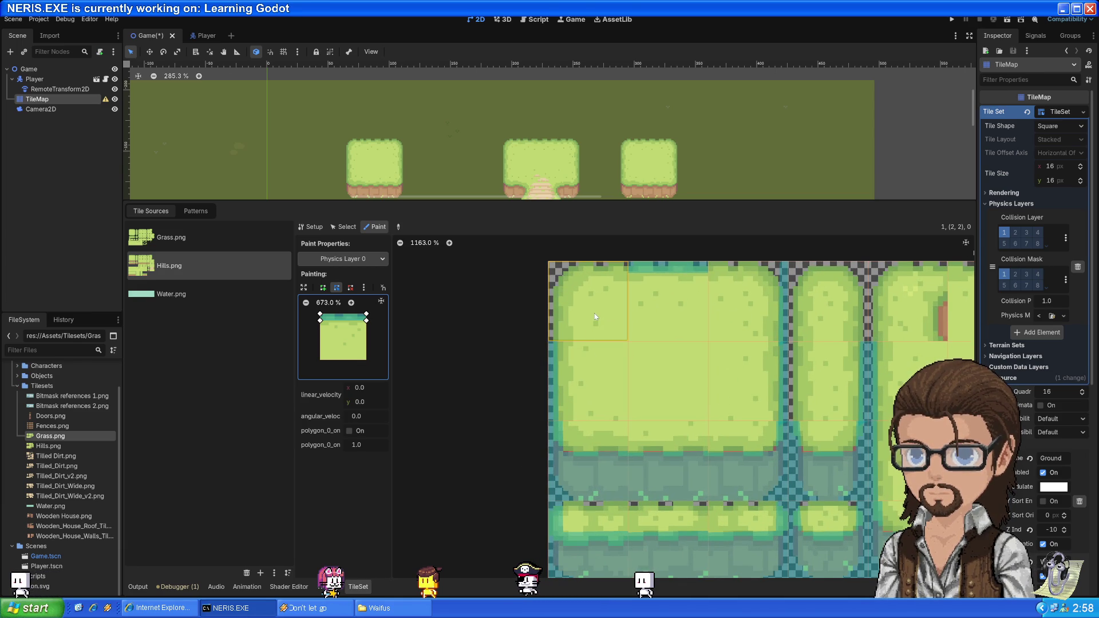
pyautogui.rightClick(594, 314)
pyautogui.click(363, 289)
pyautogui.click(372, 301)
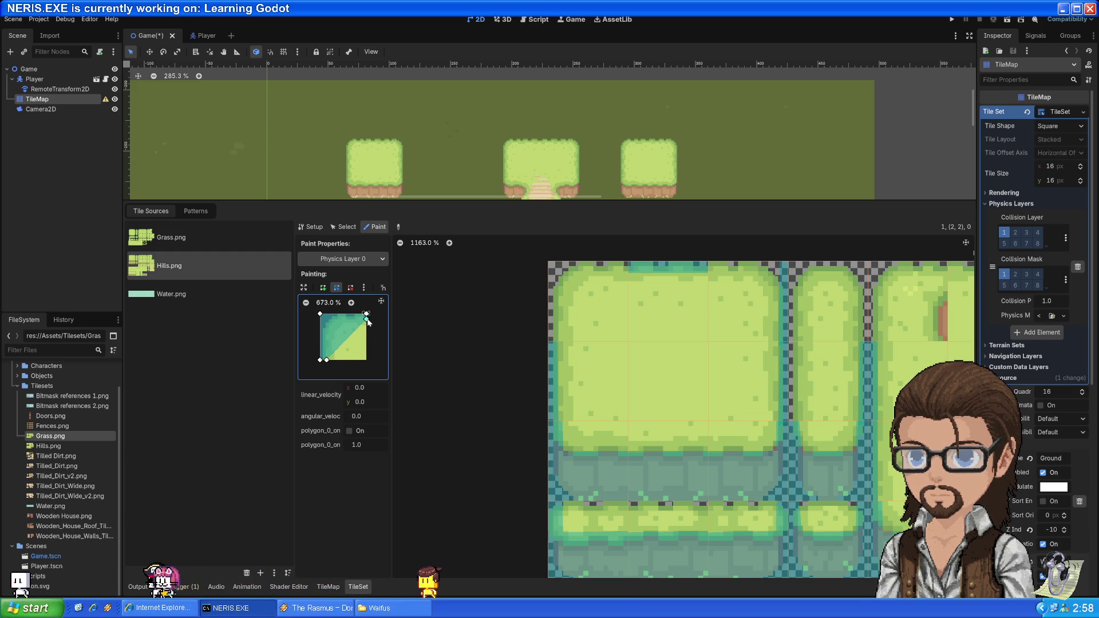
pyautogui.moveTo(331, 325); pyautogui.dragTo(333, 321)
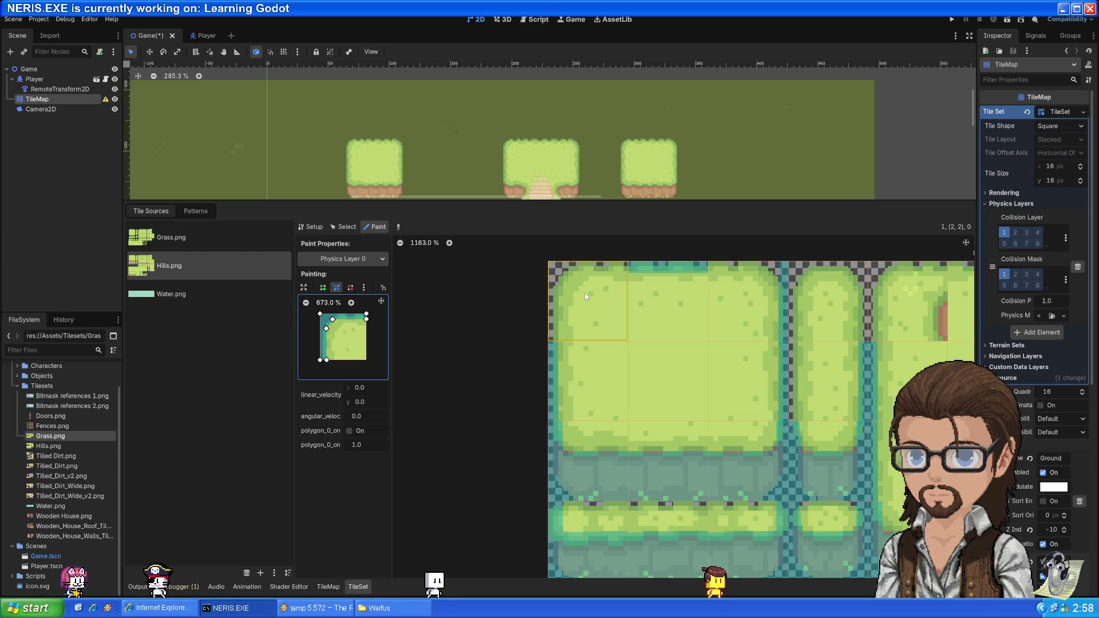
# - Select the right-edge hill tile's collision shape
pyautogui.hscroll(5, 541, 417)
pyautogui.scroll(1, 432, 450)
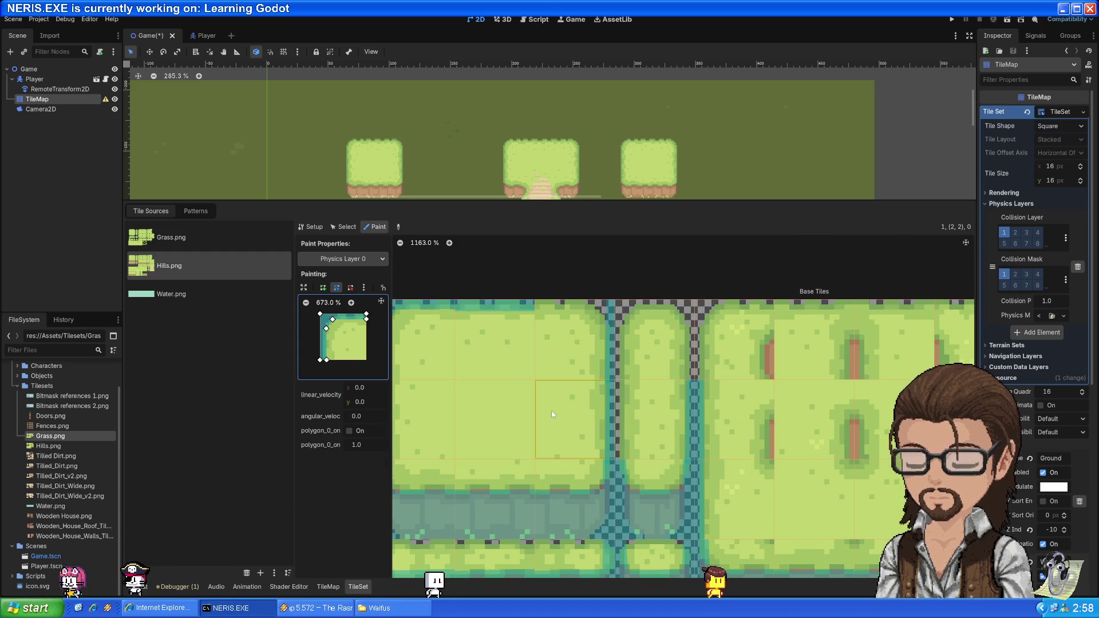
pyautogui.click(580, 342)
# - Reset the edge tile's polygon and drag its bottom-left vertex right to form a triangle
pyautogui.click(379, 302)
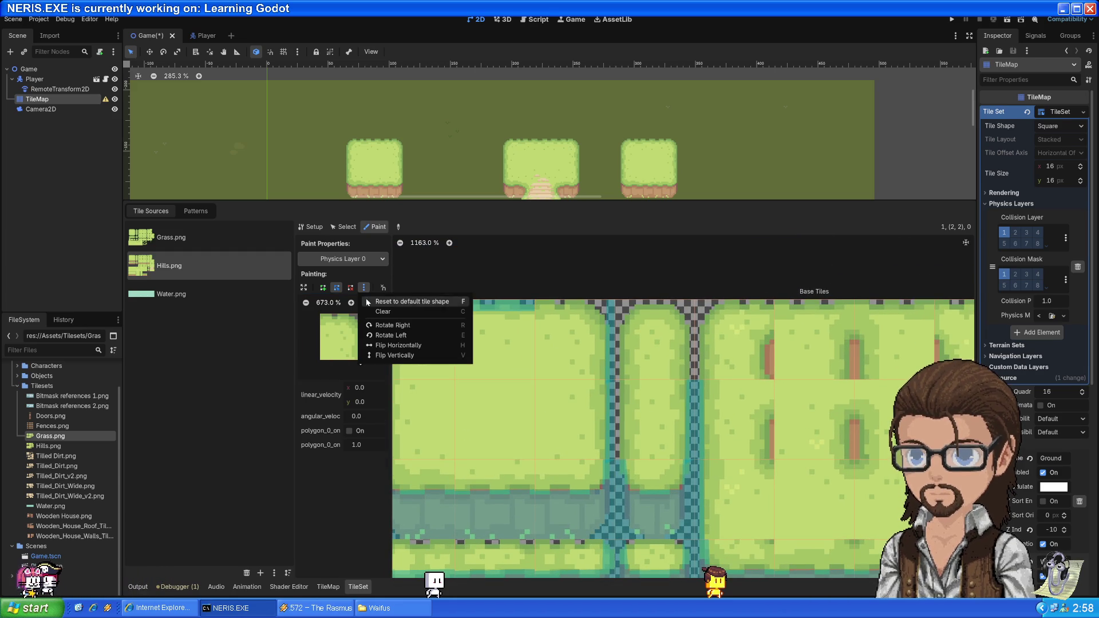
pyautogui.click(384, 299)
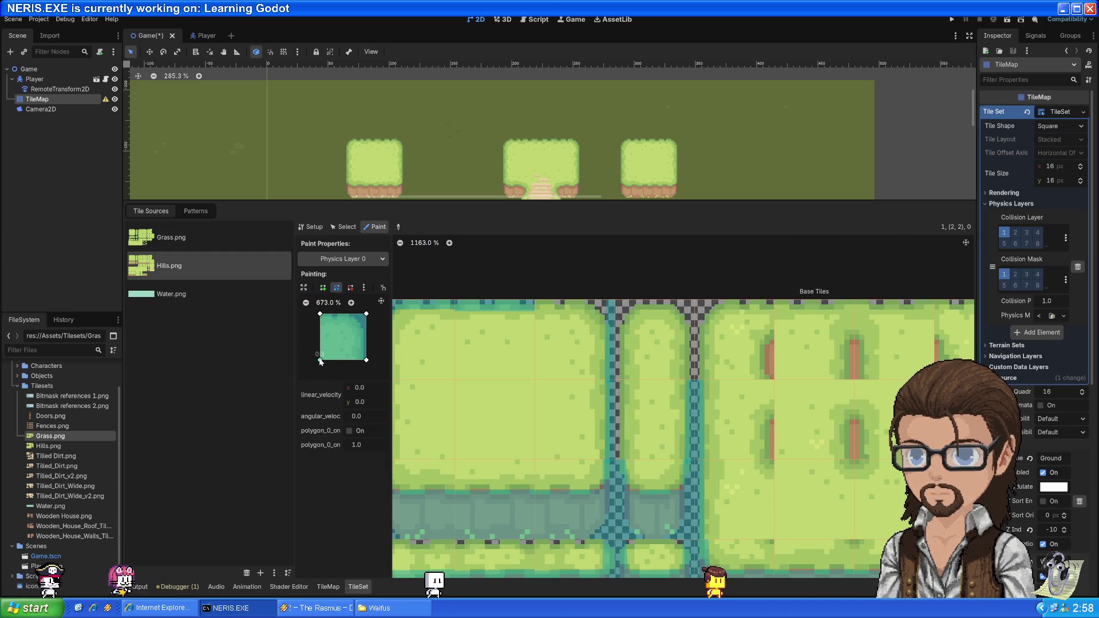
pyautogui.moveTo(321, 361); pyautogui.dragTo(359, 361)
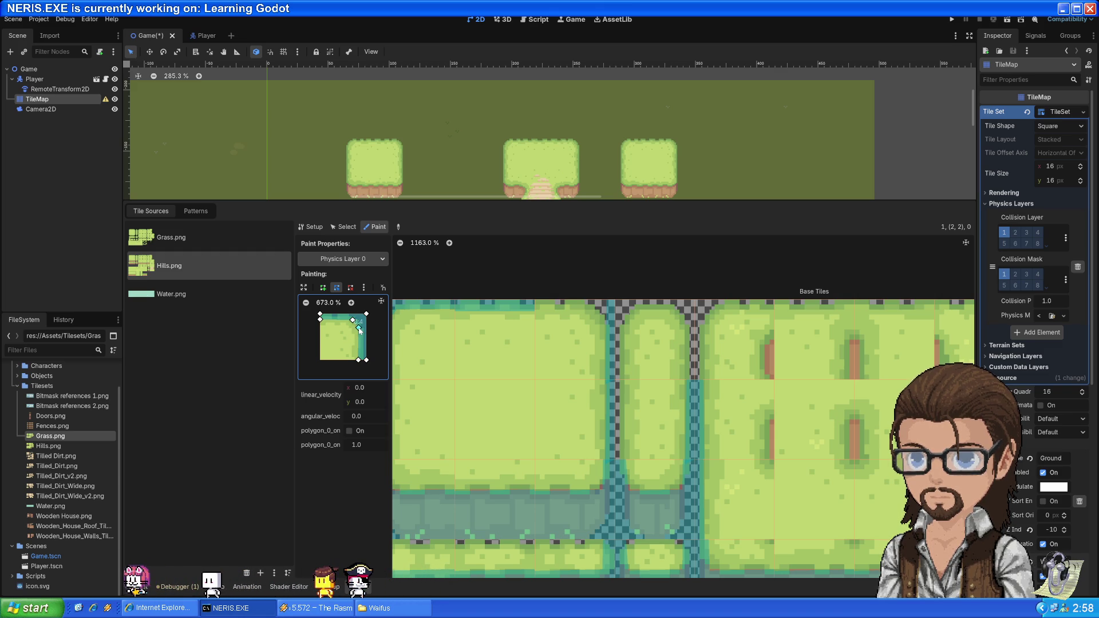
# - Pan to the left tiles, toggle the painting mode and back, then run the game
pyautogui.moveTo(537, 423); pyautogui.dragTo(587, 408)
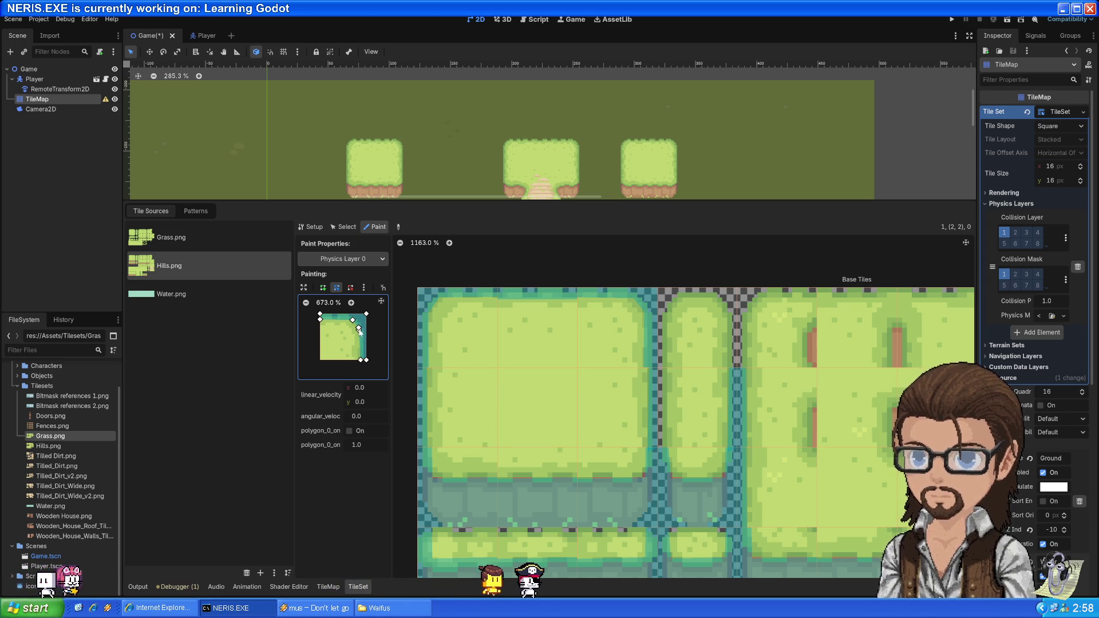
pyautogui.click(349, 289)
pyautogui.click(337, 287)
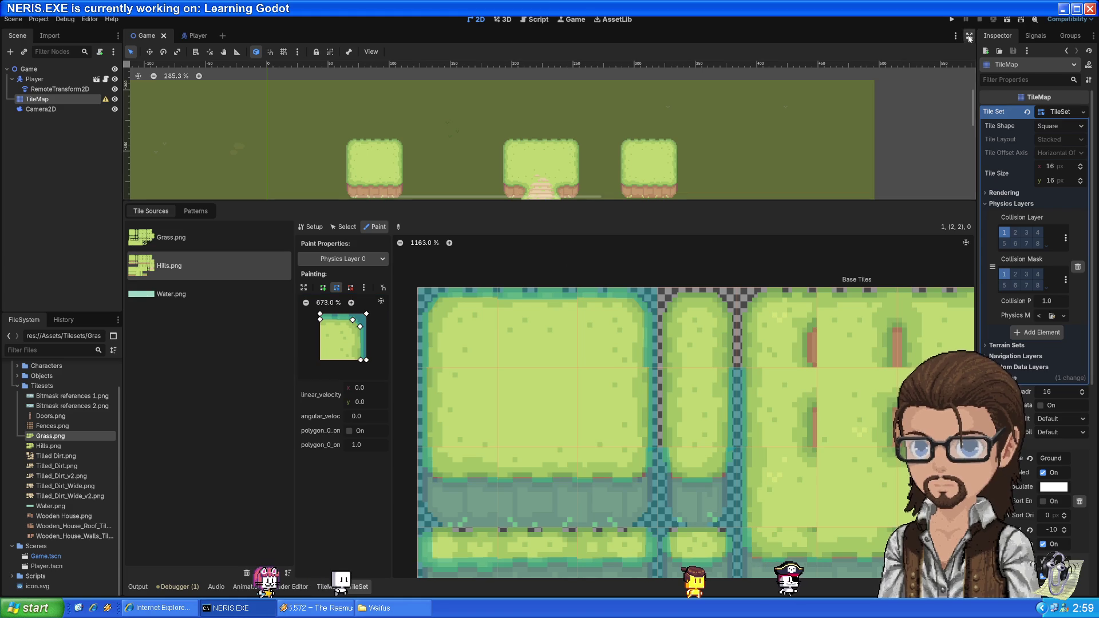
pyautogui.click(955, 21)
# - Walk the player around the left hill, pushing against its edges and corners to test collision
pyautogui.press('Up')
pyautogui.press('Left')
pyautogui.press('Right')
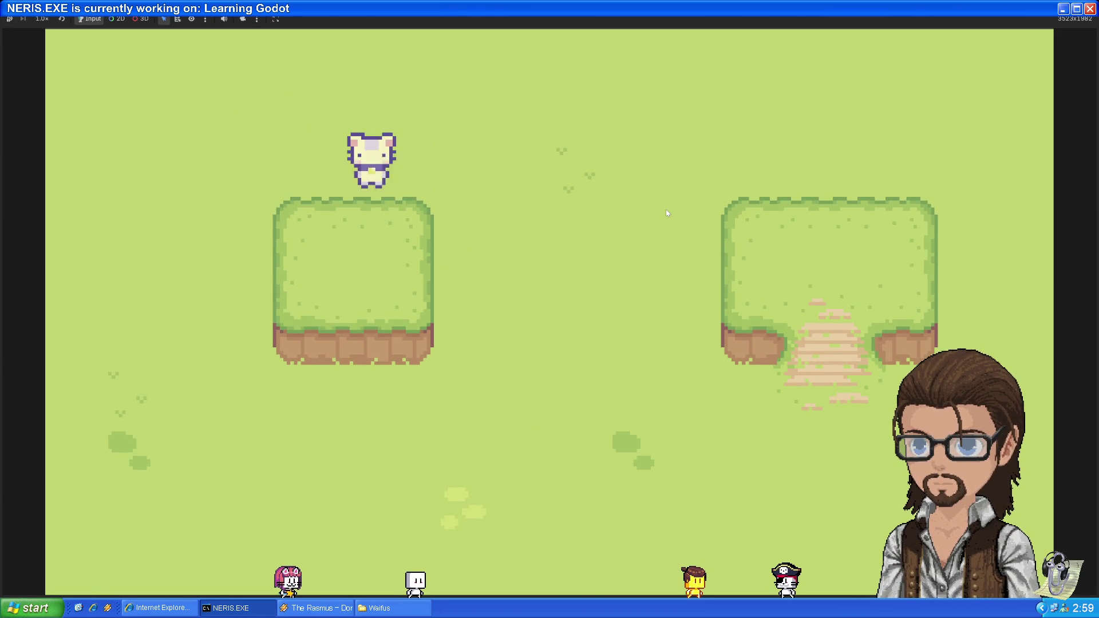
pyautogui.press('Down')
pyautogui.press('Up')
pyautogui.press('Left')
pyautogui.press('Right')
pyautogui.press('Down')
pyautogui.press('Left')
pyautogui.press('Down')
pyautogui.press('Left')
pyautogui.press('Up')
pyautogui.press('Up')
pyautogui.press('Right')
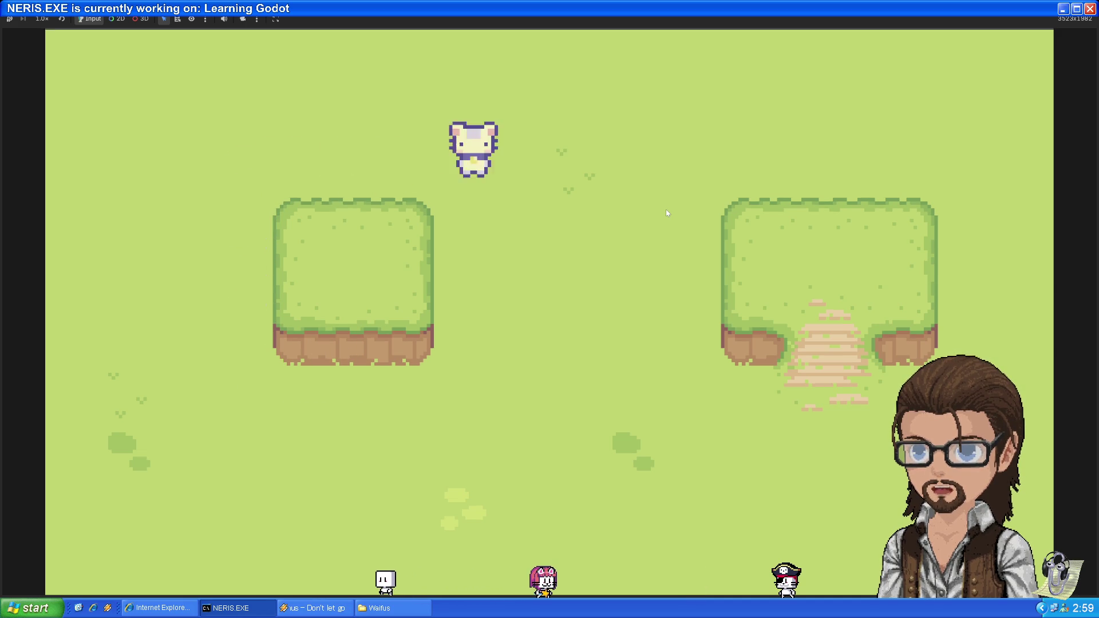
pyautogui.press('Left')
pyautogui.press('Right')
pyautogui.press('Down')
pyautogui.press('Down')
pyautogui.press('Up')
pyautogui.press('Left')
pyautogui.press('Right')
pyautogui.press('Down')
pyautogui.press('Up')
pyautogui.press('Left')
pyautogui.press('Down')
pyautogui.press('Right')
pyautogui.press('Up')
pyautogui.press('Left')
pyautogui.press('Right')
pyautogui.press('Down')
pyautogui.press('Up')
pyautogui.press('Left')
pyautogui.press('Right')
pyautogui.press('Down')
pyautogui.press('Down')
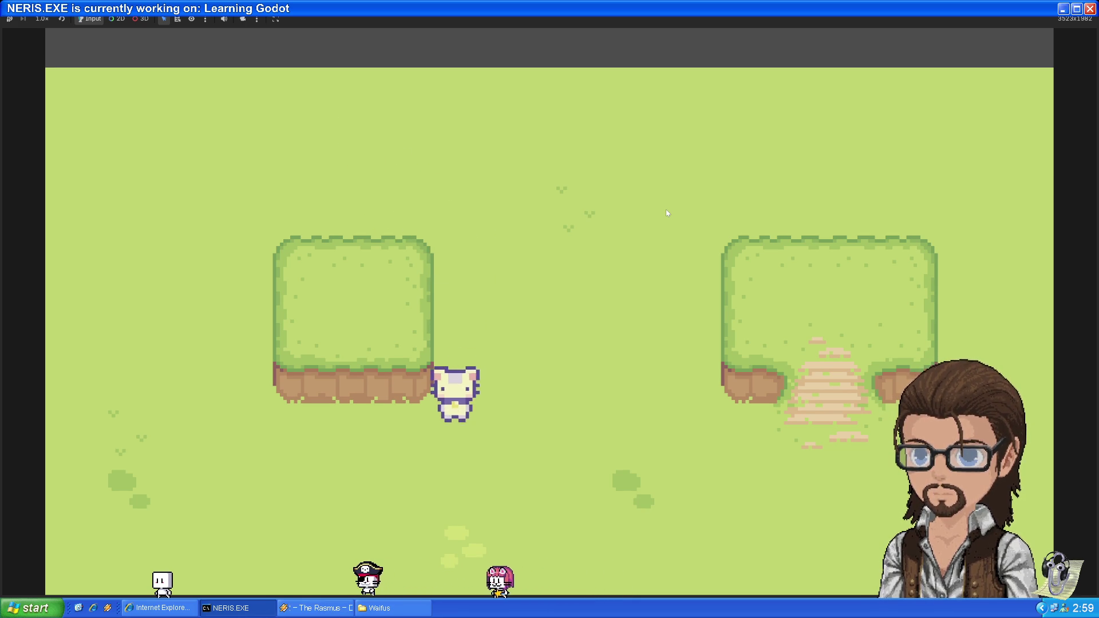
pyautogui.press('Left')
pyautogui.press('Up')
pyautogui.press('Right')
pyautogui.press('Down')
pyautogui.press('Right')
pyautogui.press('Up')
pyautogui.press('Left')
pyautogui.press('Right')
pyautogui.press('Down')
pyautogui.press('Up')
pyautogui.press('Up')
pyautogui.press('Left')
pyautogui.press('Down')
pyautogui.press('Right')
pyautogui.press('Up')
pyautogui.press('Right')
pyautogui.press('Down')
pyautogui.press('Up')
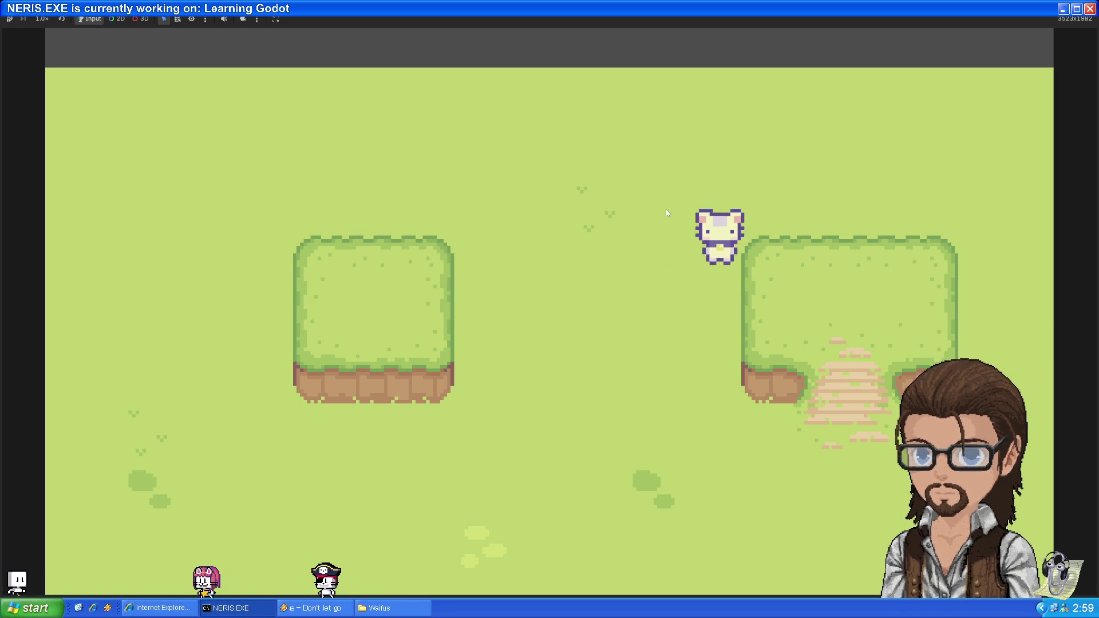
pyautogui.press('Down')
# - Test the right hill's stairs, left edge and top edge collisions, then stop the game with F8
pyautogui.press('Down')
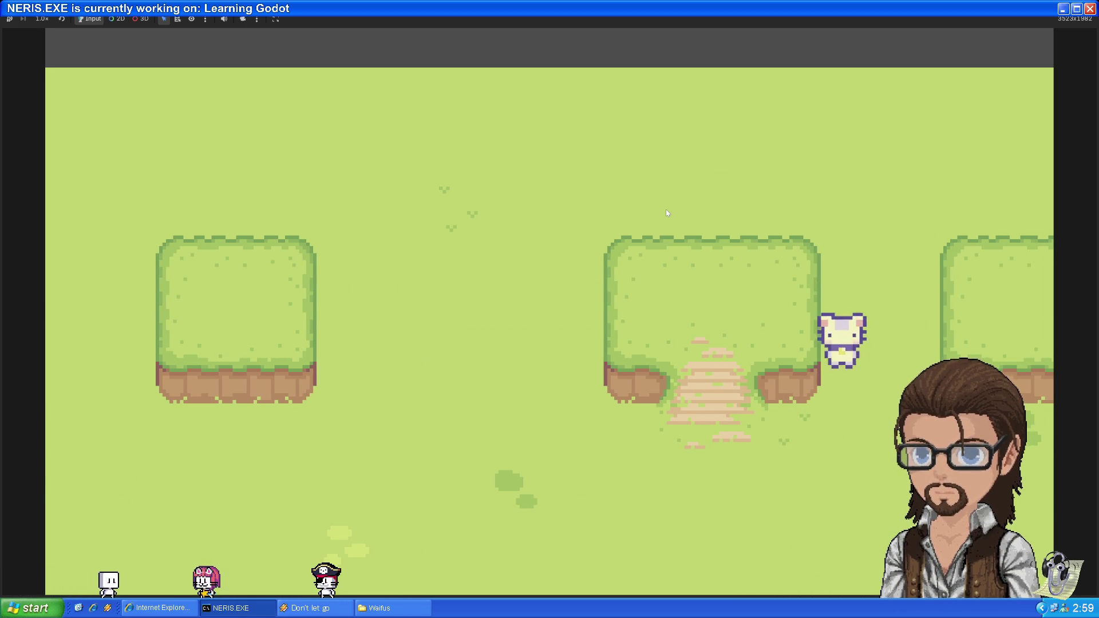
pyautogui.press('Left')
pyautogui.press('Up')
pyautogui.press('Right')
pyautogui.press('Up')
pyautogui.press('Left')
pyautogui.press('Down')
pyautogui.press('Right')
pyautogui.press('Right')
pyautogui.press('Up')
pyautogui.press('Left')
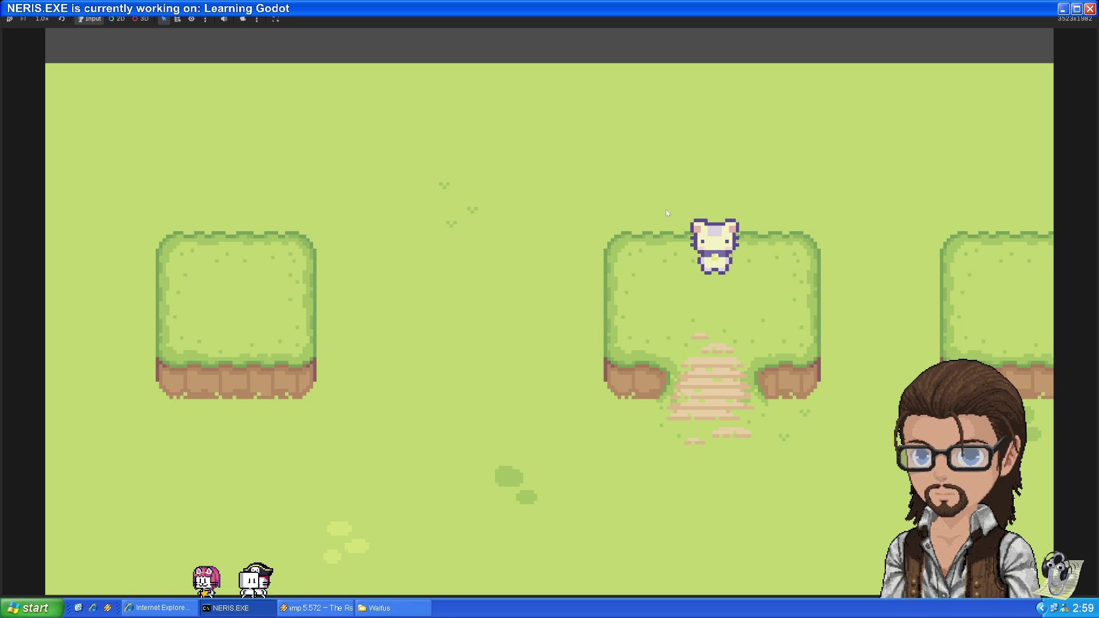
pyautogui.press('Down')
pyautogui.press('Up')
pyautogui.press('Right')
pyautogui.press('Left')
pyautogui.press('Right')
pyautogui.press('Left')
pyautogui.press('Right')
pyautogui.press('Left')
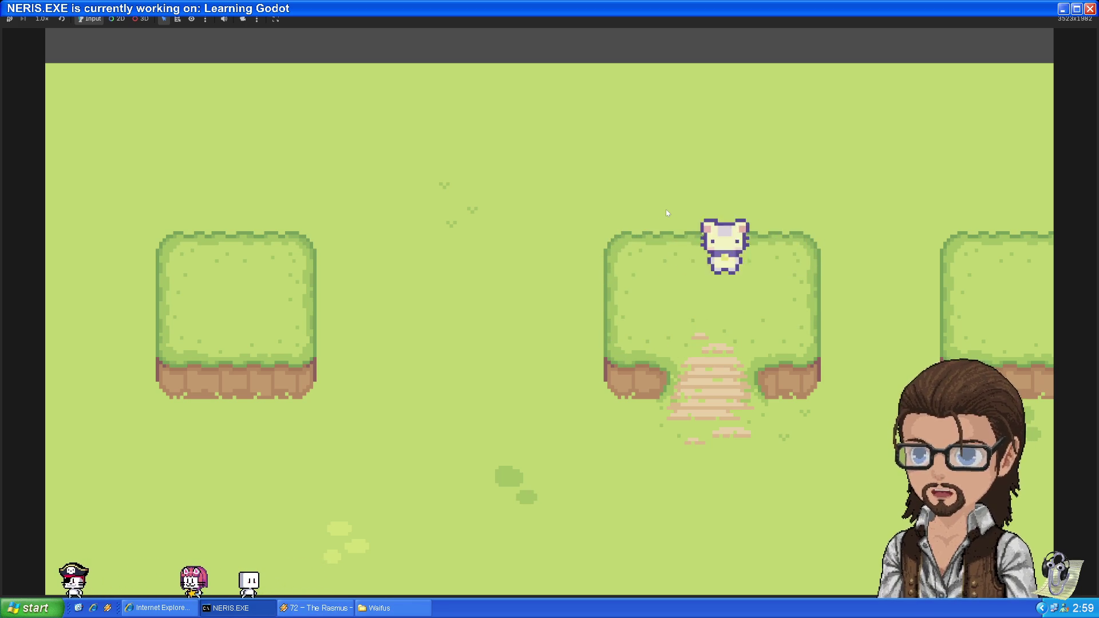
pyautogui.press('Right')
pyautogui.press('Left')
pyautogui.press('Right')
pyautogui.press('Left')
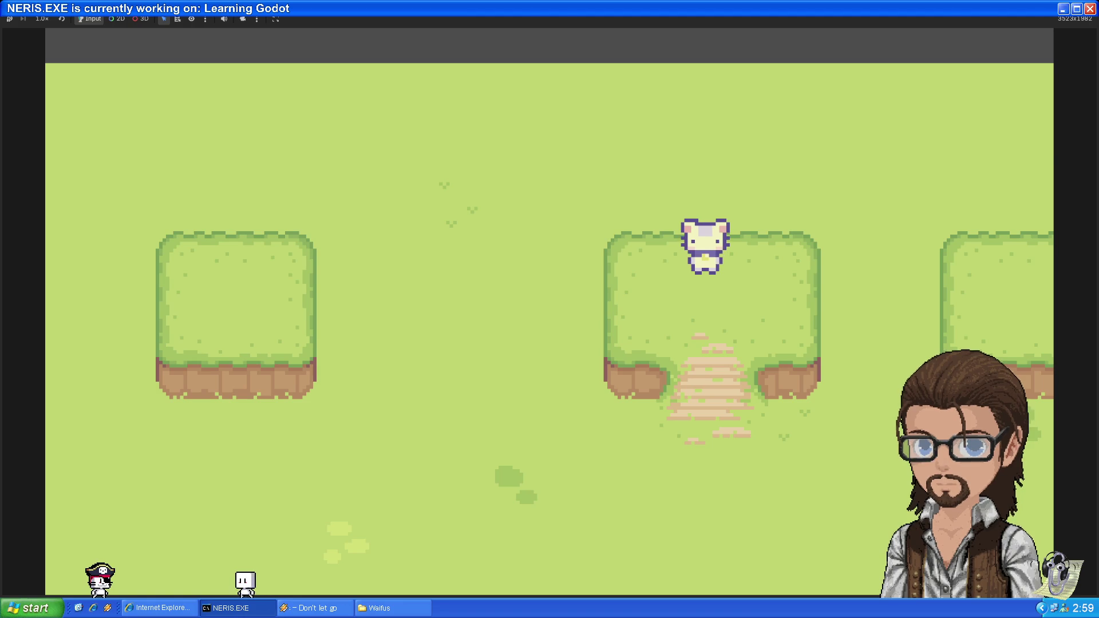
pyautogui.press('F8')
pyautogui.scroll(6, 448, 332)
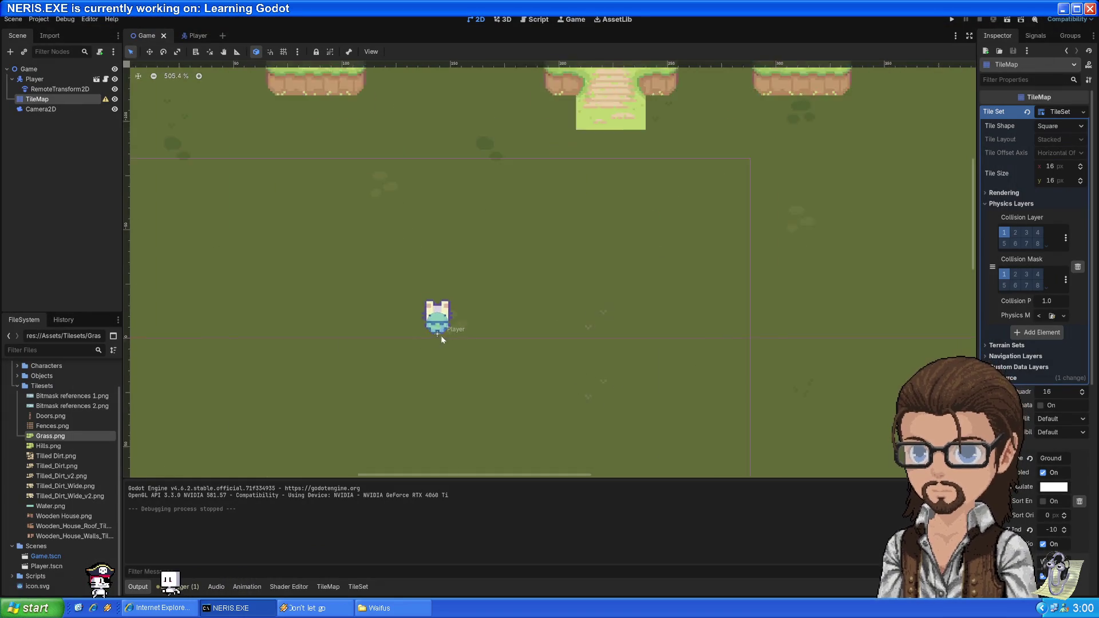
# - In the Player scene, change CollisionShape2D's shape from a circle to a CapsuleShape2D
pyautogui.click(452, 297)
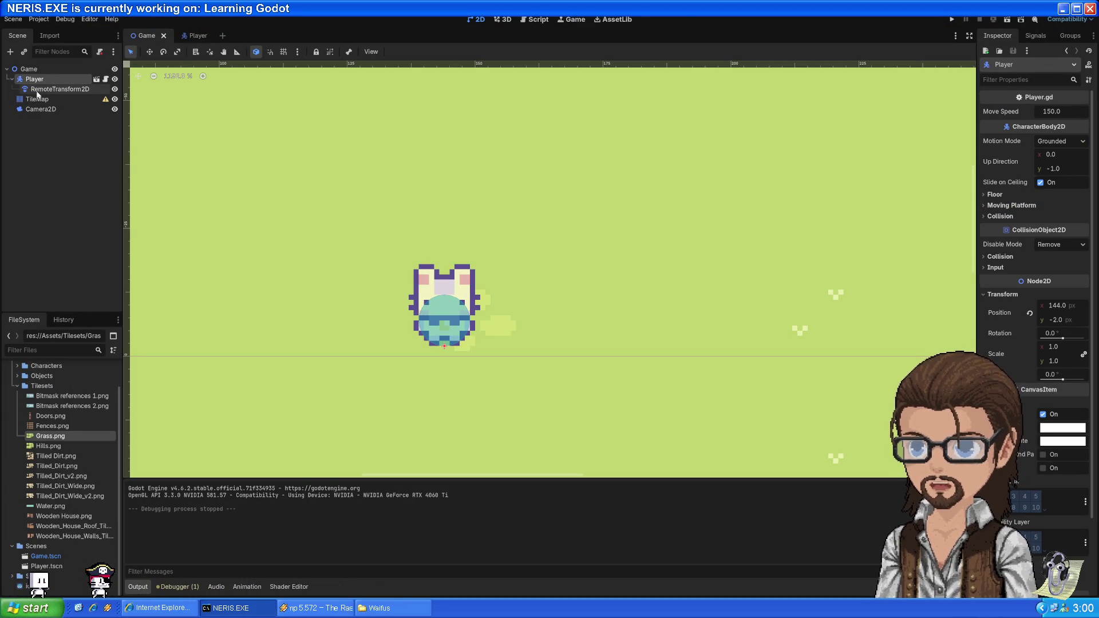
pyautogui.click(197, 37)
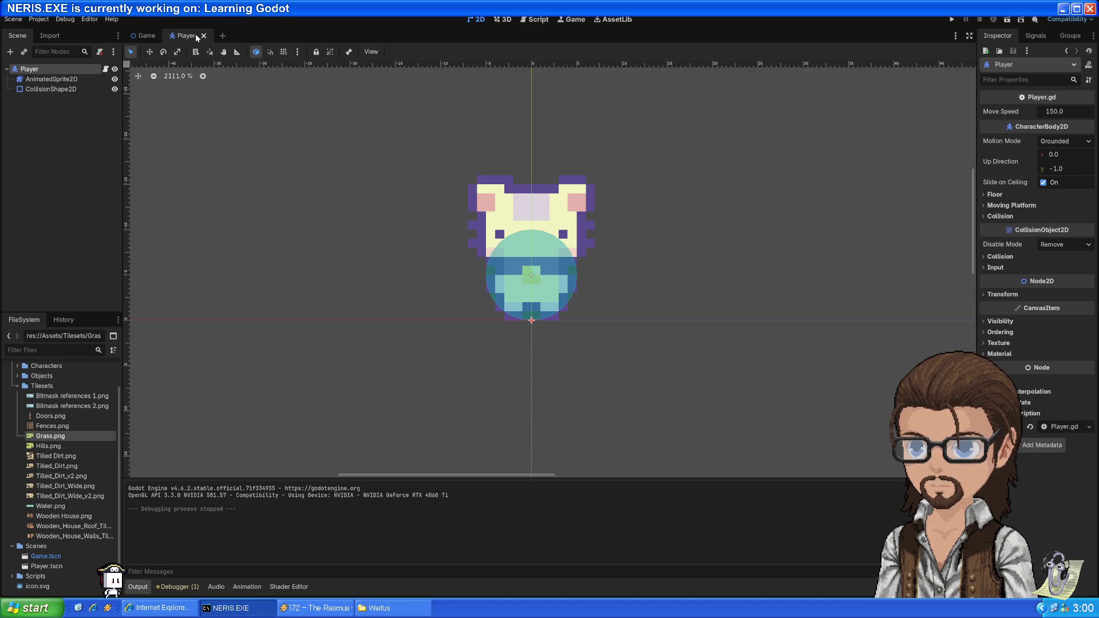
pyautogui.click(51, 89)
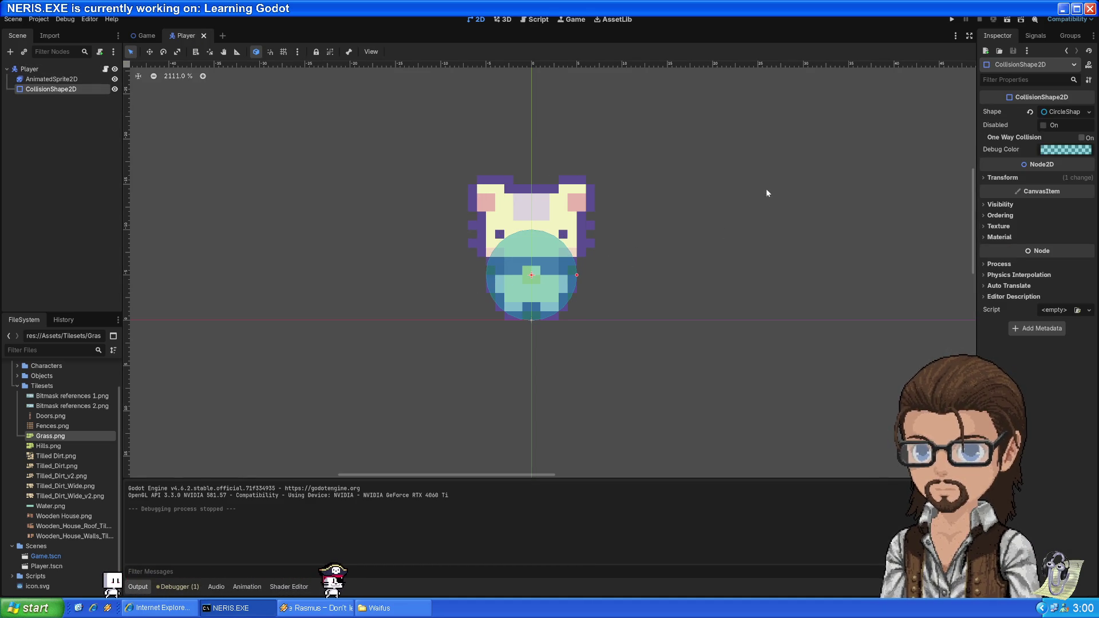
pyautogui.click(1062, 112)
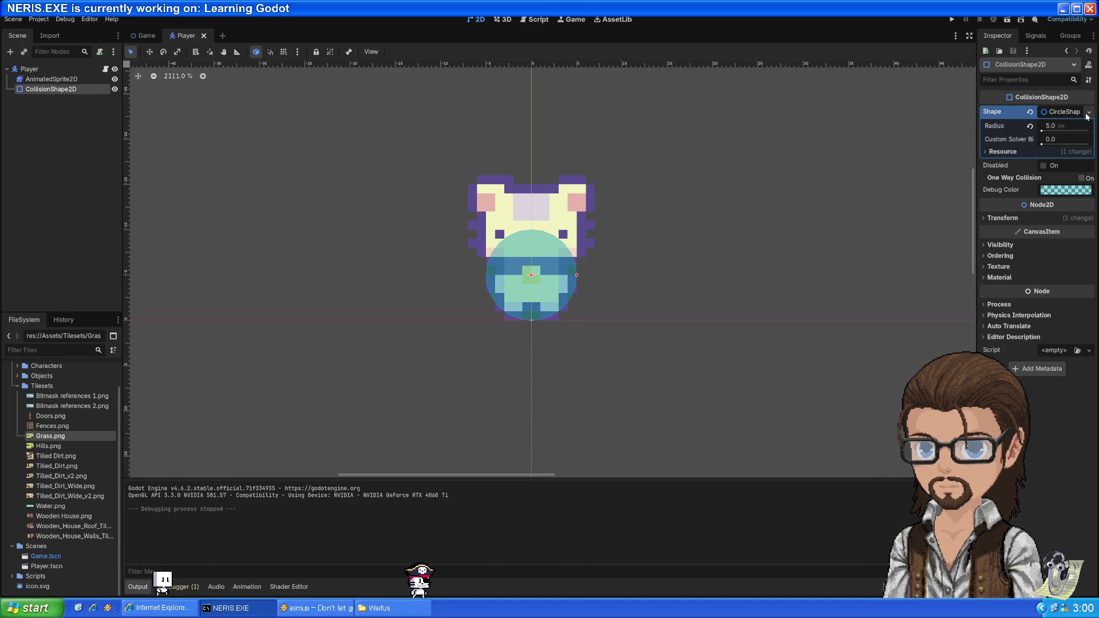
pyautogui.click(1090, 112)
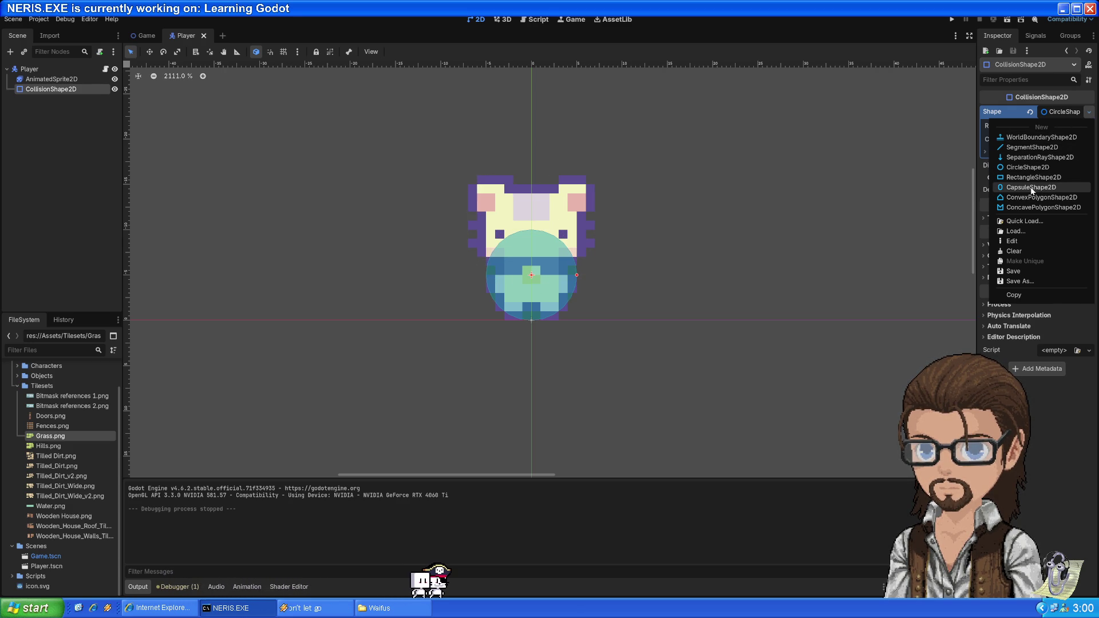
pyautogui.click(1031, 187)
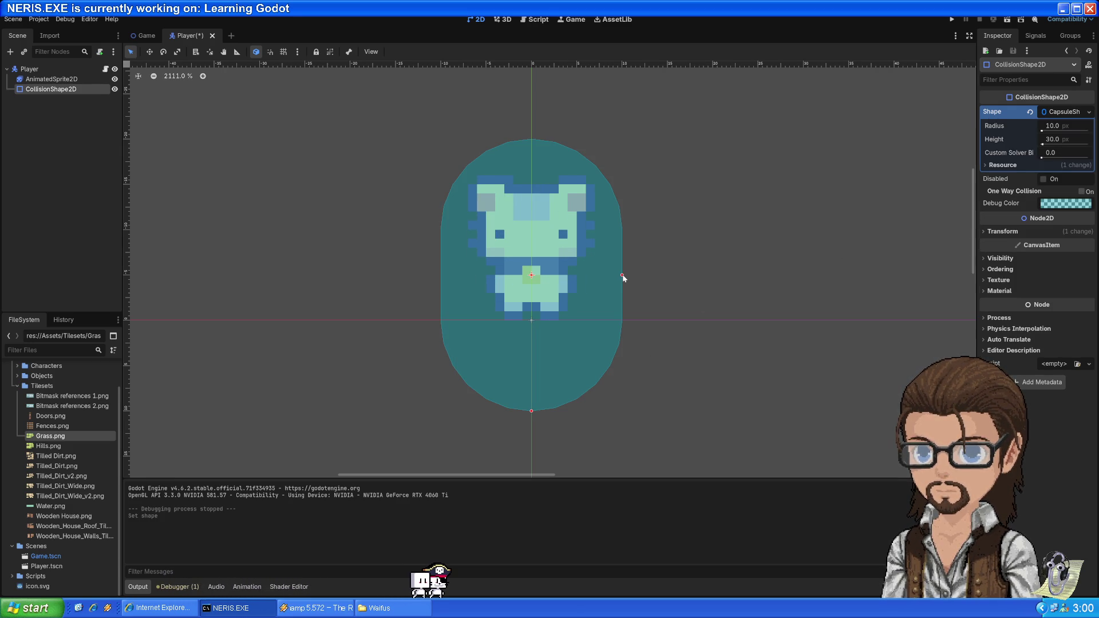
# - Try enlarging the capsule and inspecting its resource, then revert the shape to a circle
pyautogui.moveTo(622, 276)
pyautogui.mouseDown()
pyautogui.moveTo(613, 296)
pyautogui.moveTo(713, 272)
pyautogui.moveTo(585, 265)
pyautogui.mouseUp()
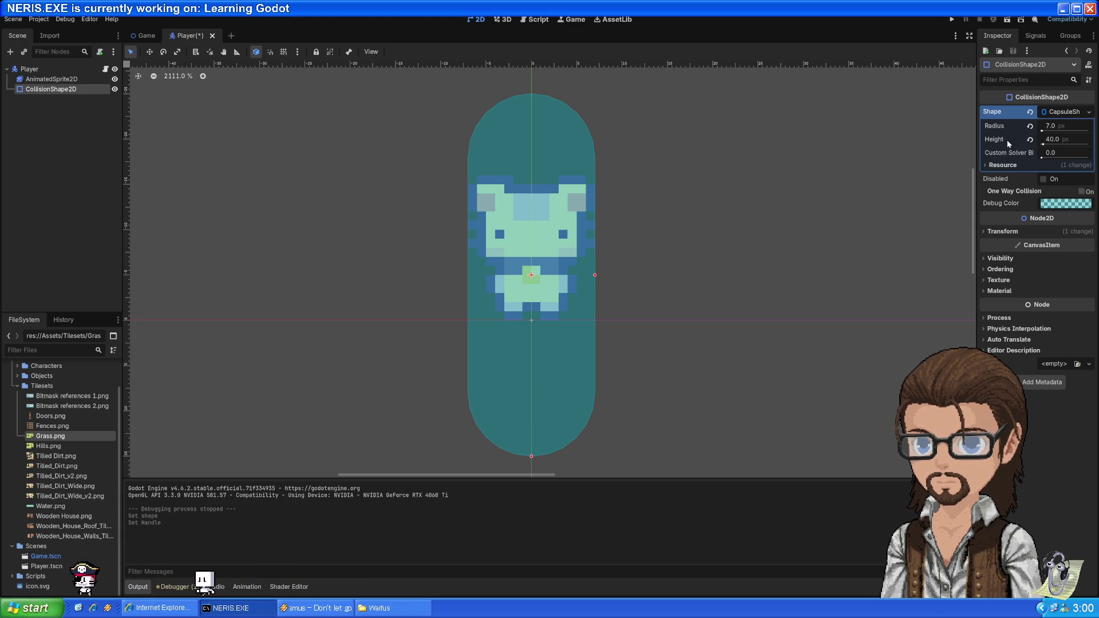
pyautogui.click(1016, 165)
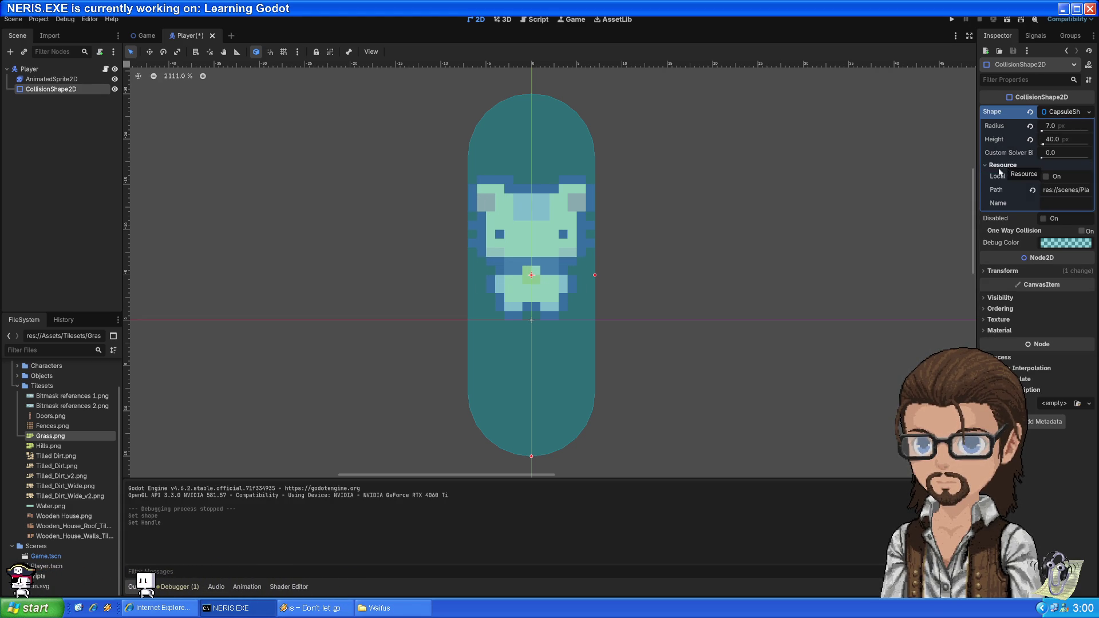
pyautogui.click(1003, 164)
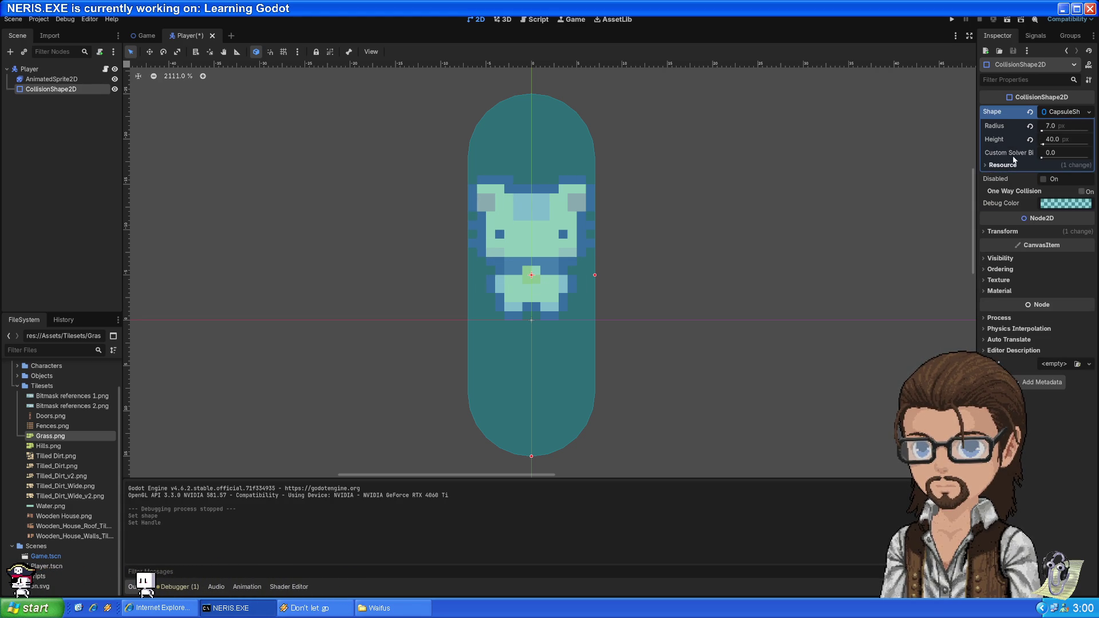
pyautogui.click(1072, 113)
pyautogui.click(1088, 112)
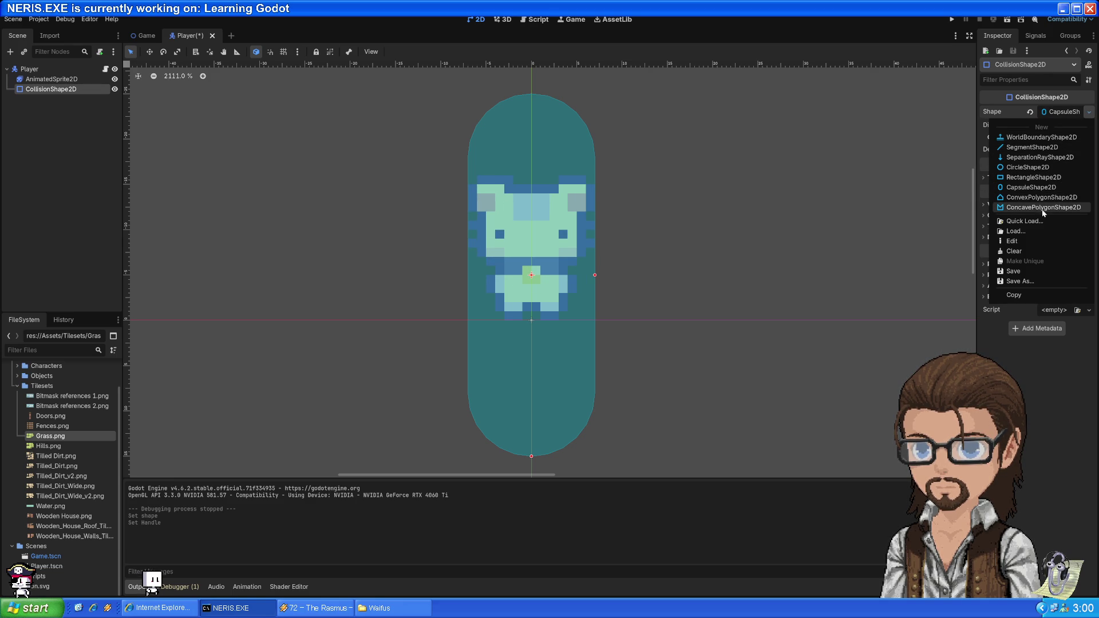
pyautogui.click(1047, 170)
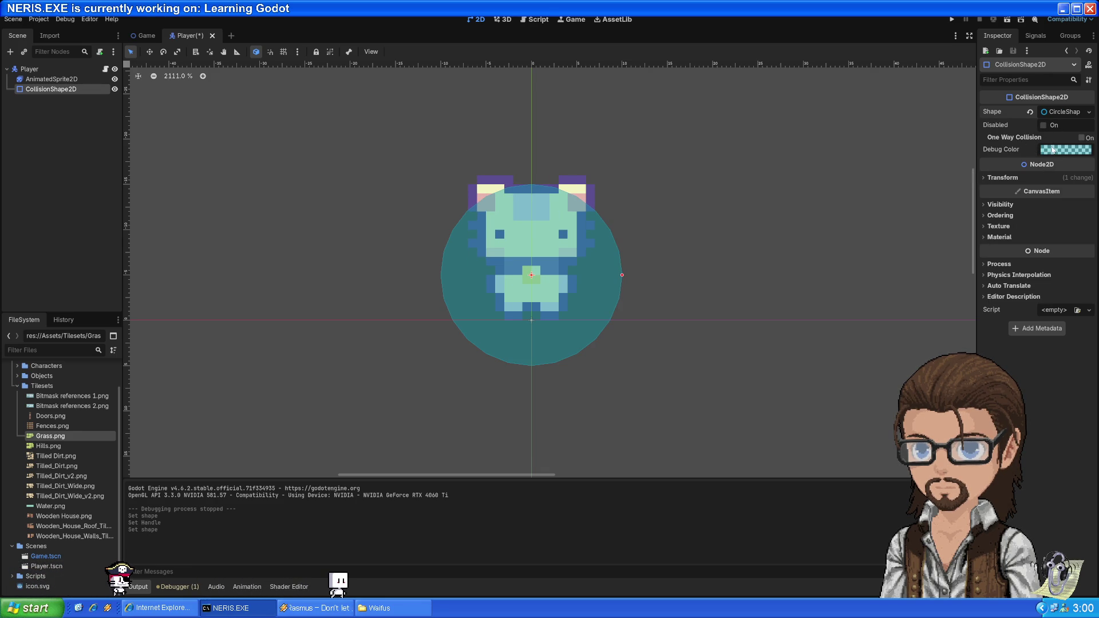
# - Switch back to a CapsuleShape2D and drag its handles to shrink it over the sprite's body
pyautogui.click(1060, 112)
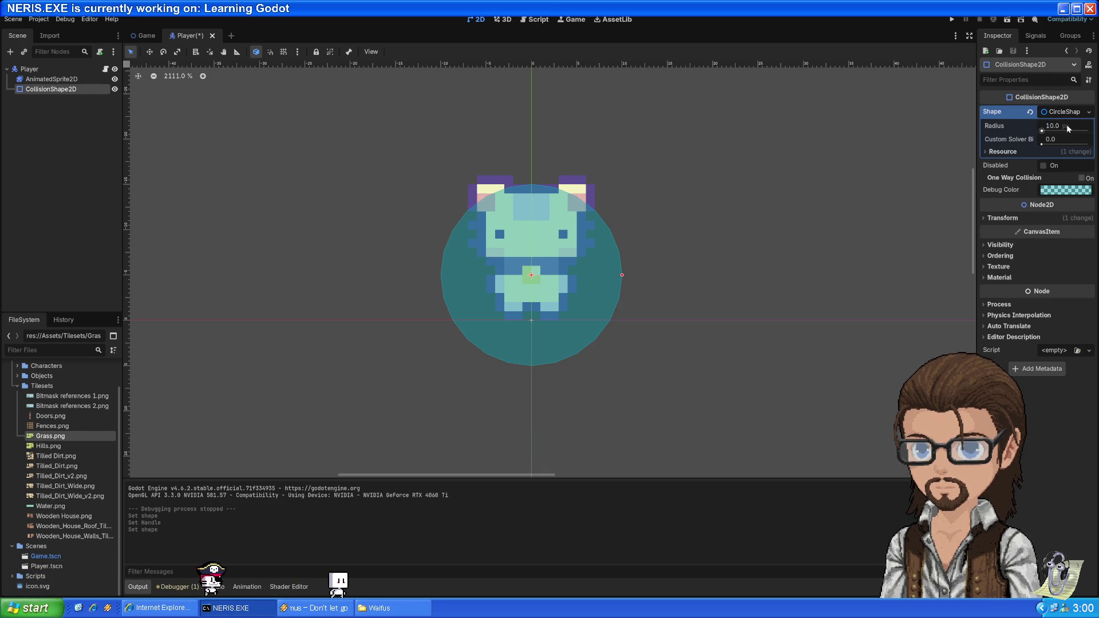
pyautogui.click(1081, 115)
pyautogui.click(1083, 115)
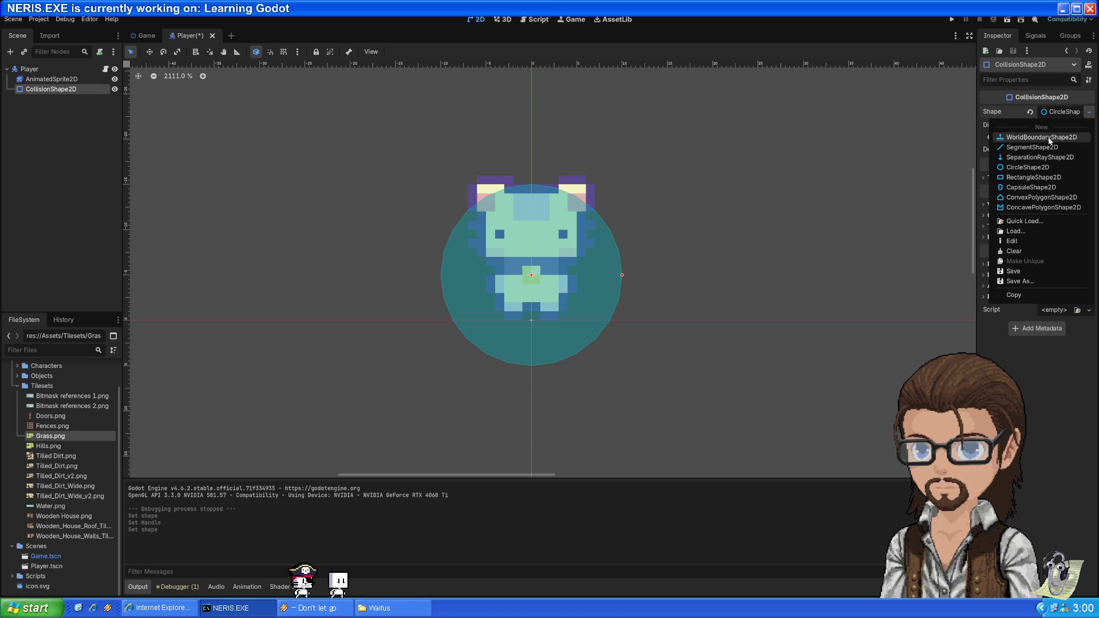
pyautogui.click(1031, 190)
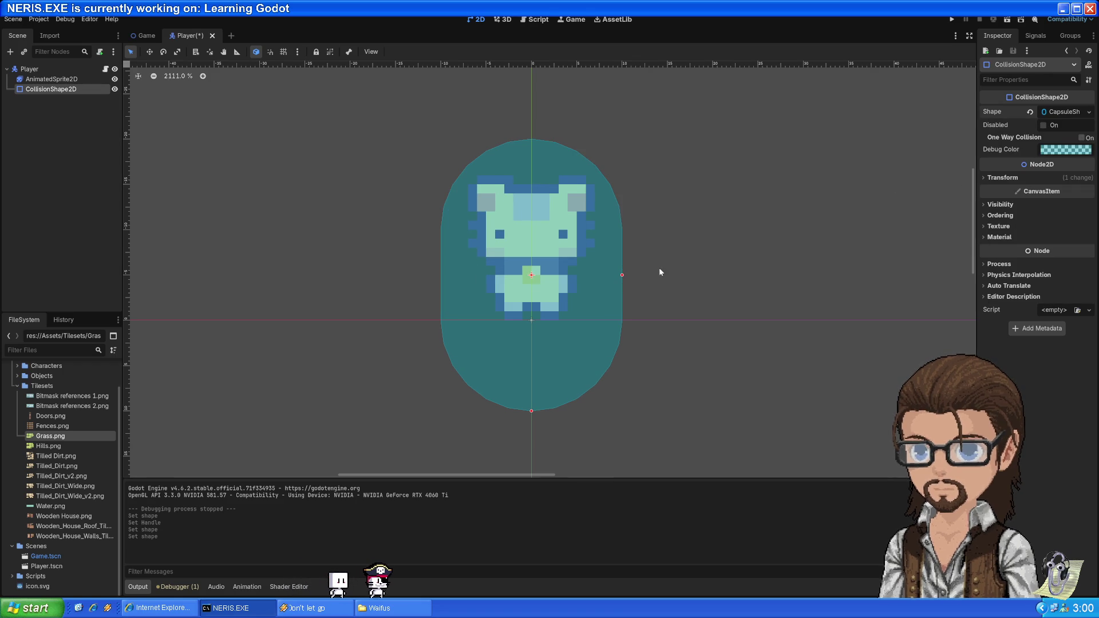
pyautogui.moveTo(531, 412)
pyautogui.mouseDown()
pyautogui.moveTo(538, 298)
pyautogui.moveTo(533, 321)
pyautogui.mouseUp()
pyautogui.moveTo(550, 276)
pyautogui.mouseDown()
pyautogui.moveTo(578, 277)
pyautogui.moveTo(536, 277)
pyautogui.moveTo(587, 277)
pyautogui.moveTo(551, 279)
pyautogui.mouseUp()
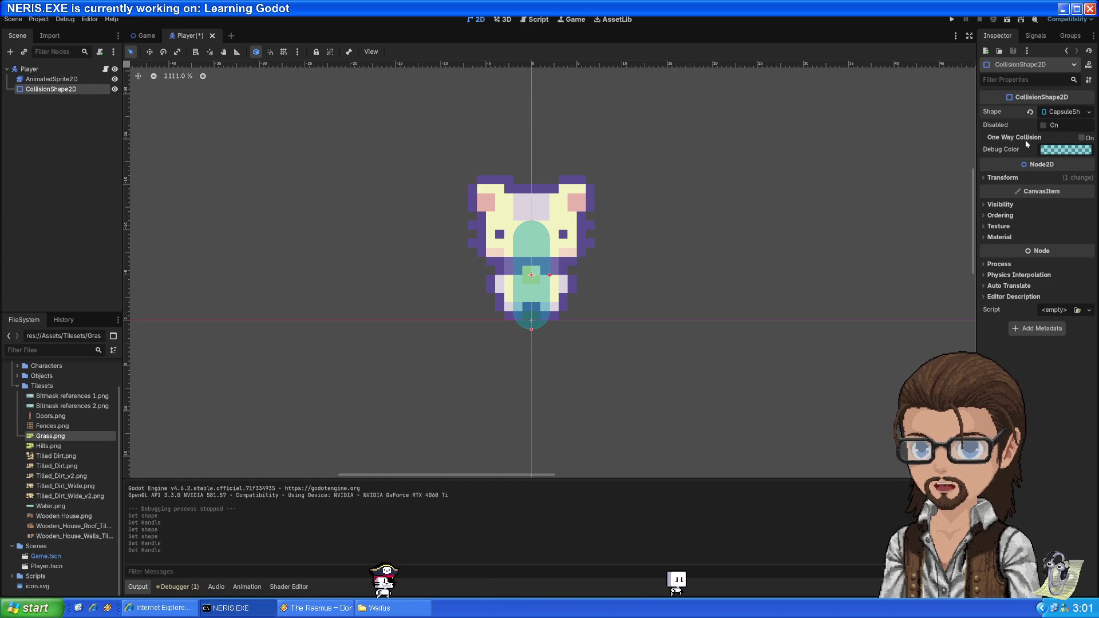
# - Rotate the capsule 90° and move it to (0, −2) at the feet, then save and run
pyautogui.moveTo(1007, 159)
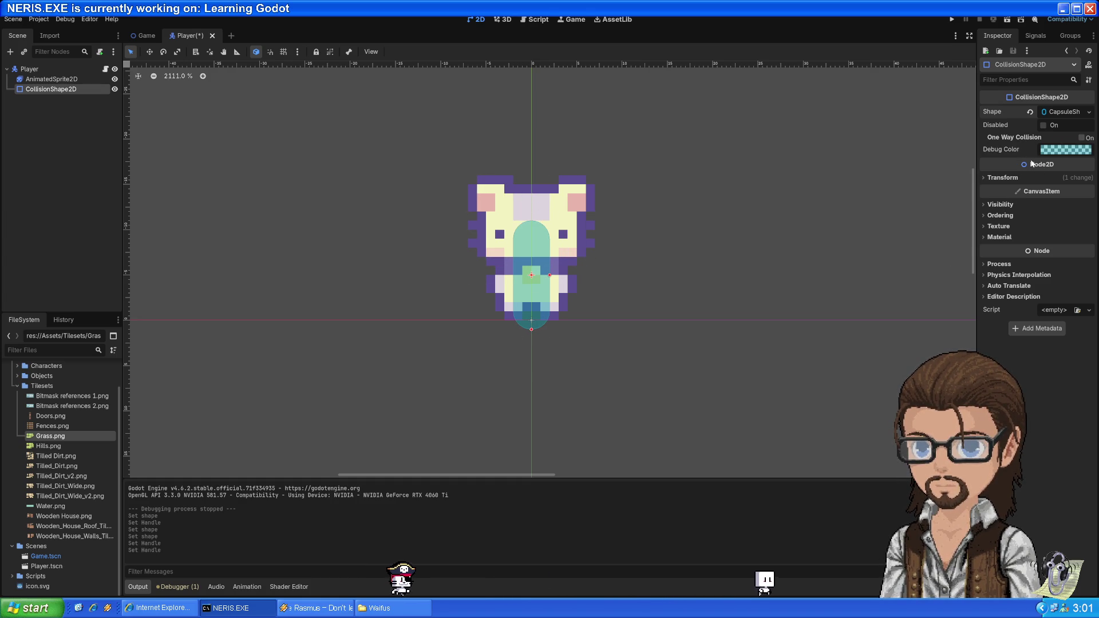
pyautogui.click(1005, 178)
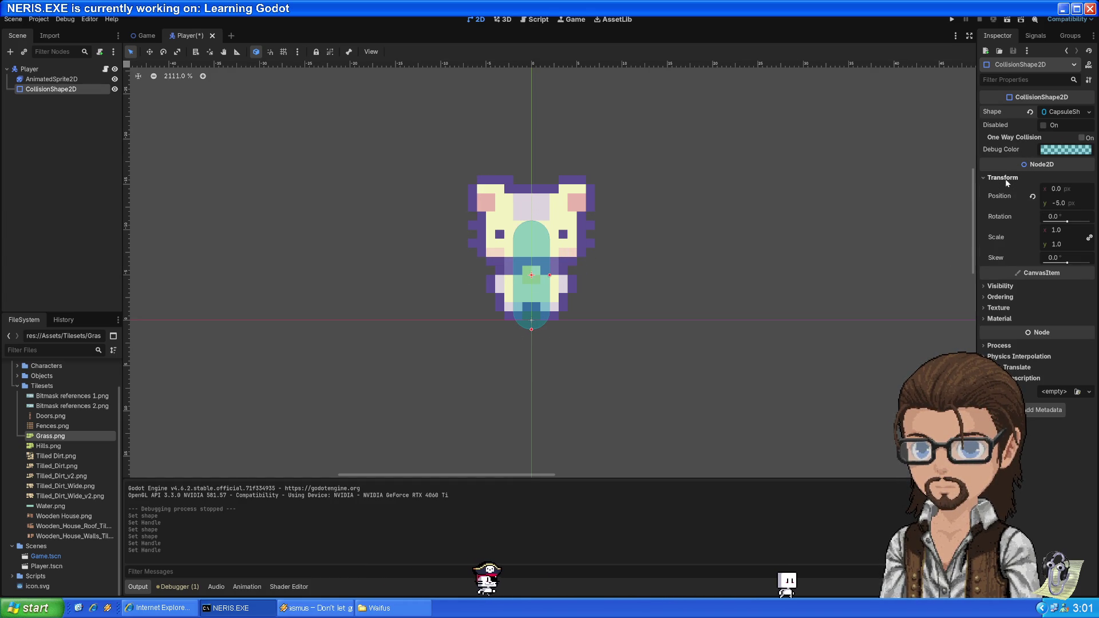
pyautogui.click(1053, 217)
pyautogui.press('Return')
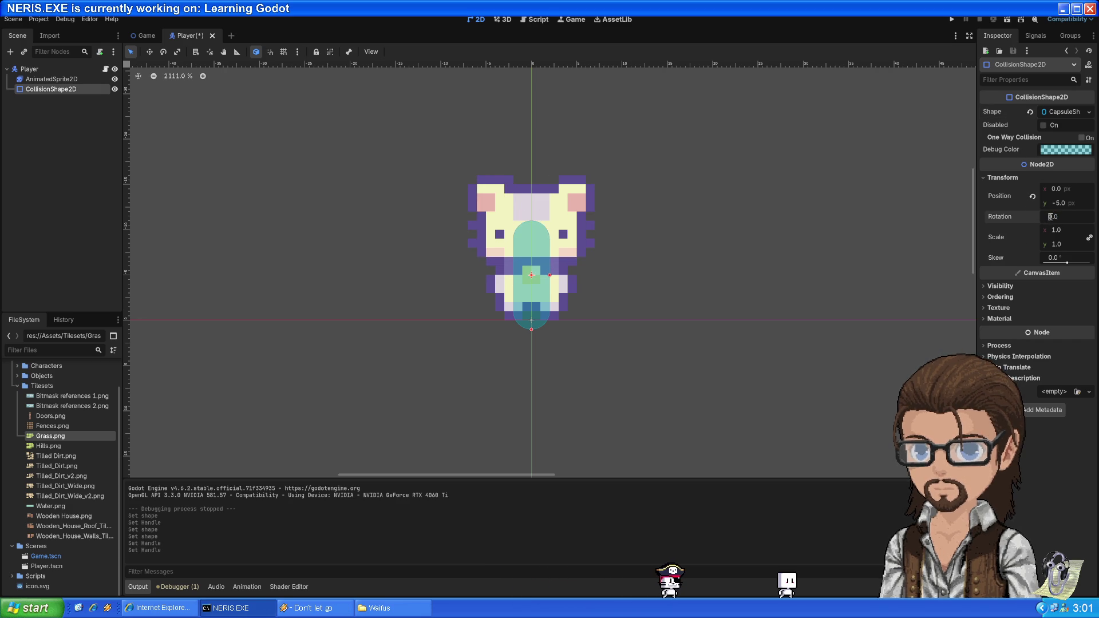
pyautogui.write('90')
pyautogui.press('Return')
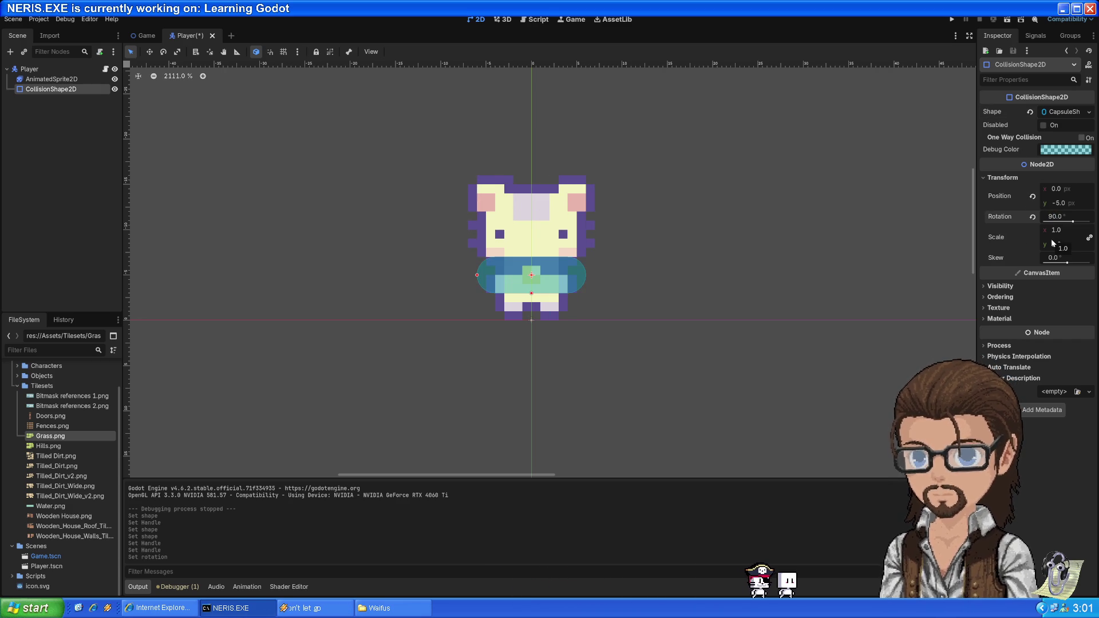
pyautogui.moveTo(532, 277)
pyautogui.mouseDown()
pyautogui.moveTo(533, 305)
pyautogui.moveTo(484, 304)
pyautogui.moveTo(499, 311)
pyautogui.mouseUp()
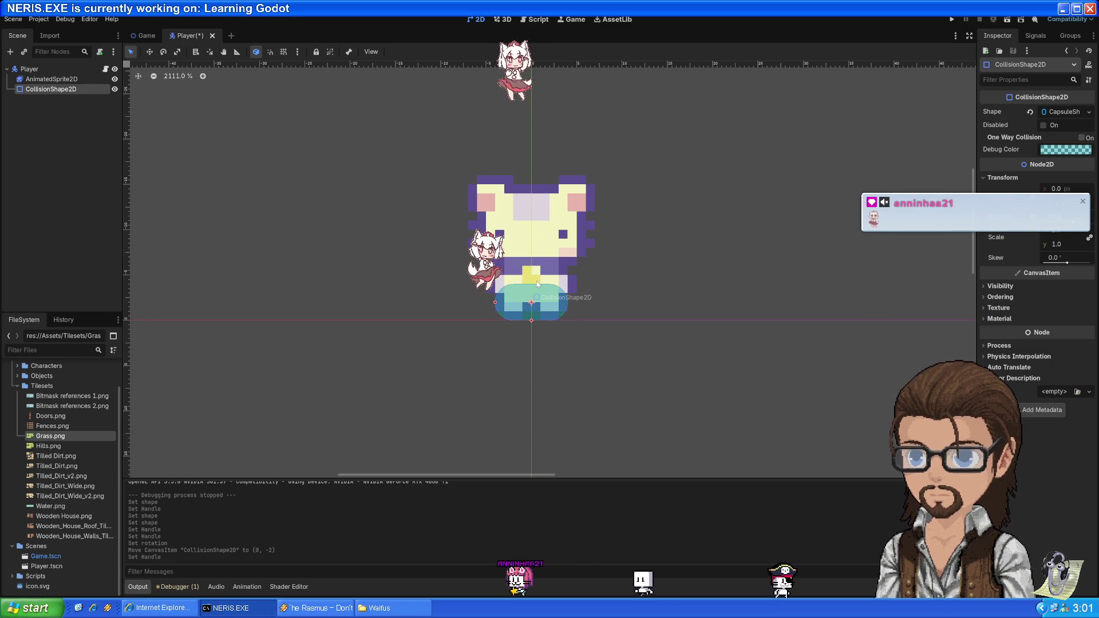
pyautogui.click(952, 19)
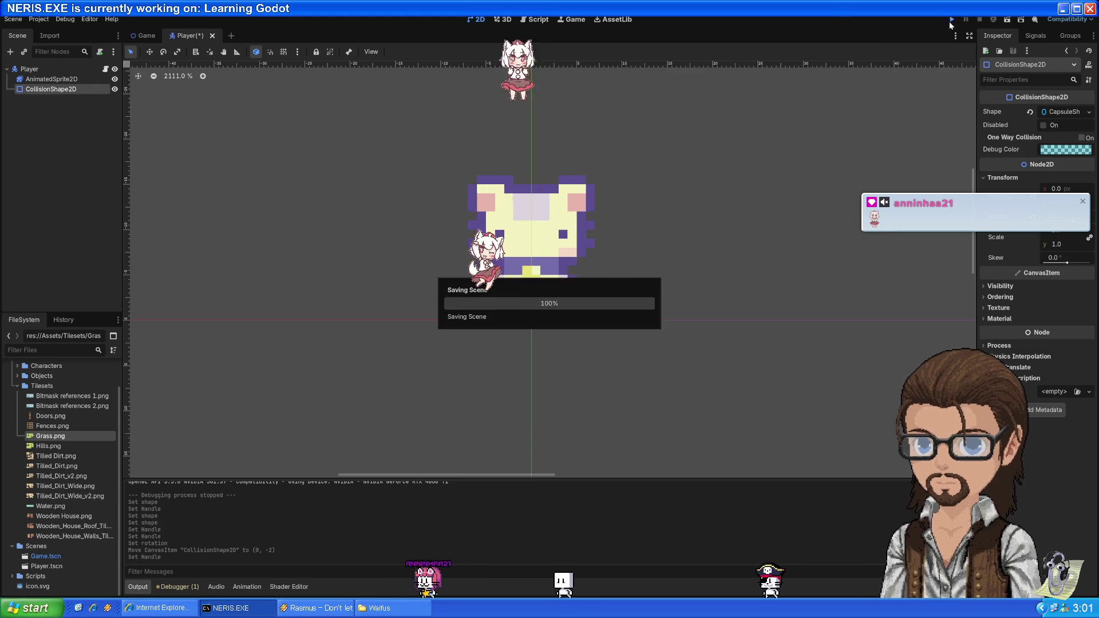
# - Walk the player in every direction around the right hill, checking that its collision blocks movement
pyautogui.press('Up')
pyautogui.press('Left')
pyautogui.press('Right')
pyautogui.press('Down')
pyautogui.press('Left')
pyautogui.press('Up')
pyautogui.press('Right')
pyautogui.press('Down')
pyautogui.press('Up')
pyautogui.press('Left')
pyautogui.press('Right')
pyautogui.press('Down')
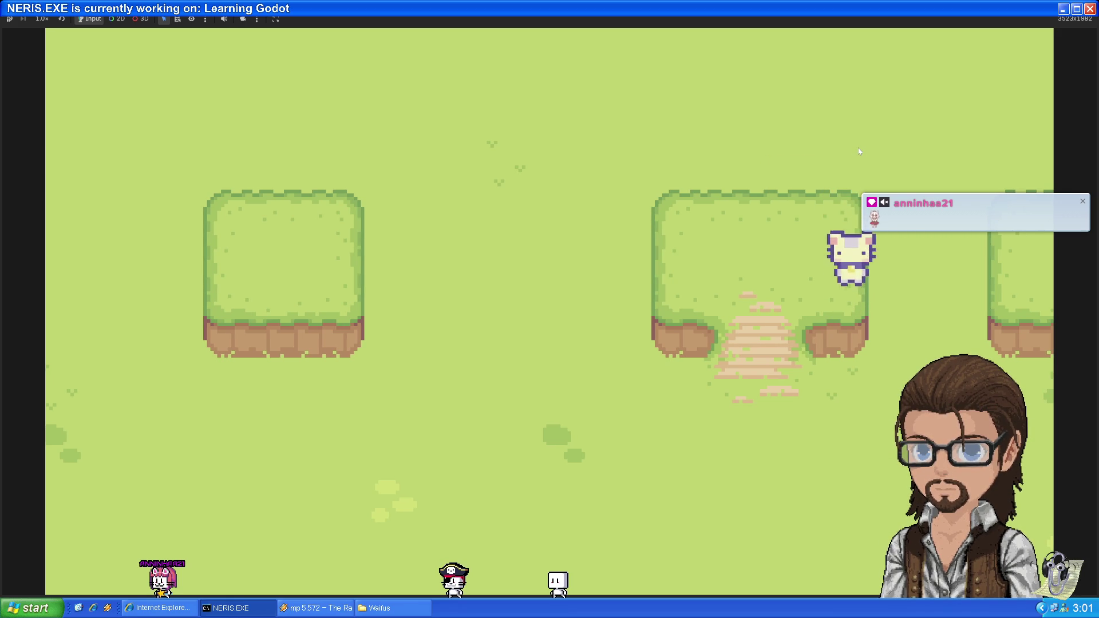
pyautogui.press('Left')
pyautogui.press('Up')
pyautogui.press('Down')
pyautogui.press('Right')
pyautogui.press('Left')
pyautogui.press('Up')
pyautogui.press('Up')
pyautogui.press('Down')
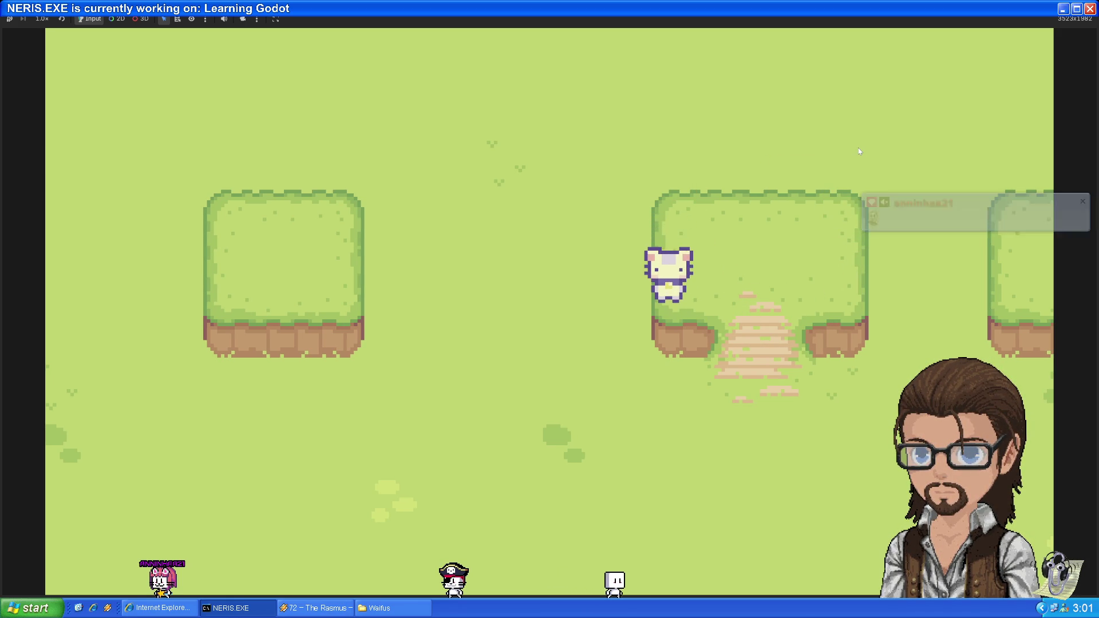
pyautogui.press('Down')
pyautogui.press('Up')
pyautogui.press('Down')
pyautogui.press('Right')
pyautogui.press('Up')
pyautogui.press('Right')
pyautogui.press('Down')
pyautogui.press('Left')
pyautogui.press('Down')
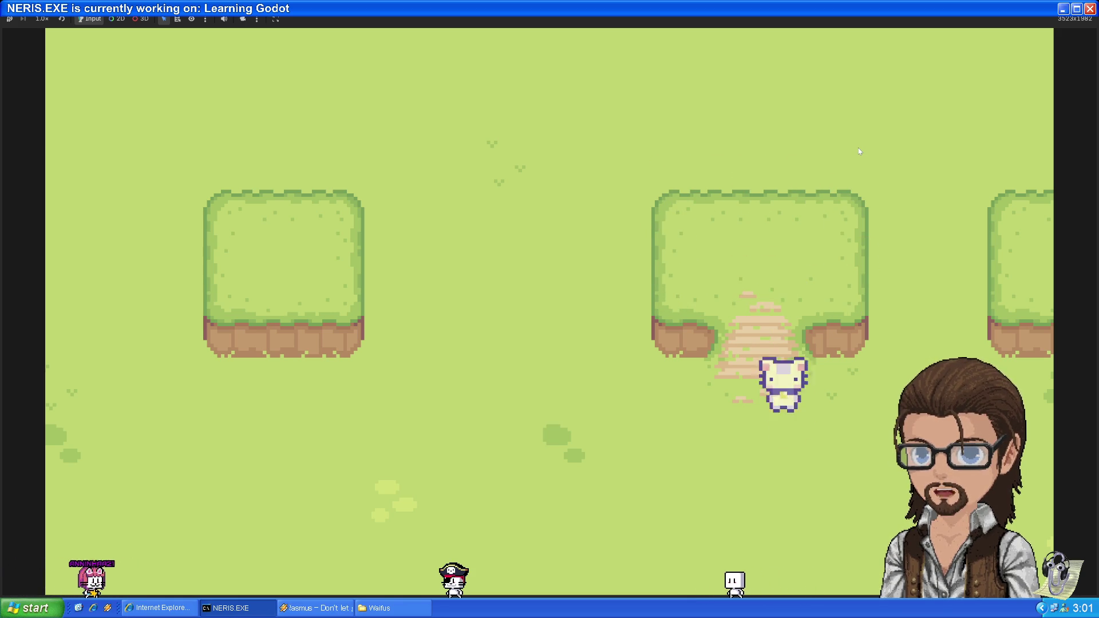
pyautogui.press('Right')
pyautogui.press('Up')
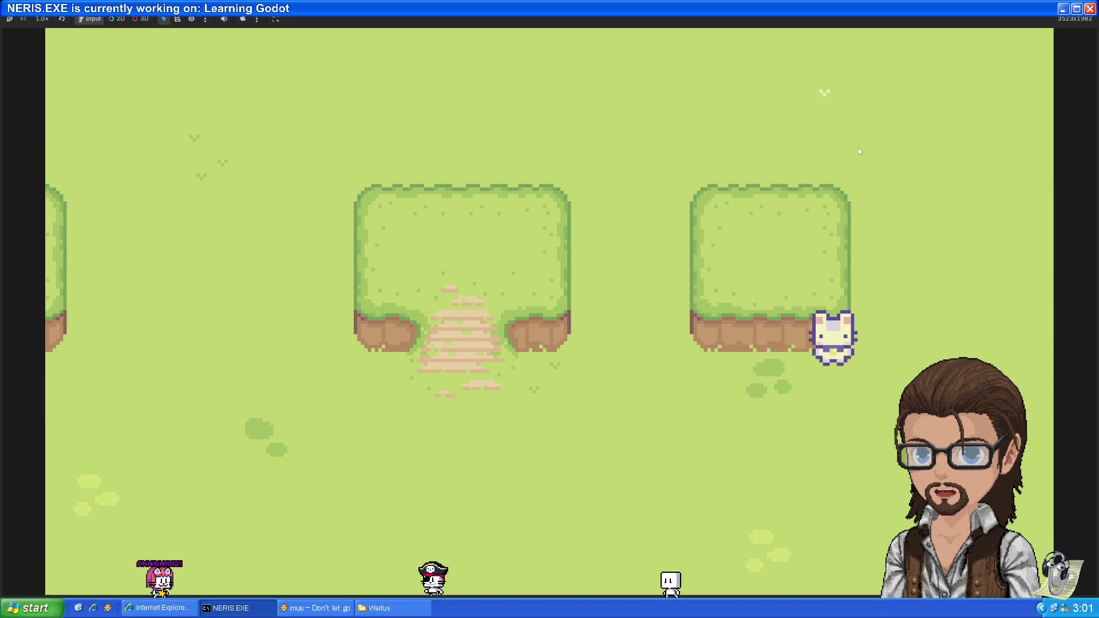
pyautogui.press('Up')
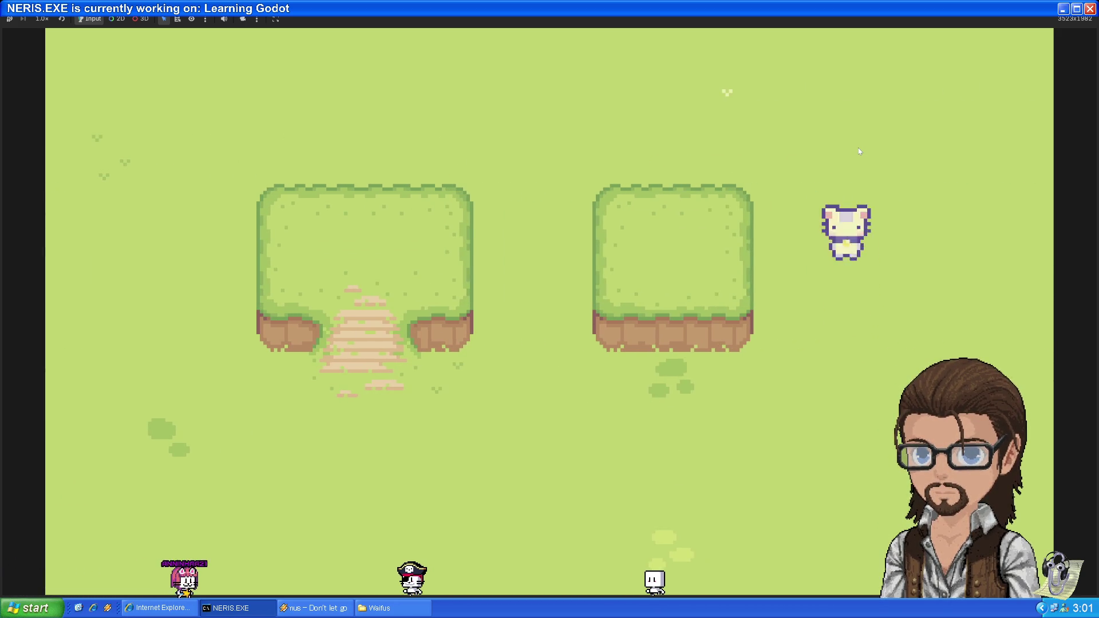
pyautogui.press('Left')
pyautogui.press('Down')
pyautogui.press('Left')
pyautogui.press('Up')
pyautogui.press('Left')
pyautogui.press('Down')
pyautogui.press('Right')
pyautogui.press('Up')
pyautogui.press('Left')
pyautogui.press('Down')
pyautogui.press('Right')
pyautogui.press('Down')
pyautogui.press('Left')
pyautogui.press('Up')
pyautogui.press('Left')
pyautogui.press('Down')
pyautogui.press('Right')
# - Walk past the middle hill onto the path, stop the game, and open Player.gd
pyautogui.press('Up')
pyautogui.press('Up')
pyautogui.press('Left')
pyautogui.press('Right')
pyautogui.press('Down')
pyautogui.press('Left')
pyautogui.press('Down')
pyautogui.press('Right')
pyautogui.press('Down')
pyautogui.press('Left')
pyautogui.press('Up')
pyautogui.press('Right')
pyautogui.press('Down')
pyautogui.press('Left')
pyautogui.press('Down')
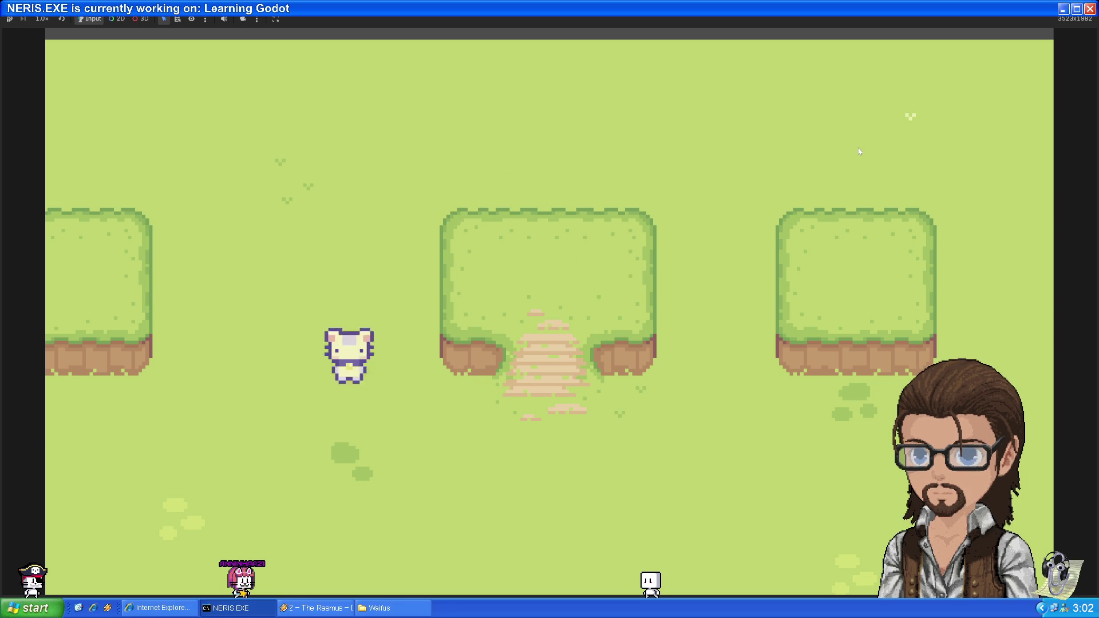
pyautogui.press('Up')
pyautogui.press('Down')
pyautogui.press('Right')
pyautogui.press('Up')
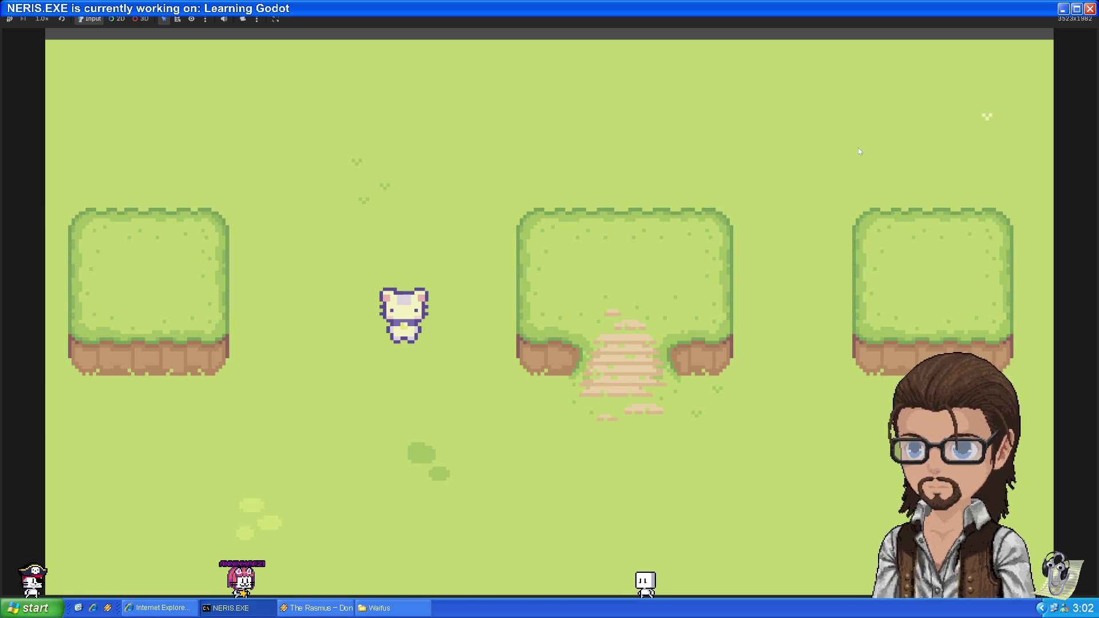
pyautogui.press('F8')
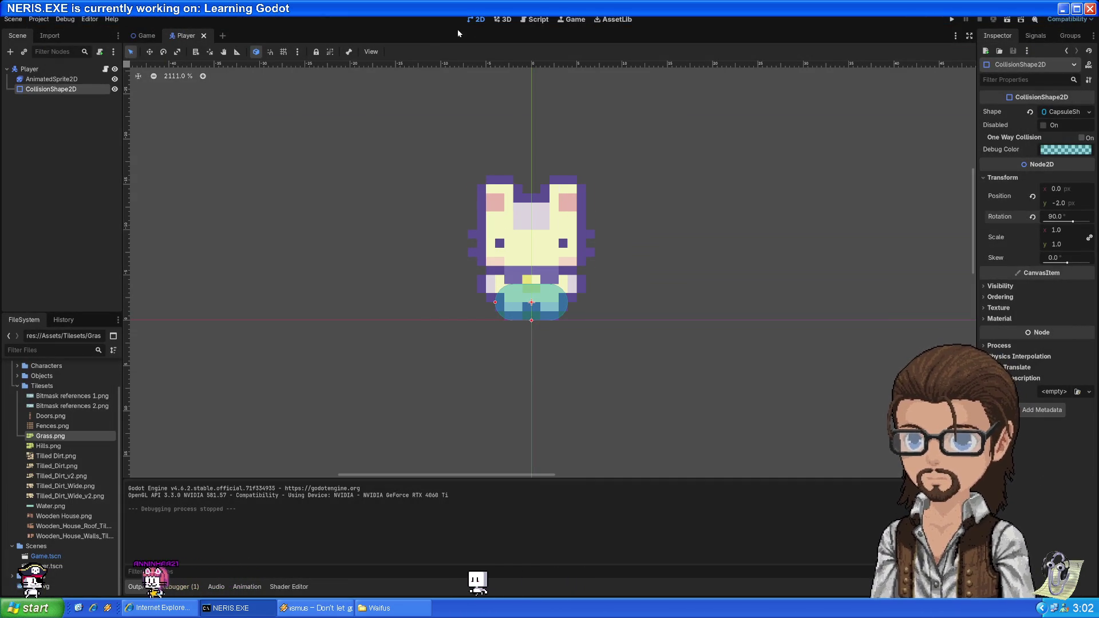
pyautogui.click(535, 19)
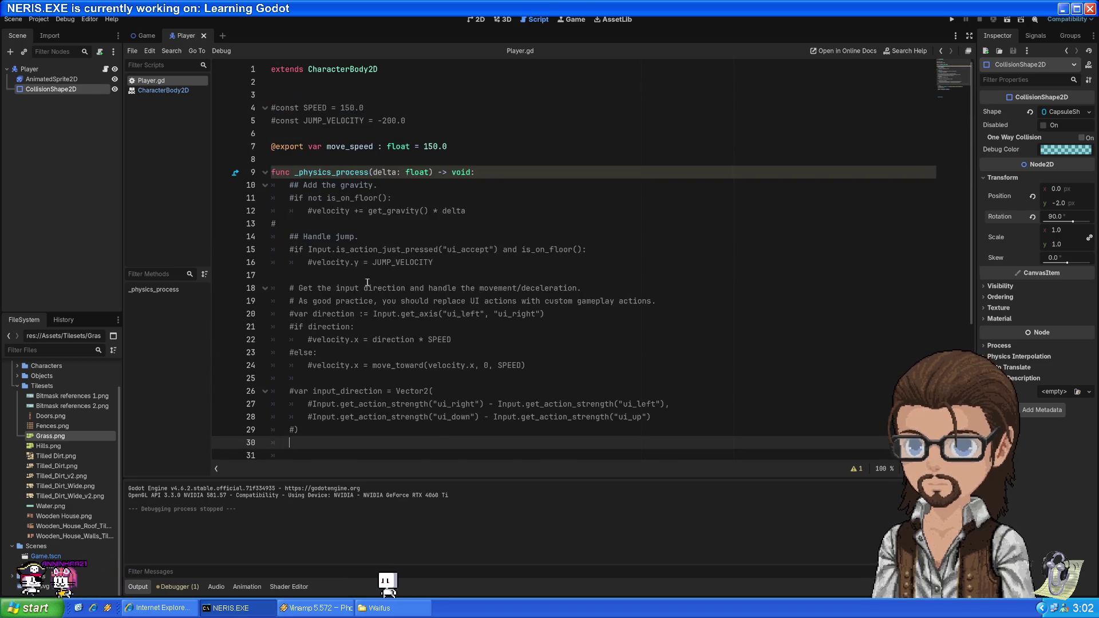
# - Inspect the is_on_floor check and jump velocity lines 15–16 in Player.gd, then rerun the project
pyautogui.moveTo(436, 227)
pyautogui.mouseDown()
pyautogui.moveTo(344, 210)
pyautogui.moveTo(376, 208)
pyautogui.mouseUp()
pyautogui.click(424, 213)
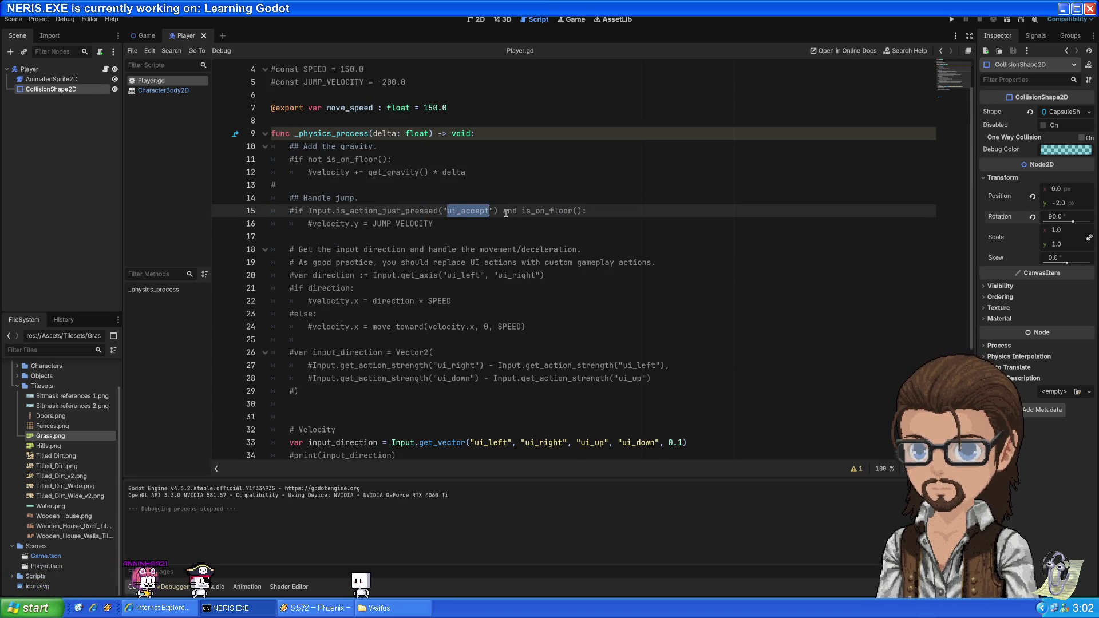
pyautogui.doubleClick(549, 211)
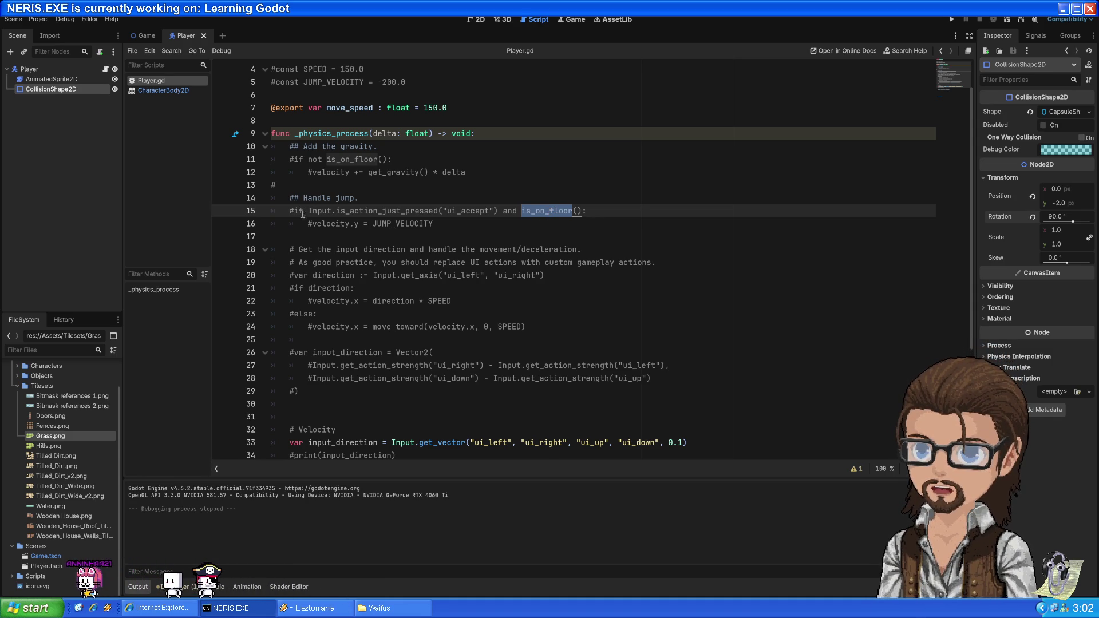
pyautogui.moveTo(315, 223); pyautogui.dragTo(395, 223)
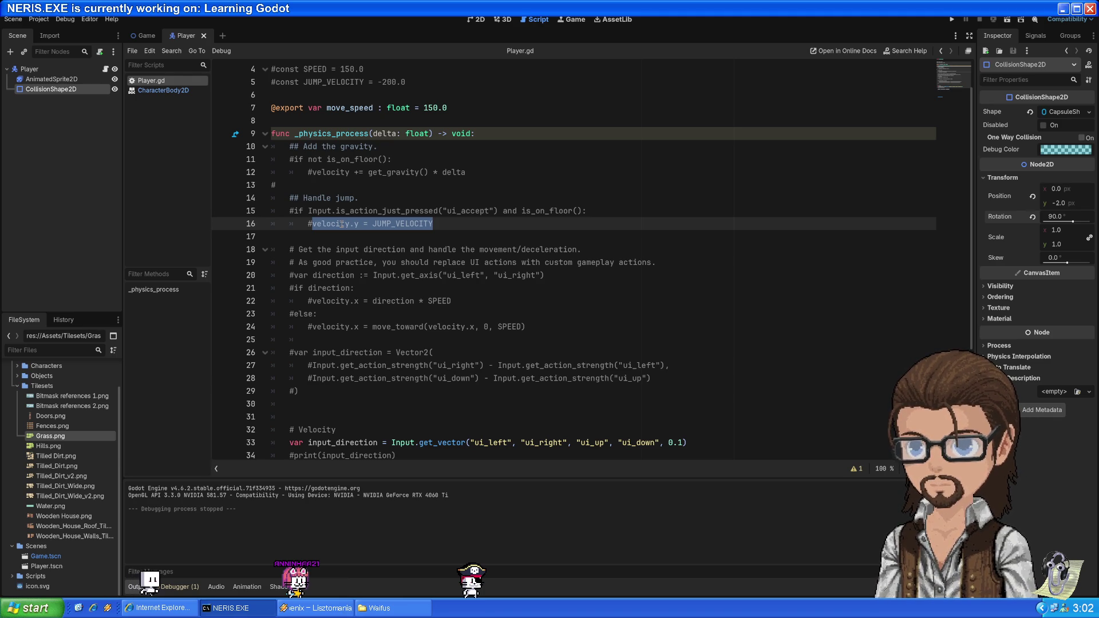
pyautogui.click(952, 20)
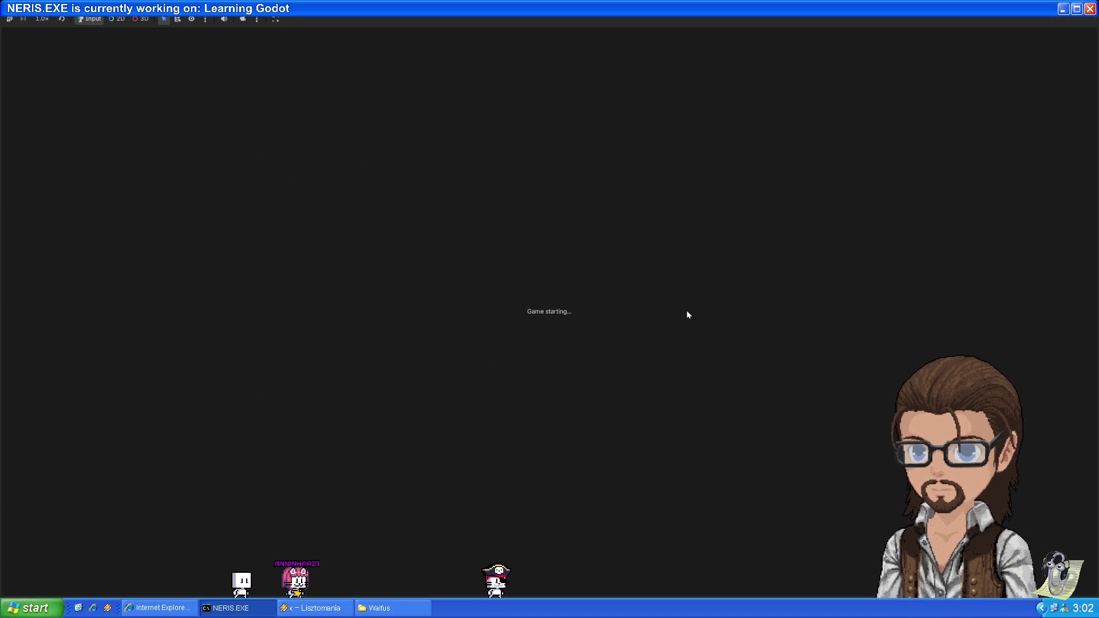
# - Walk the player around the right, middle and left hill blocks to test their collisions
pyautogui.press('Up')
pyautogui.press('Left')
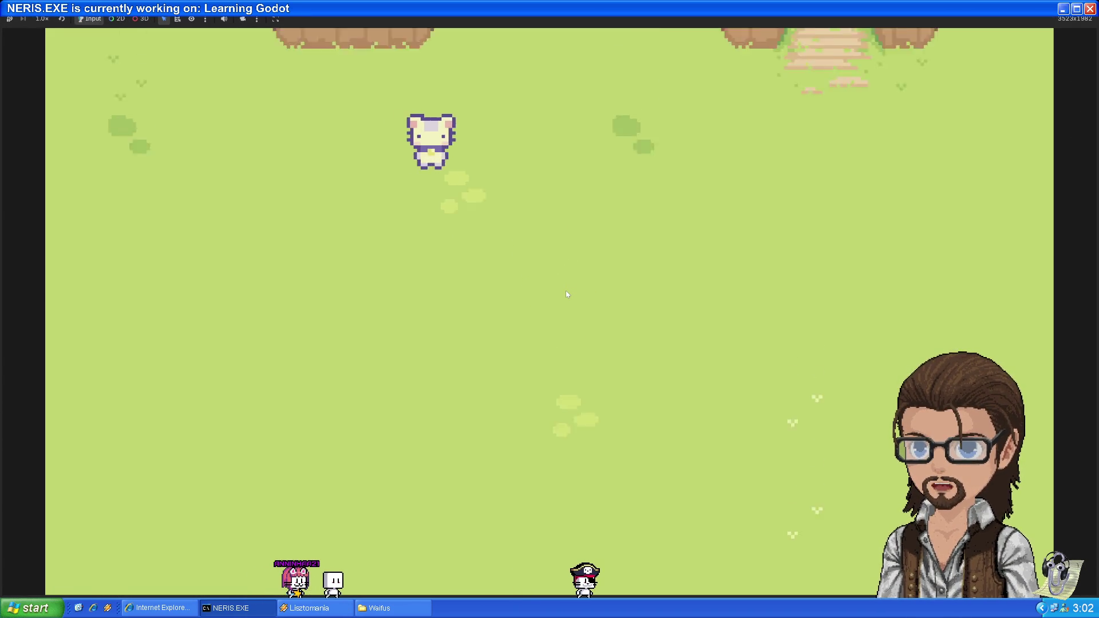
pyautogui.press('Right')
pyautogui.press('Down')
pyautogui.press('Up')
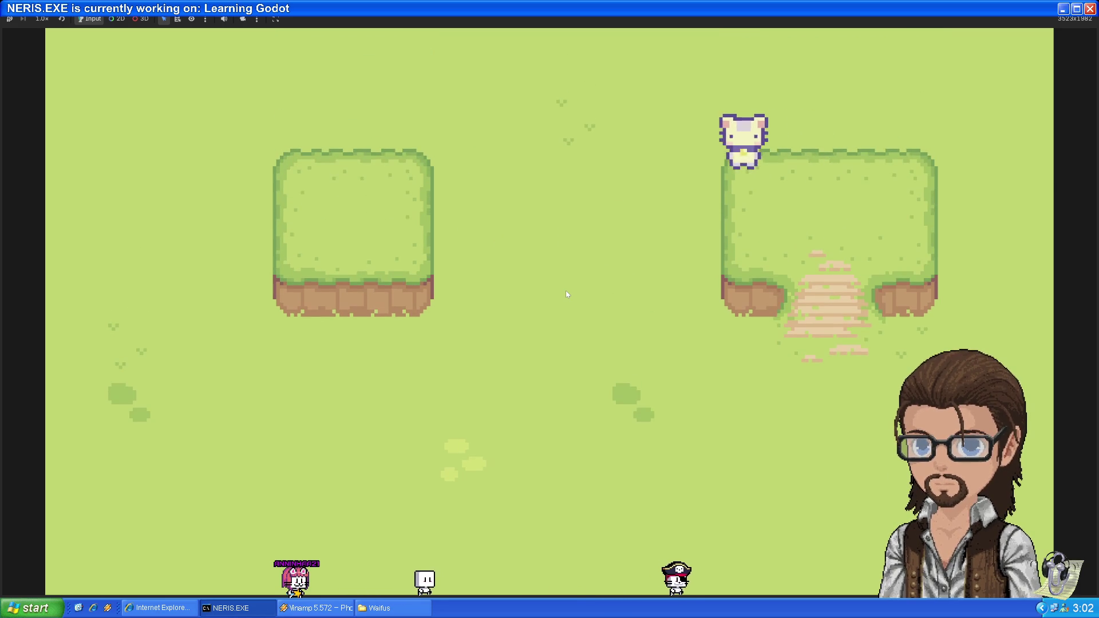
pyautogui.press('Right')
pyautogui.press('Left')
pyautogui.press('Down')
pyautogui.press('Right')
pyautogui.press('Up')
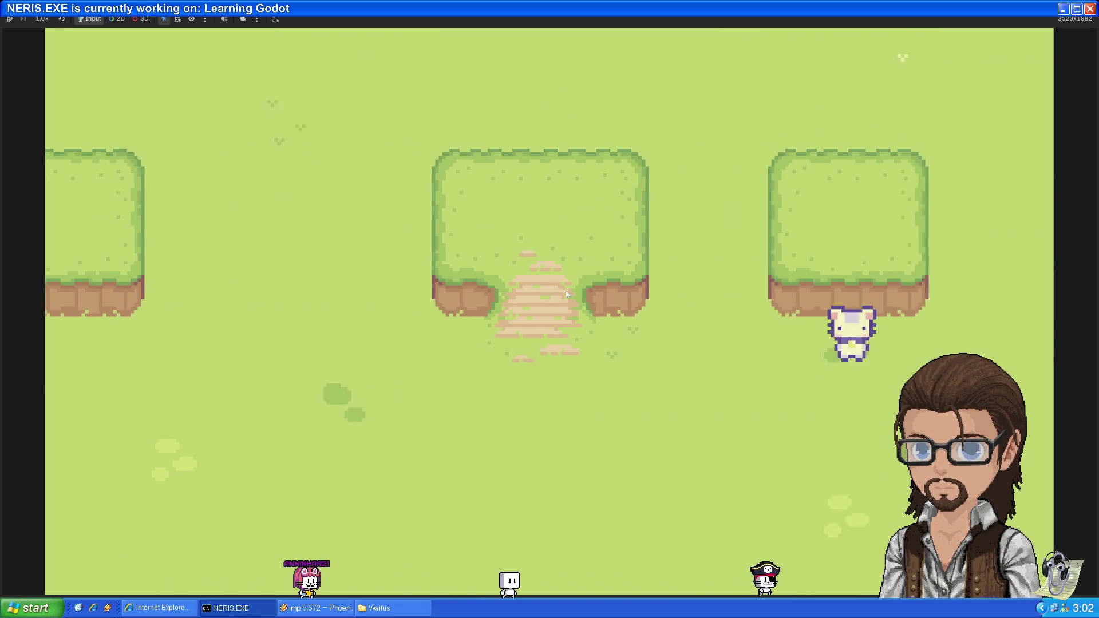
pyautogui.press('Up')
pyautogui.press('Right')
pyautogui.press('Left')
pyautogui.press('Down')
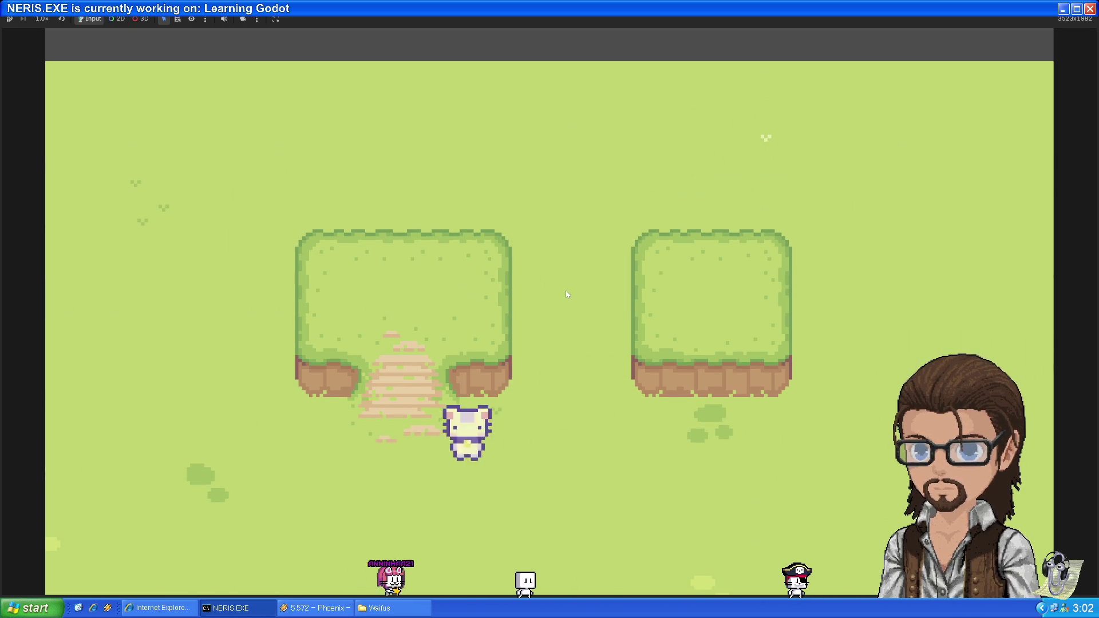
pyautogui.press('Up')
pyautogui.press('Left')
pyautogui.press('Down')
pyautogui.press('Right')
# - Walk the player down to the water inlet and back, stop the game, and return to the tutorial
pyautogui.press('Left')
pyautogui.press('Up')
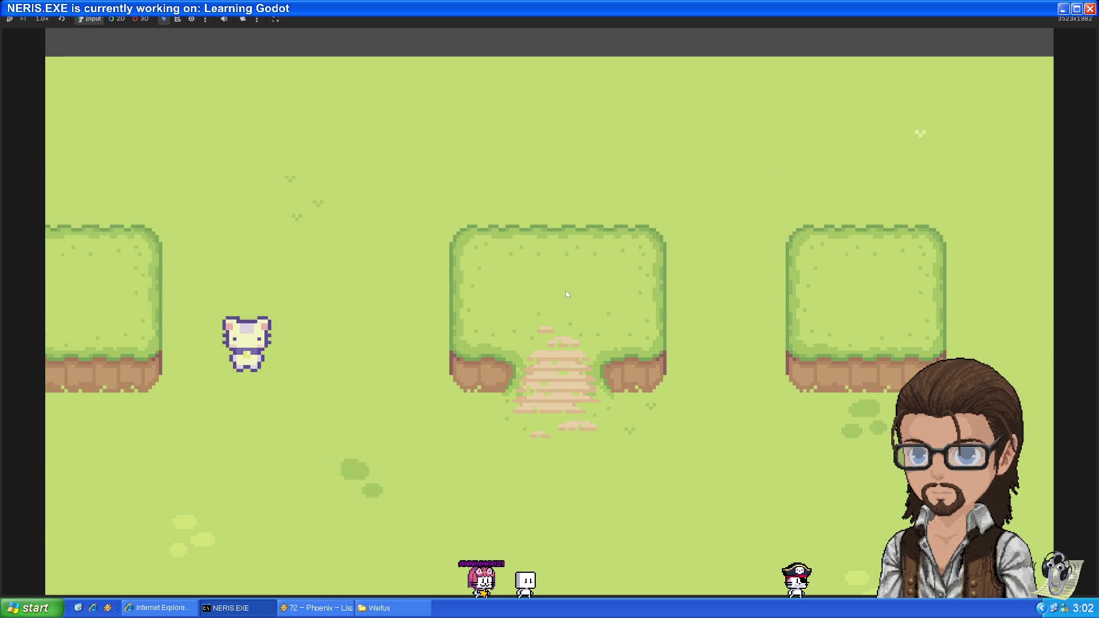
pyautogui.press('Up')
pyautogui.press('Right')
pyautogui.press('Down')
pyautogui.press('Down')
pyautogui.press('Right')
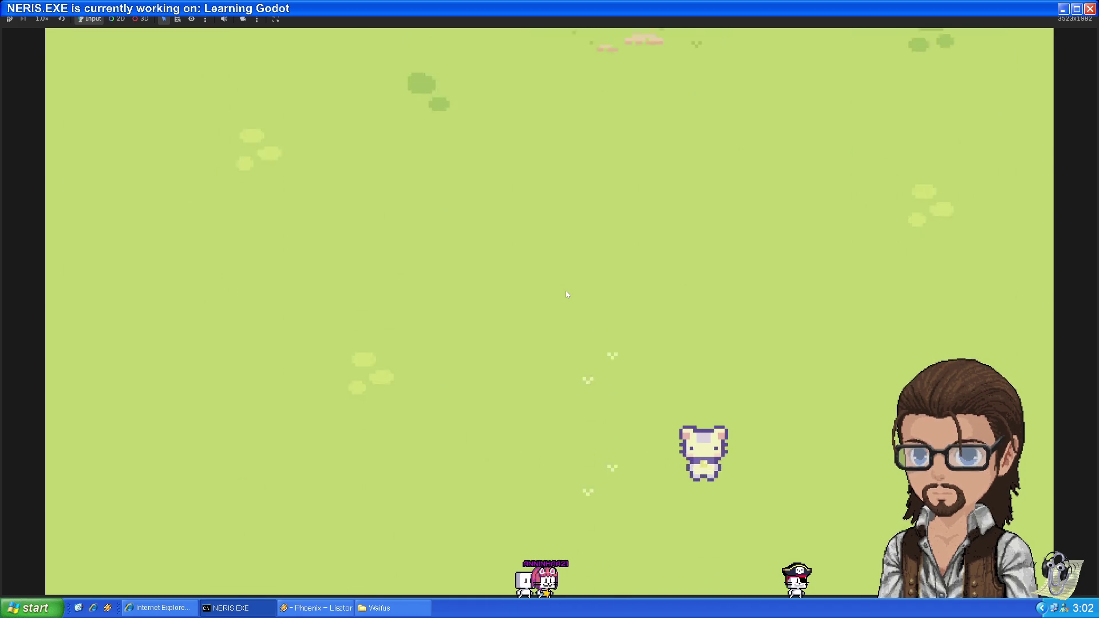
pyautogui.press('Down')
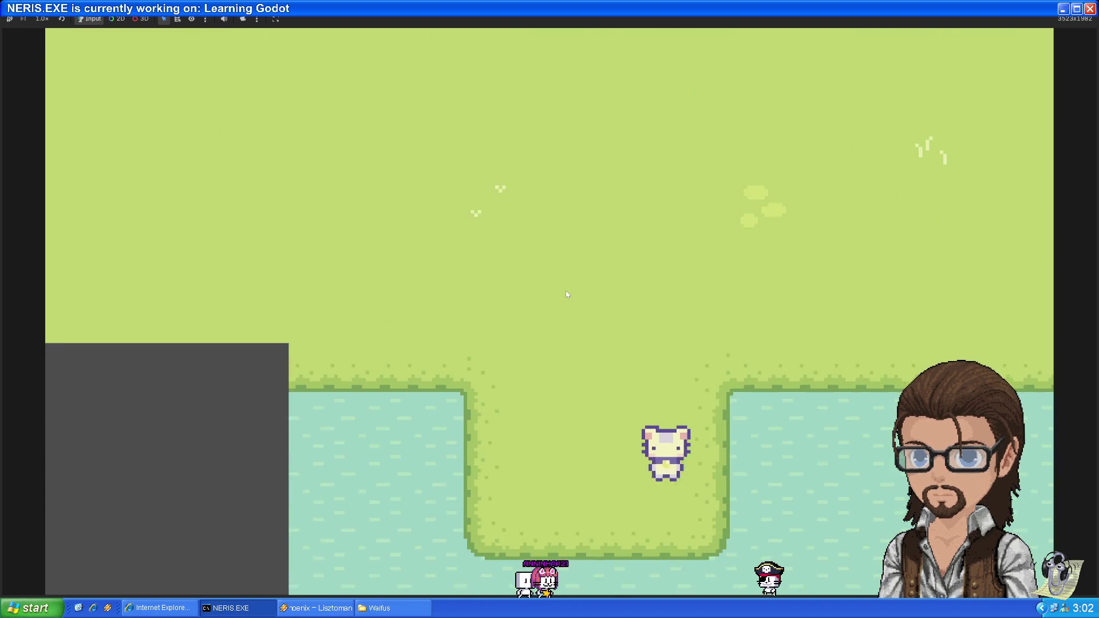
pyautogui.press('Up')
pyautogui.press('Right')
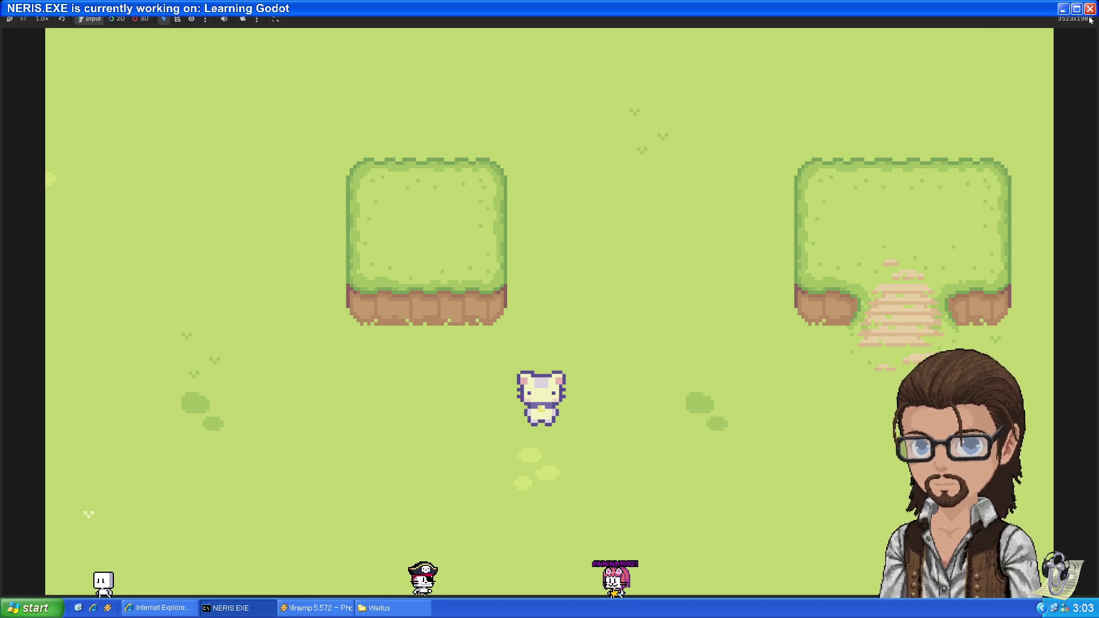
pyautogui.press('F8')
pyautogui.hotkey('alt', 'Tab')
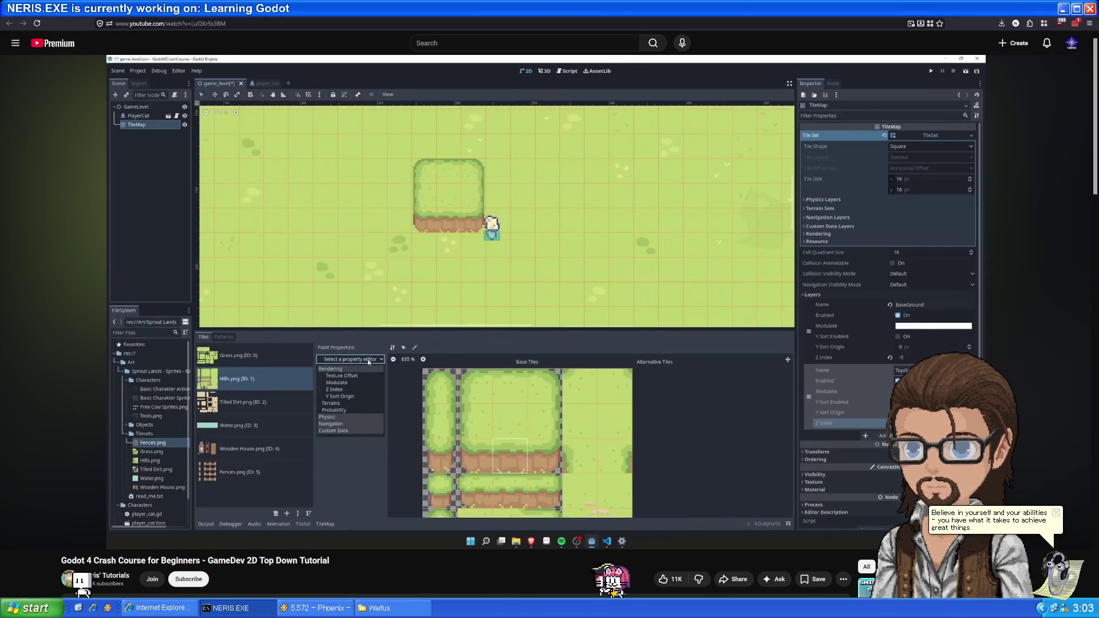
# - Resume the tutorial and seek to about 48:09, where Physics Layer 0 collision is painted on Hills.png
pyautogui.click(403, 223)
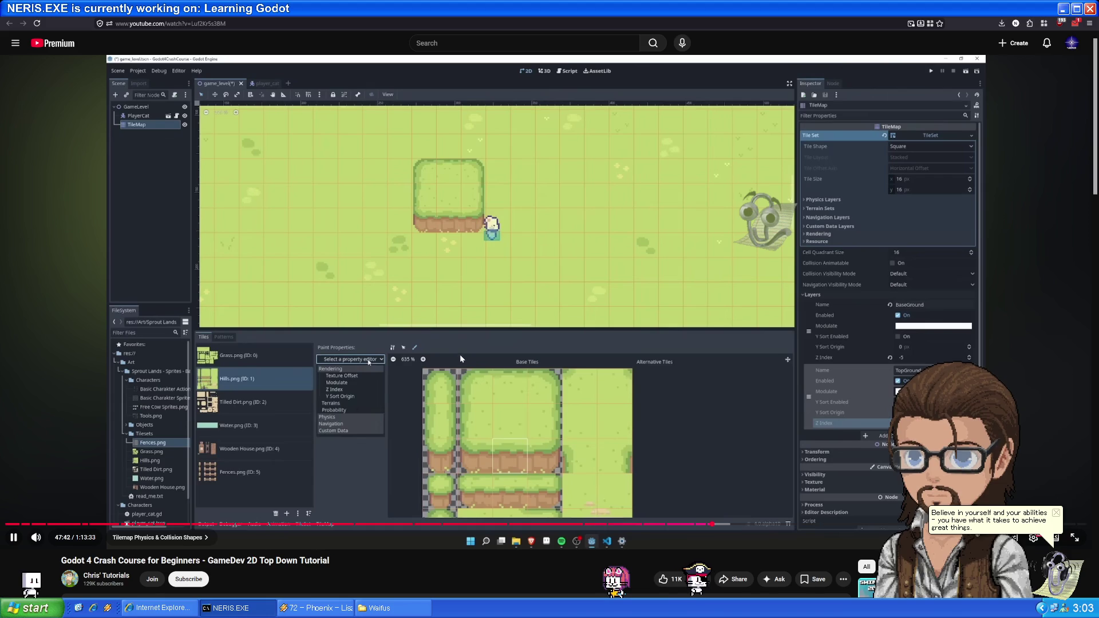
pyautogui.moveTo(614, 242)
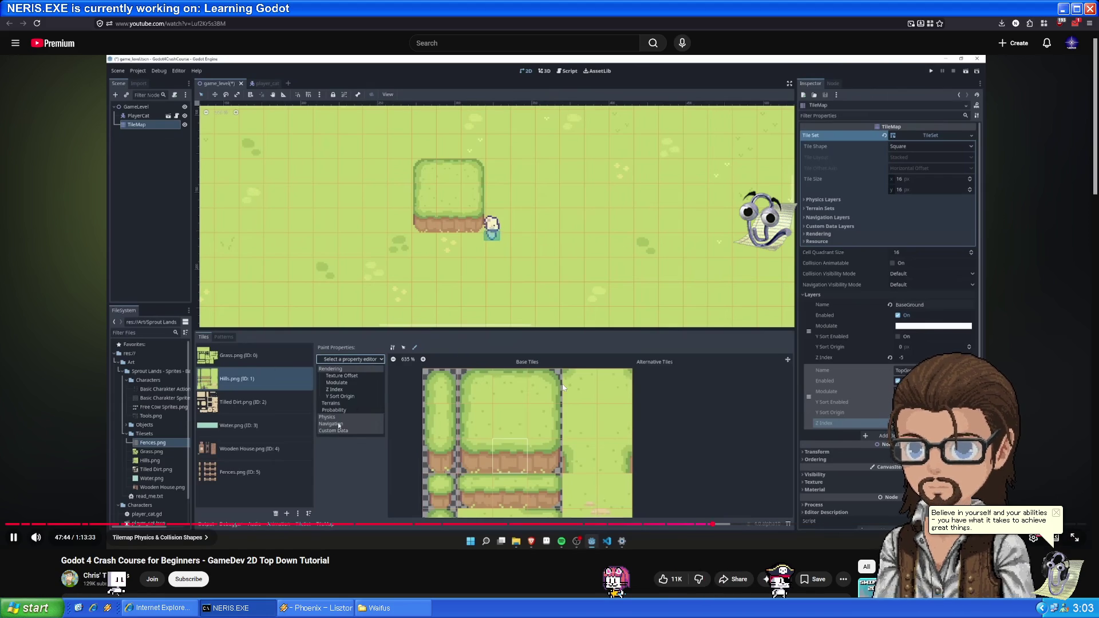
pyautogui.click(725, 526)
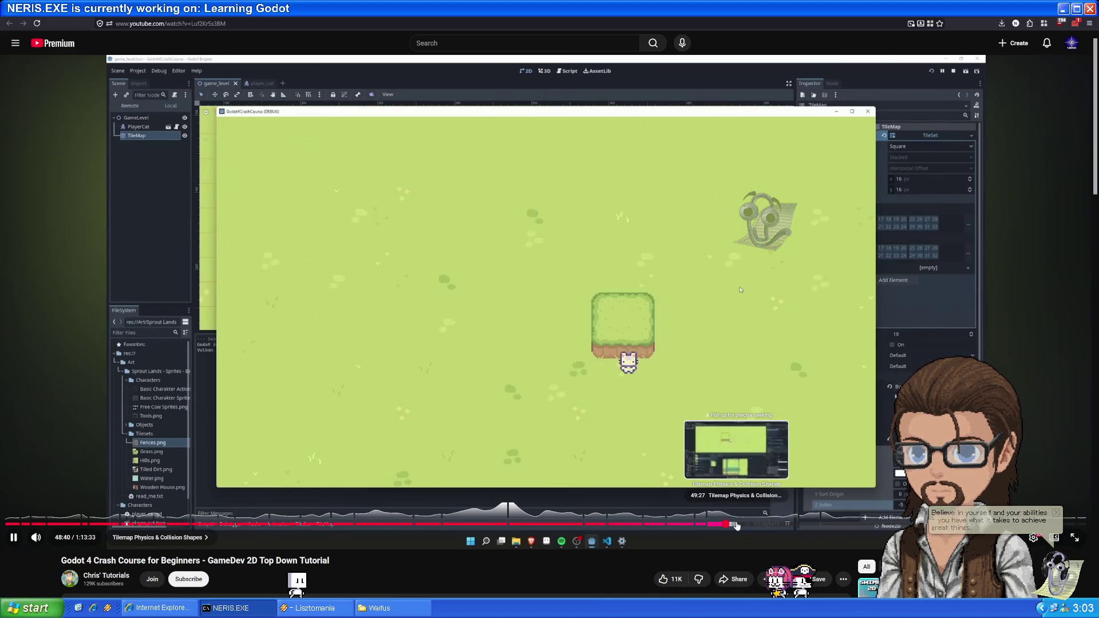
pyautogui.click(719, 526)
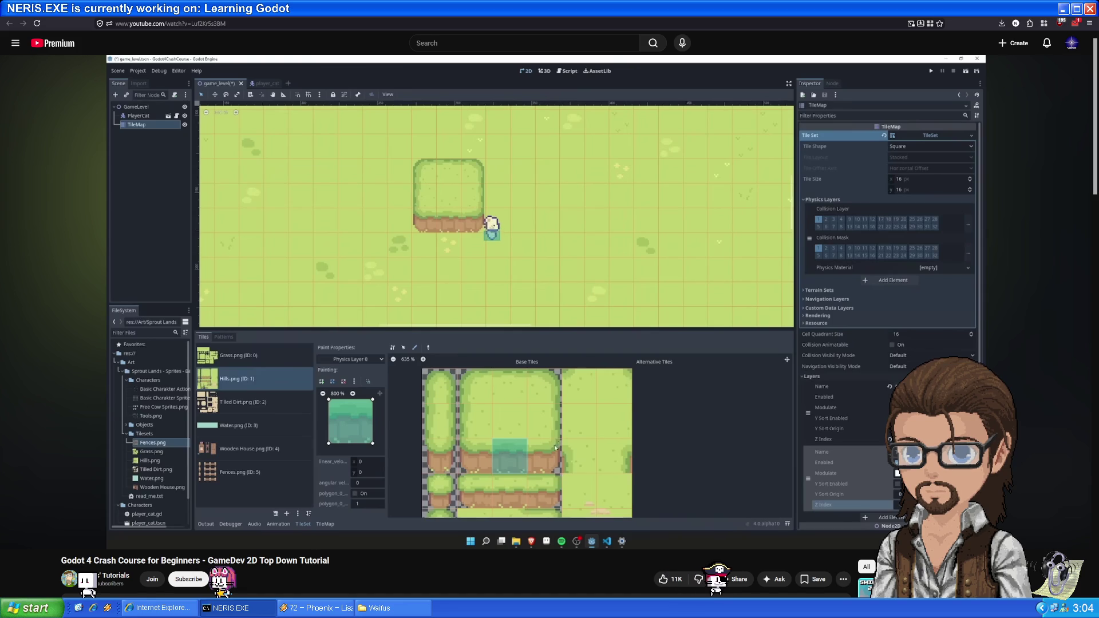
# - Watch the collision polygon painting on the hill tiles, then skip ahead to about 51:01
pyautogui.moveTo(625, 533)
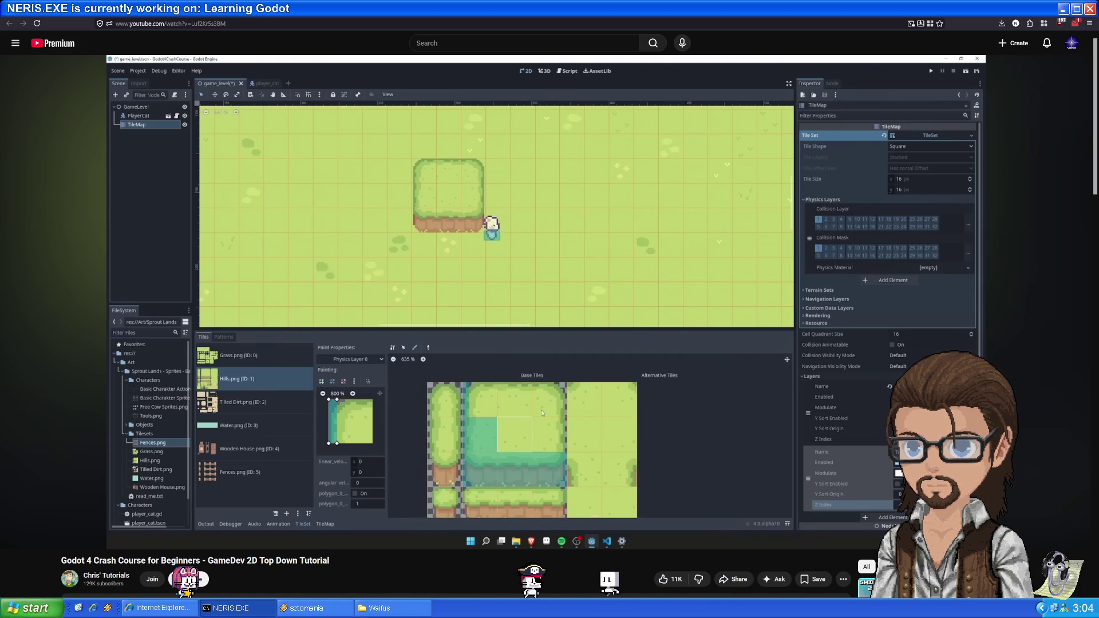
pyautogui.moveTo(391, 540)
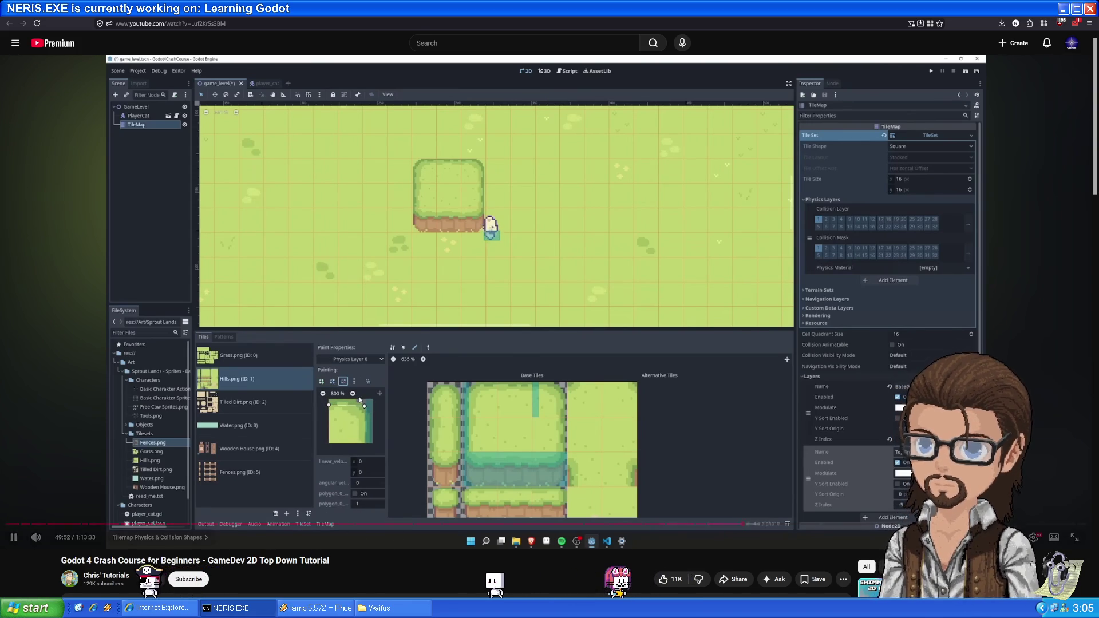
pyautogui.press('Right')
pyautogui.press('Right')
pyautogui.press('Right')
pyautogui.press('Right')
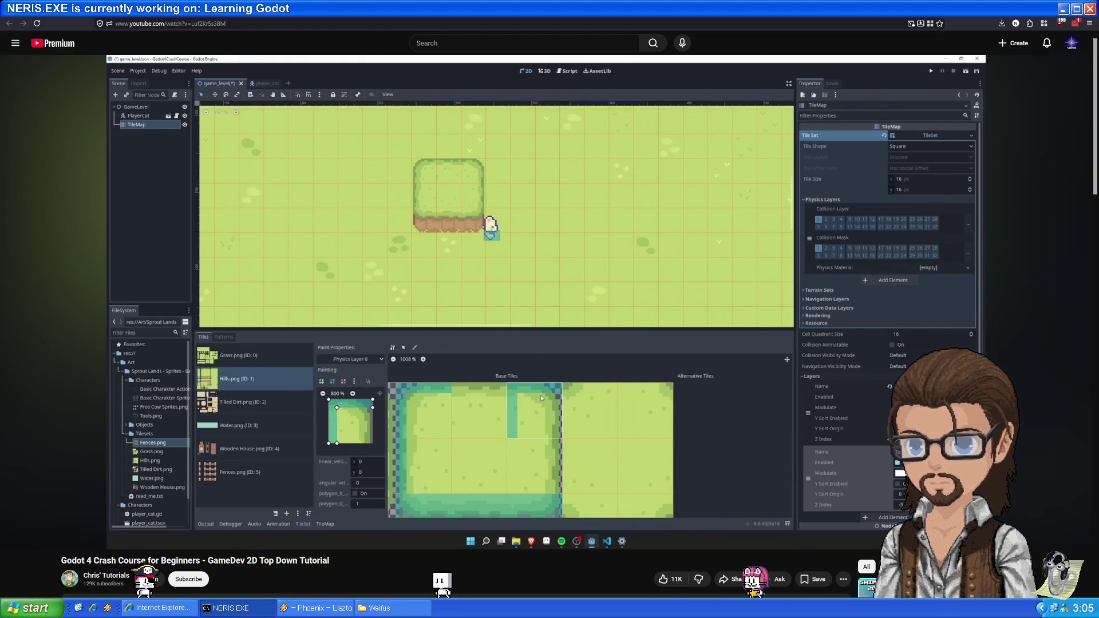
# - Skip the tutorial forward 5 seconds, then rewind a few seconds toward the TileMap layer settings
pyautogui.press('Right')
pyautogui.press('Right')
pyautogui.press('Right')
pyautogui.press('Right')
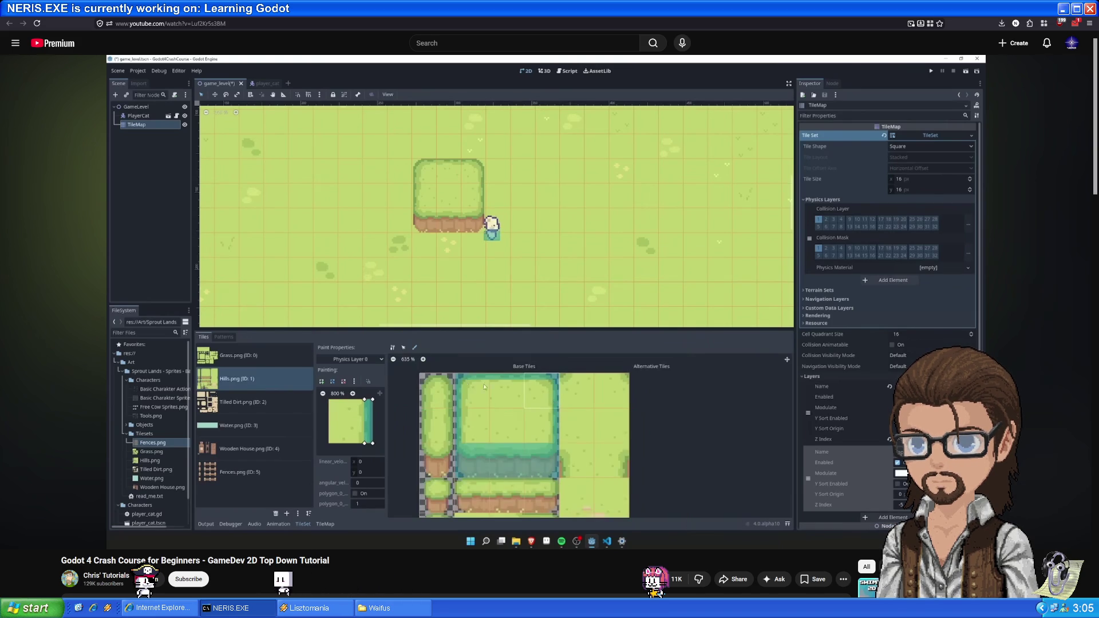
pyautogui.press('Left')
pyautogui.press('Left')
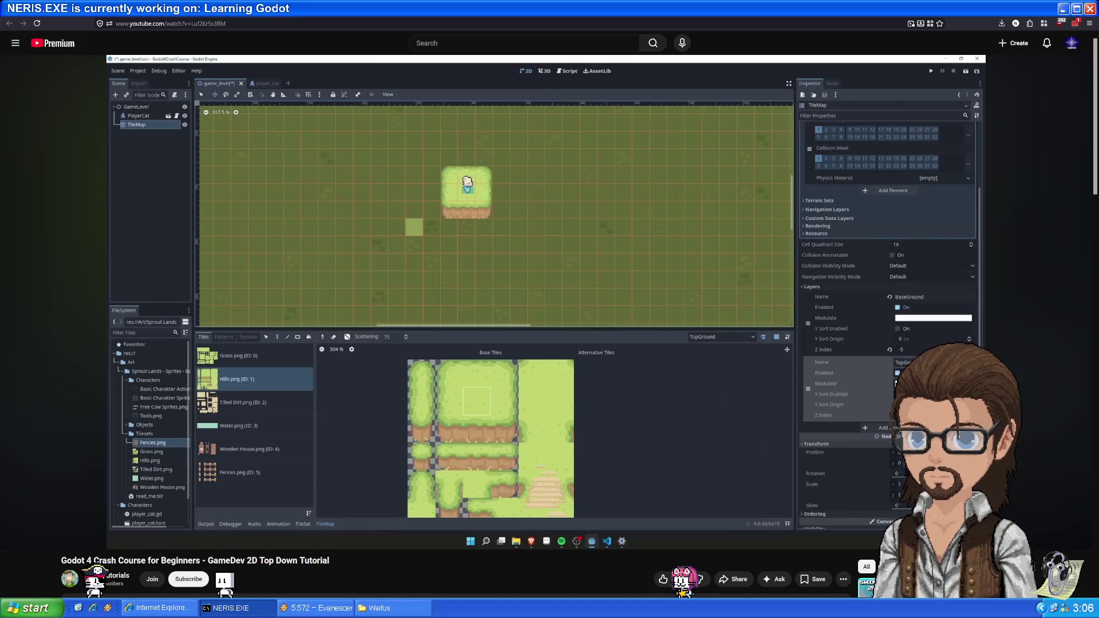
# - Pause the tutorial video and return to Player.gd in the Godot editor
pyautogui.moveTo(454, 255)
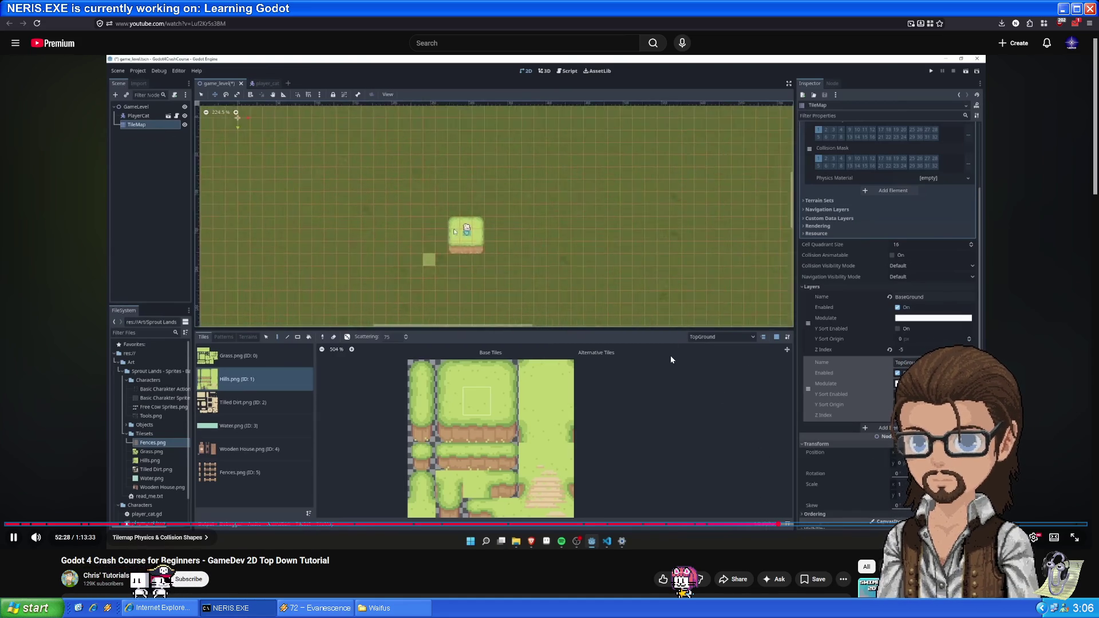
pyautogui.click(524, 295)
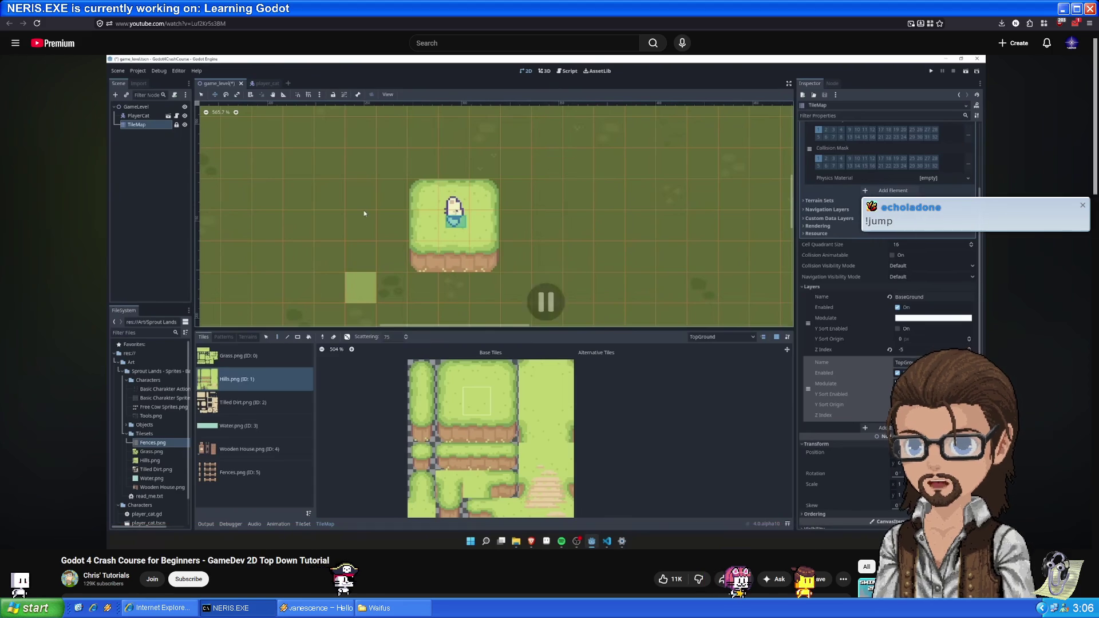
pyautogui.hotkey('alt', 'Tab')
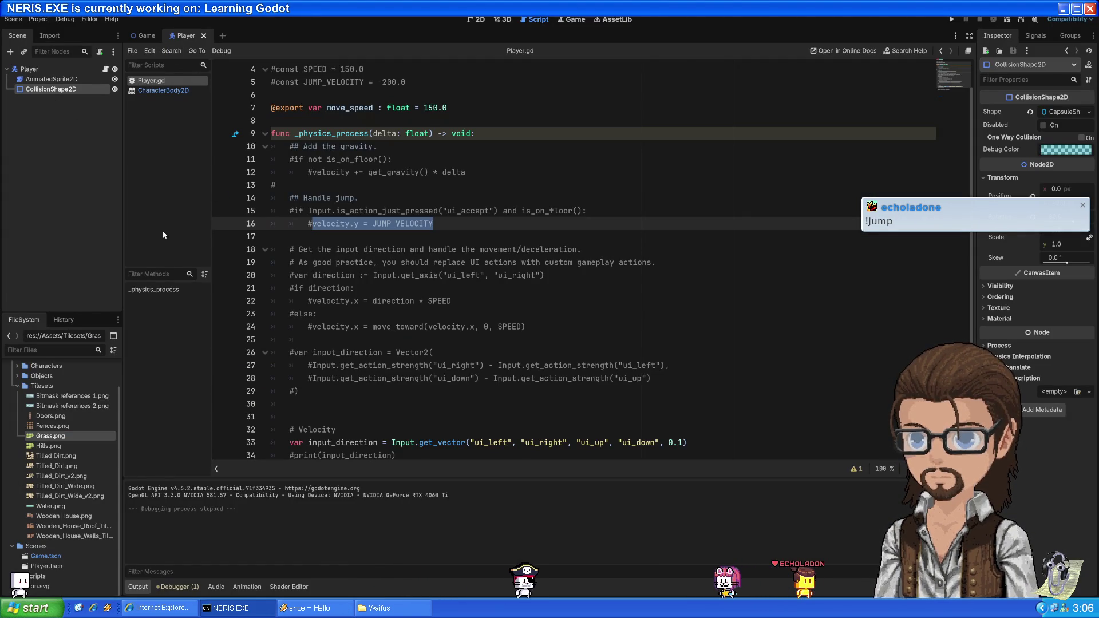
# - Open the Game scene in the 2D view, zoom out, and select the TileMap node
pyautogui.click(142, 37)
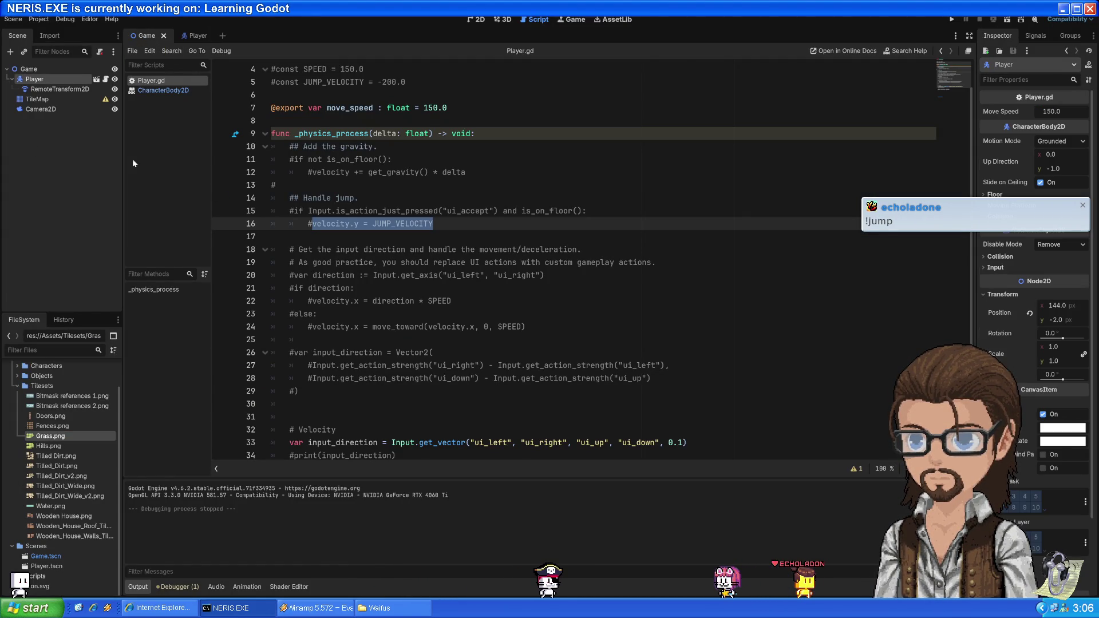
pyautogui.click(476, 21)
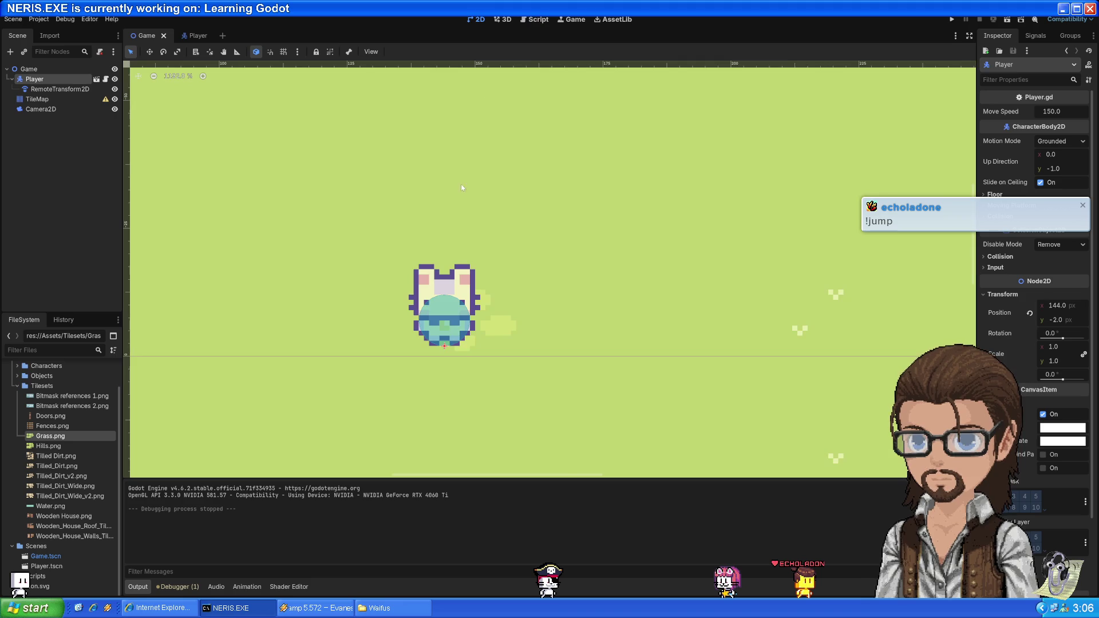
pyautogui.scroll(-10, 393, 240)
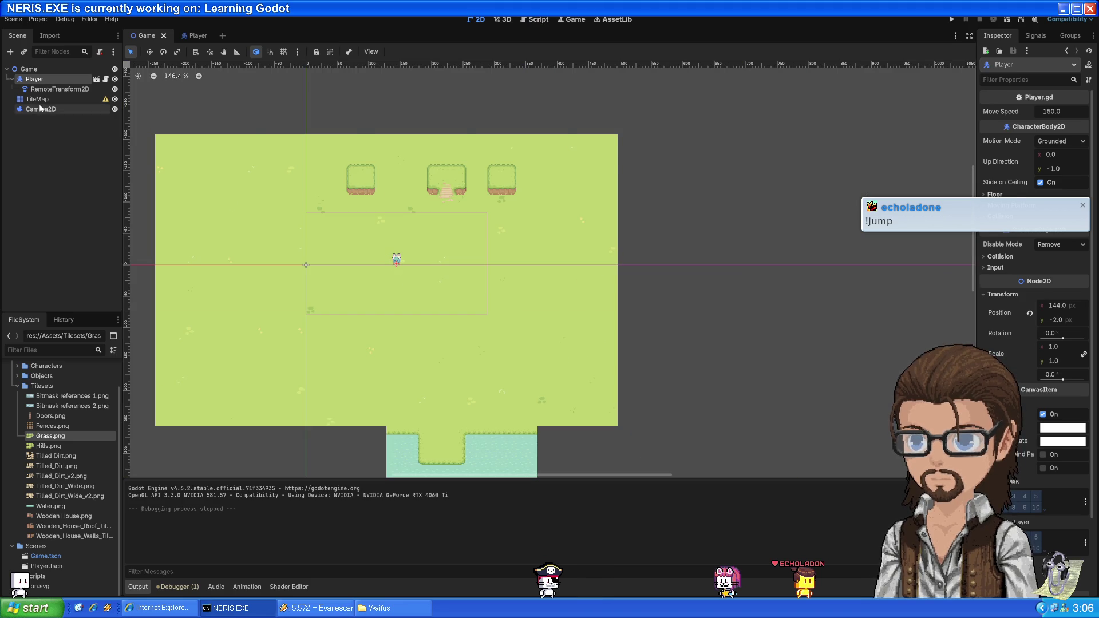
pyautogui.click(37, 99)
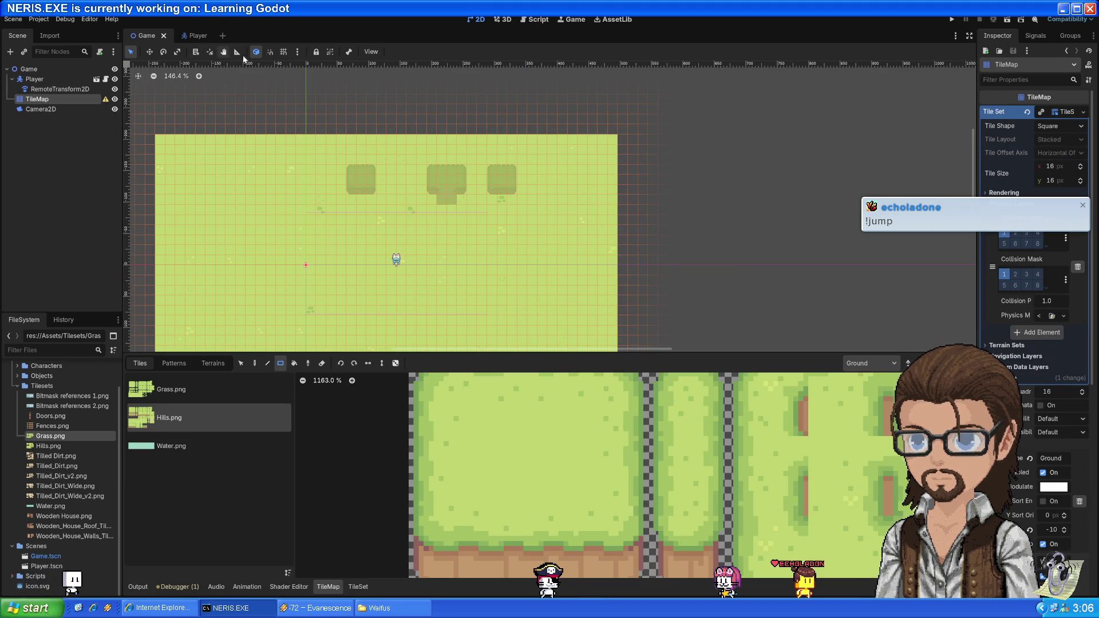
# - Lock the TileMap node, save the Game scene, and resume the tutorial at 52:50
pyautogui.click(315, 53)
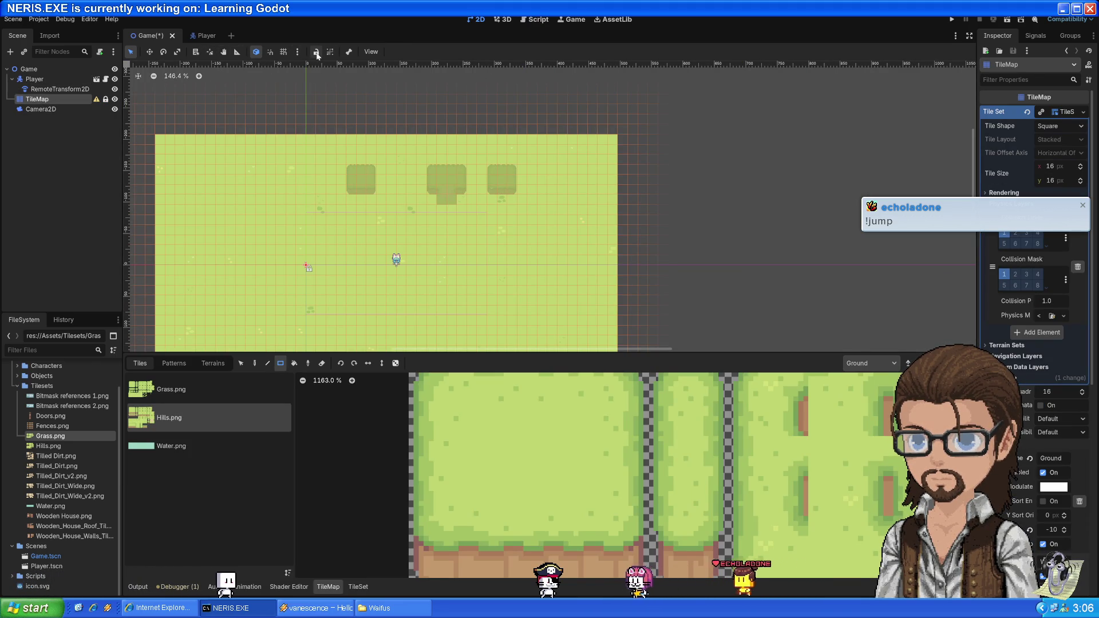
pyautogui.hotkey('ctrl', 's')
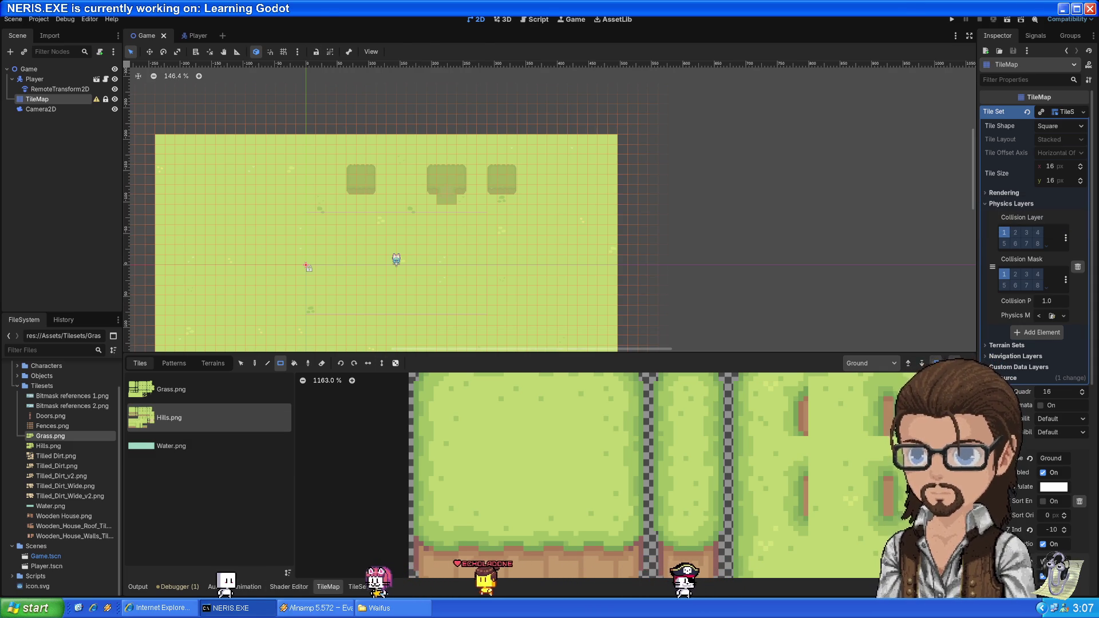
pyautogui.hotkey('alt', 'Tab')
pyautogui.press('space')
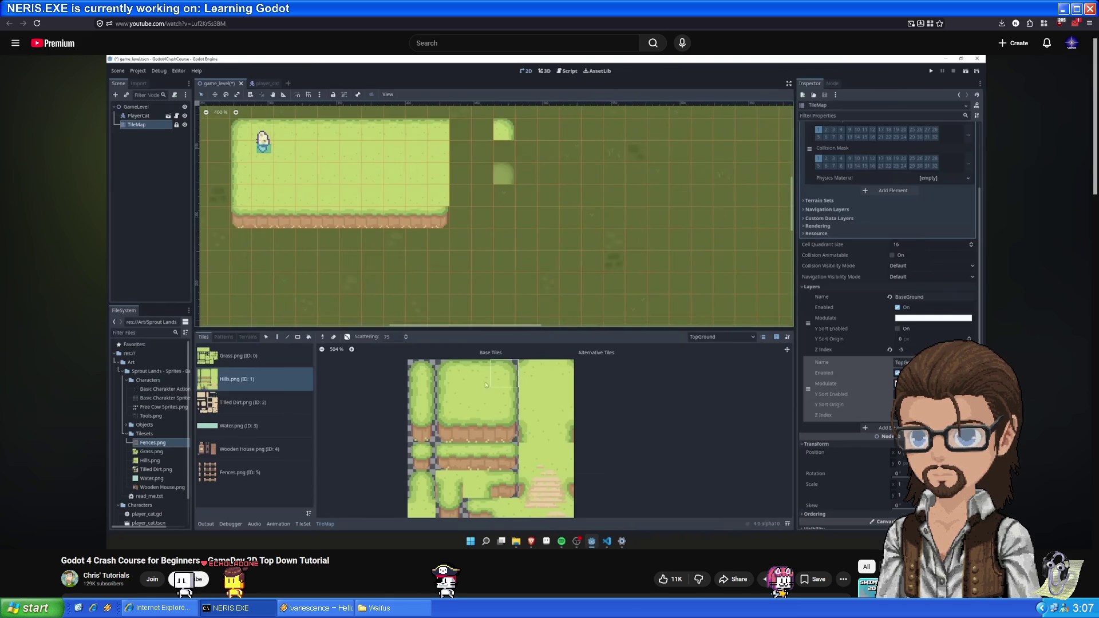
pyautogui.moveTo(521, 269)
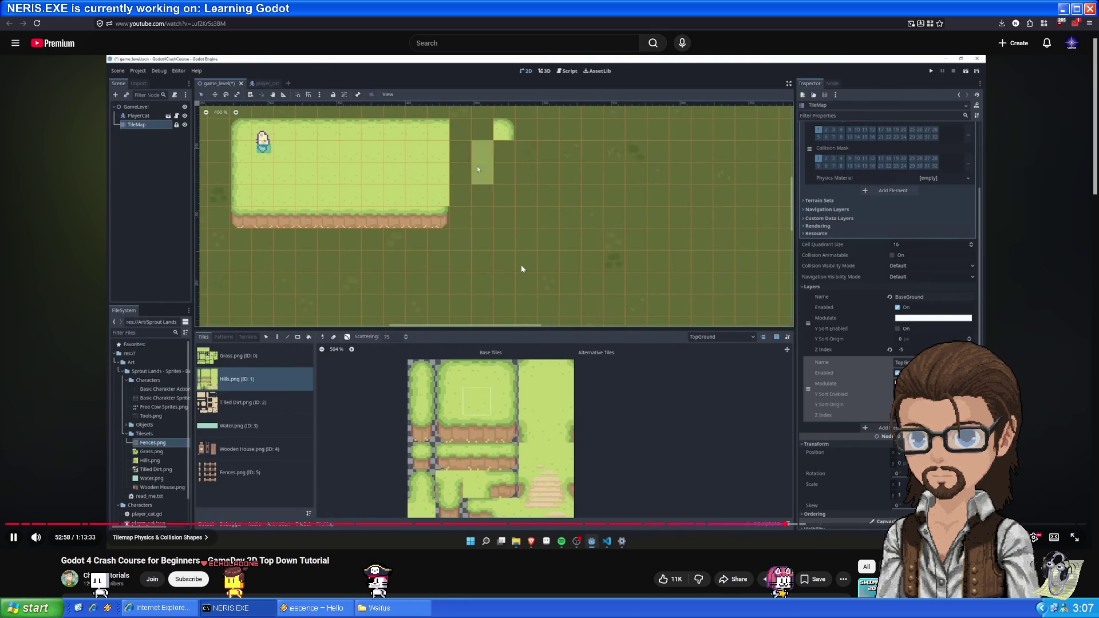
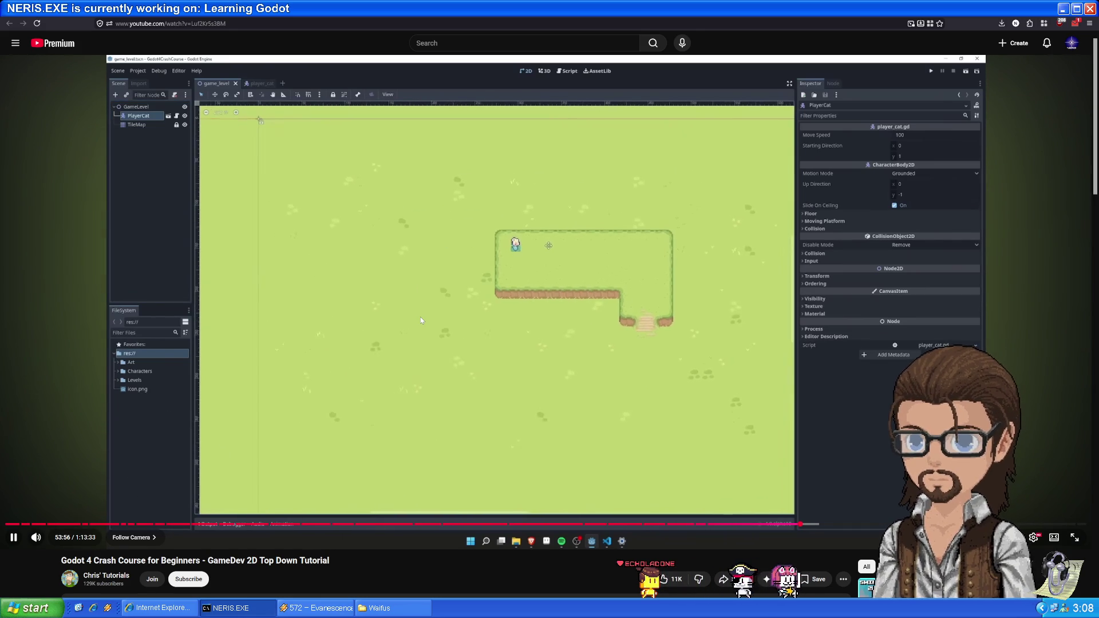
# - Pause the tutorial, glance at the Godot editor, and come back to the YouTube tab
pyautogui.click(257, 486)
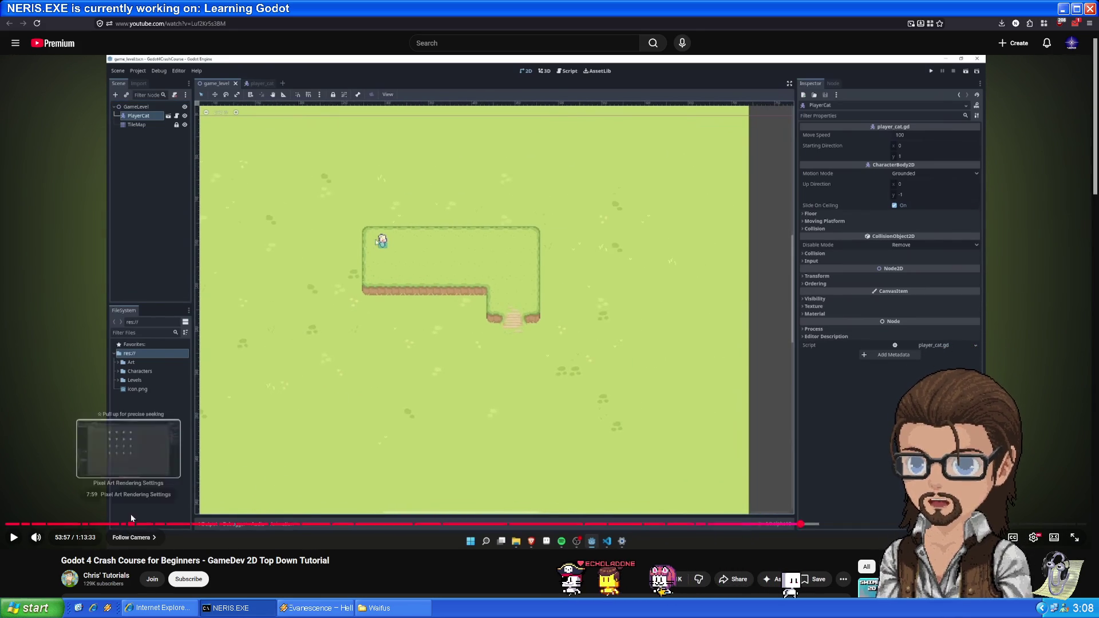
pyautogui.hotkey('alt', 'Tab')
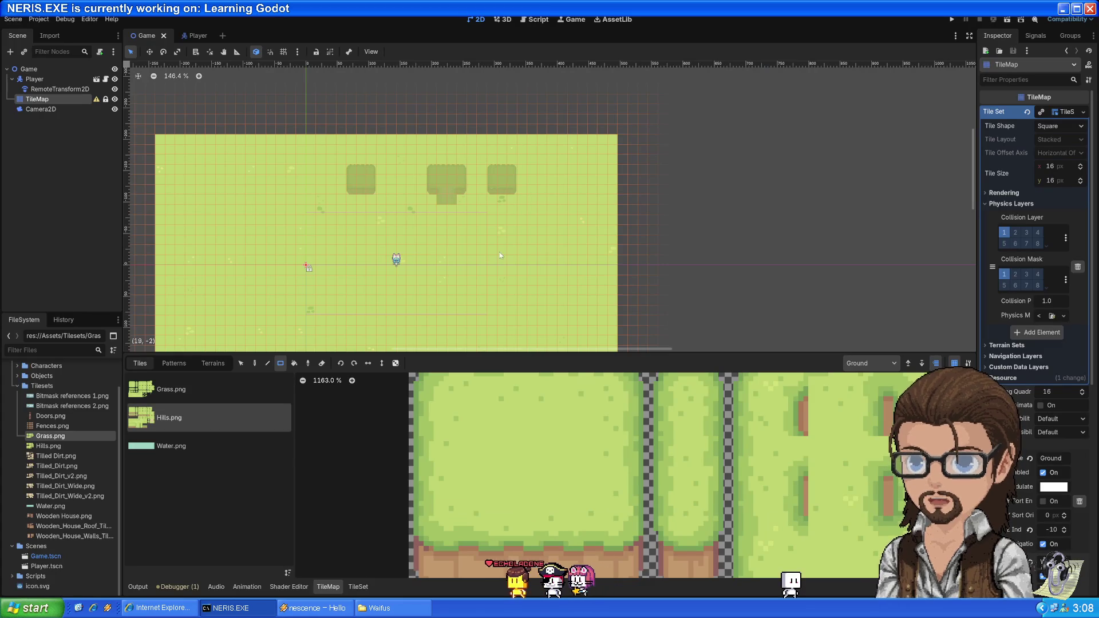
pyautogui.scroll(7, 399, 291)
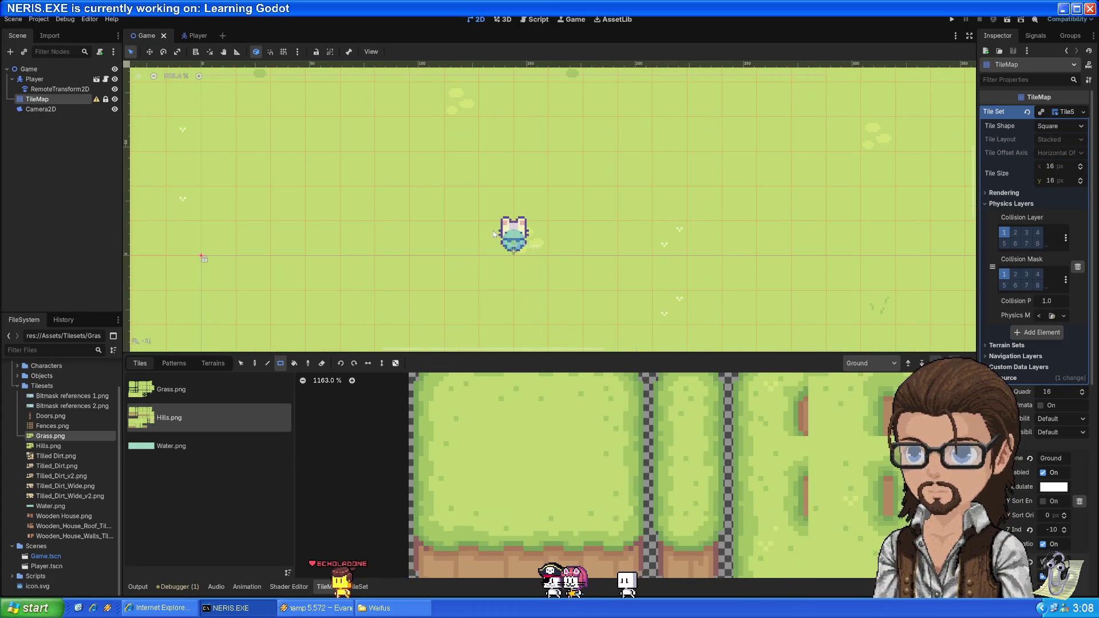
pyautogui.hotkey('alt', 'Tab')
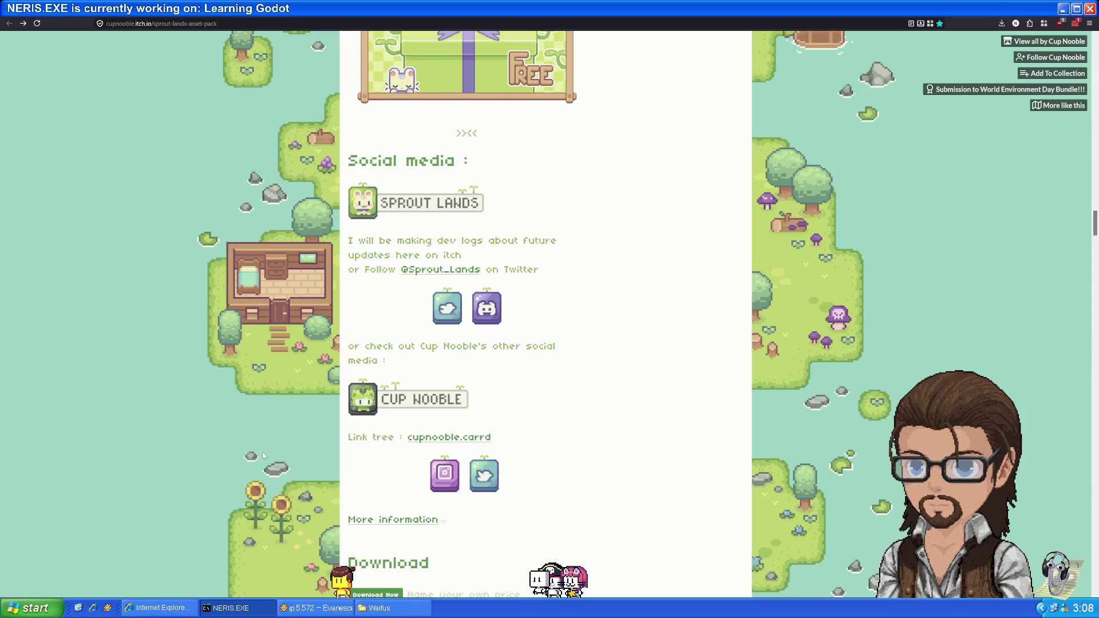
pyautogui.hotkey('ctrl', 'Tab')
pyautogui.click(312, 331)
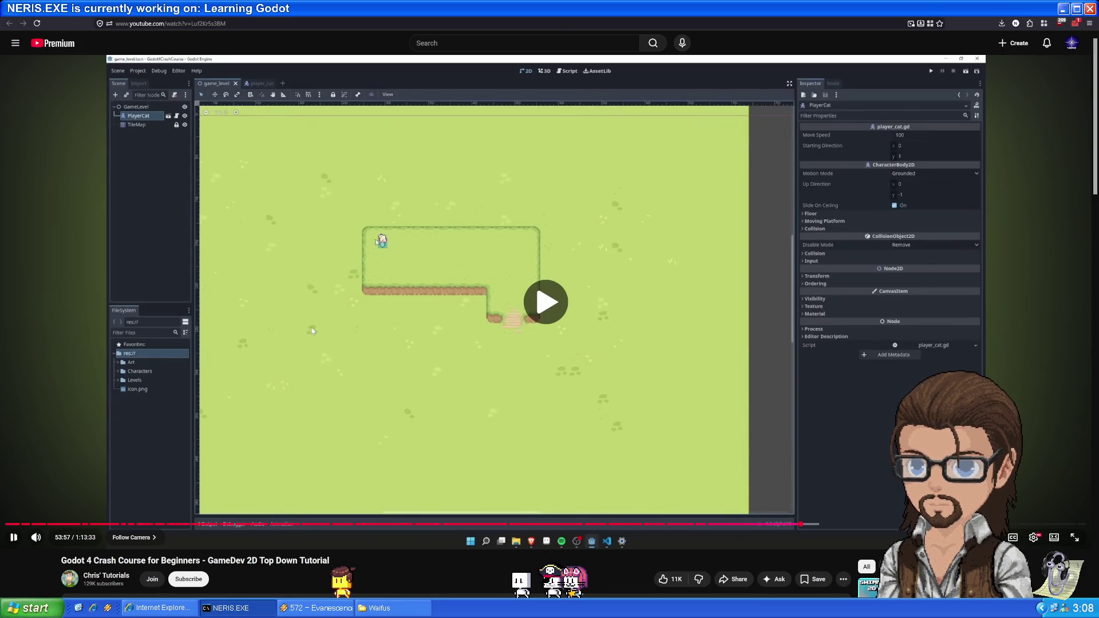
pyautogui.click(250, 446)
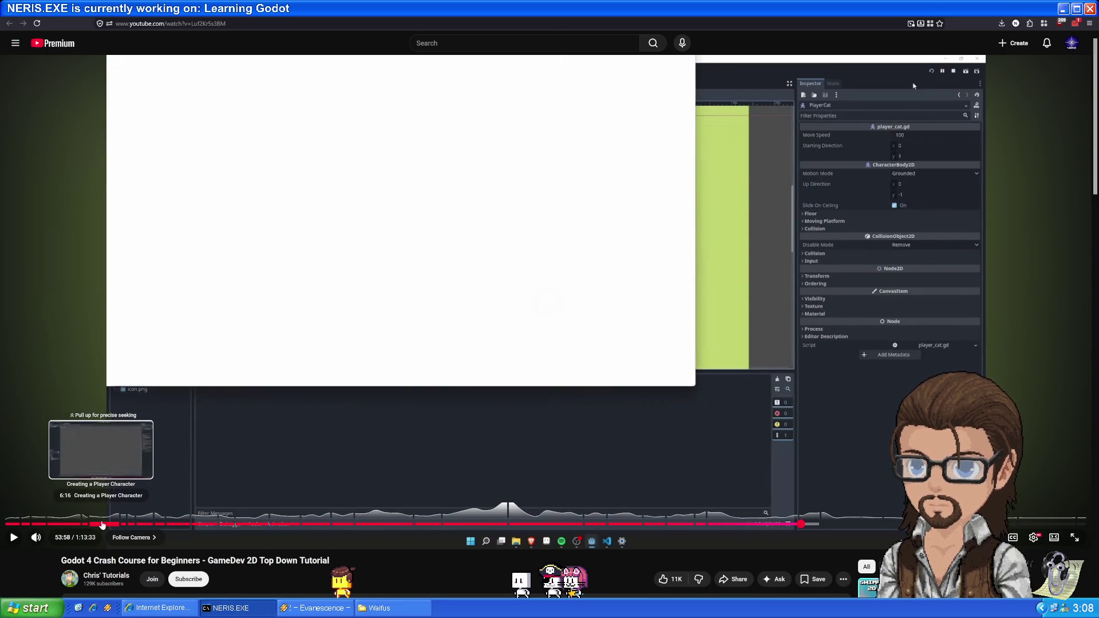
# - Seek the tutorial to the sprite sheet part past 7:56, pause it, and return to Godot
pyautogui.click(110, 525)
pyautogui.click(114, 525)
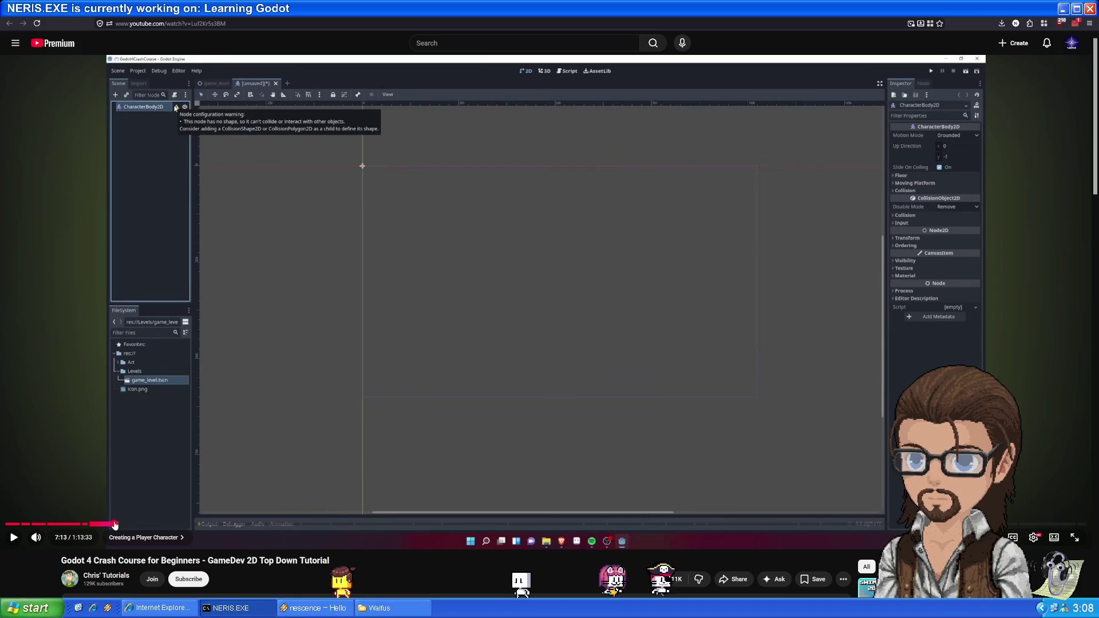
pyautogui.click(125, 525)
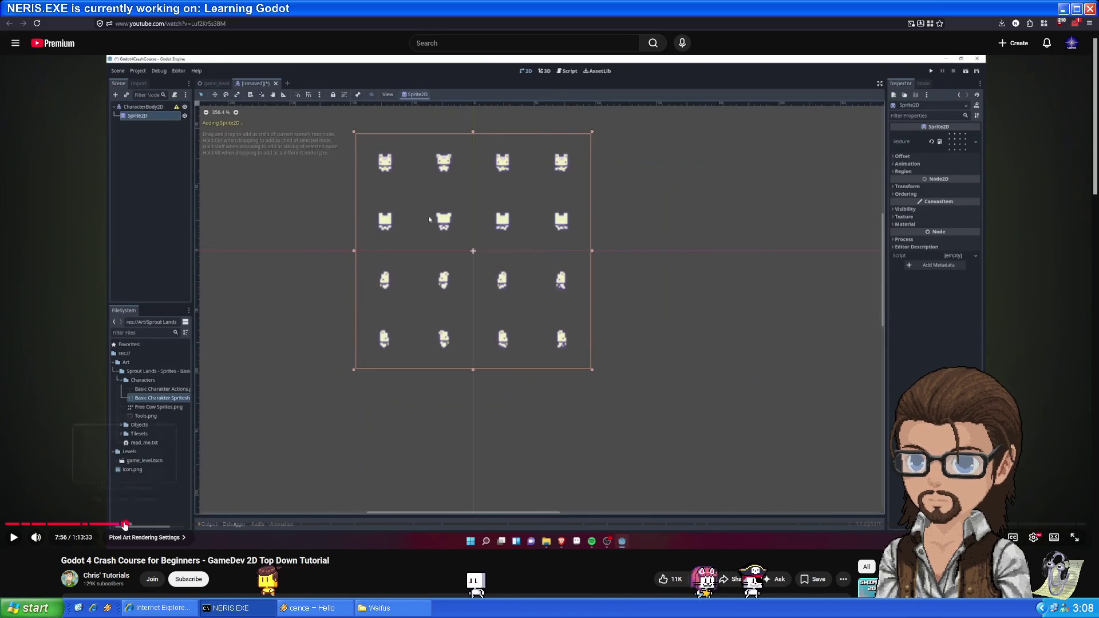
pyautogui.press('space')
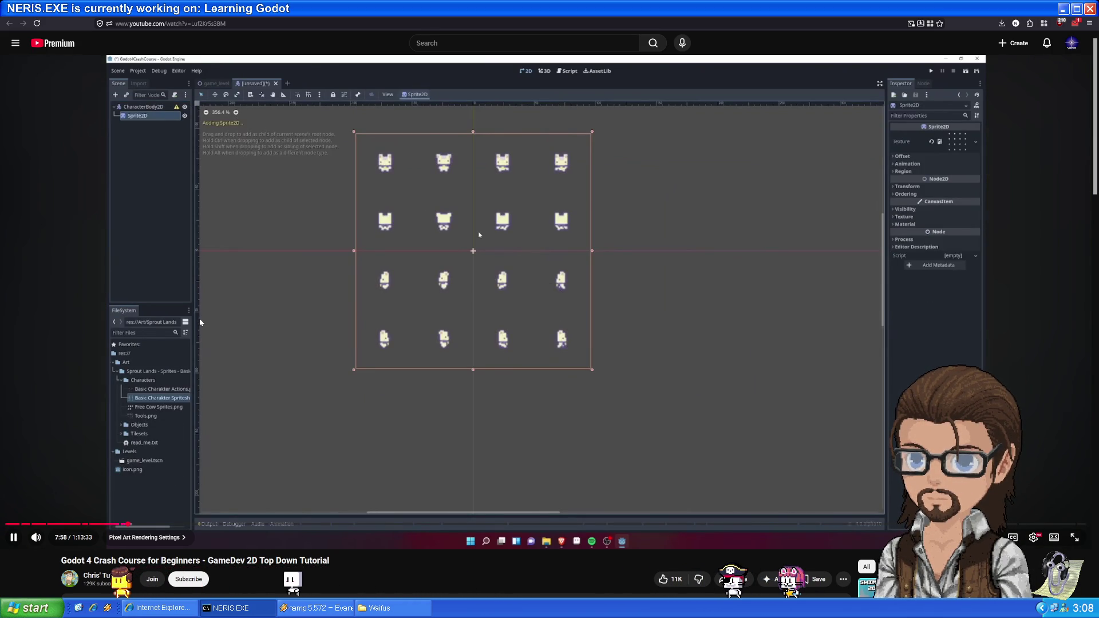
pyautogui.press('l')
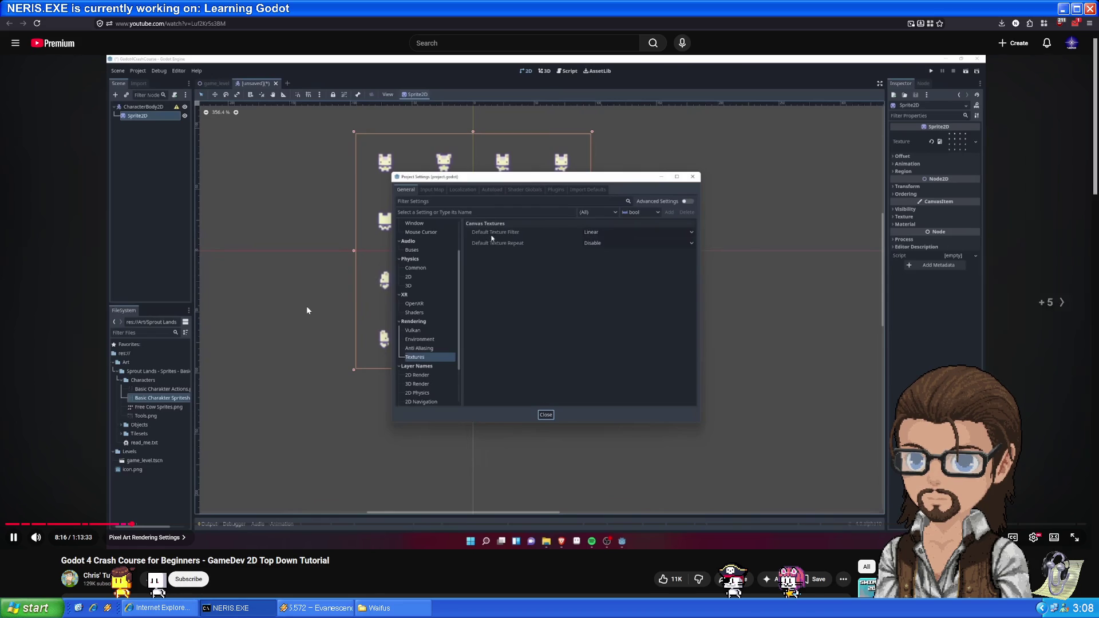
pyautogui.press('Right')
pyautogui.press('Right')
pyautogui.press('Right')
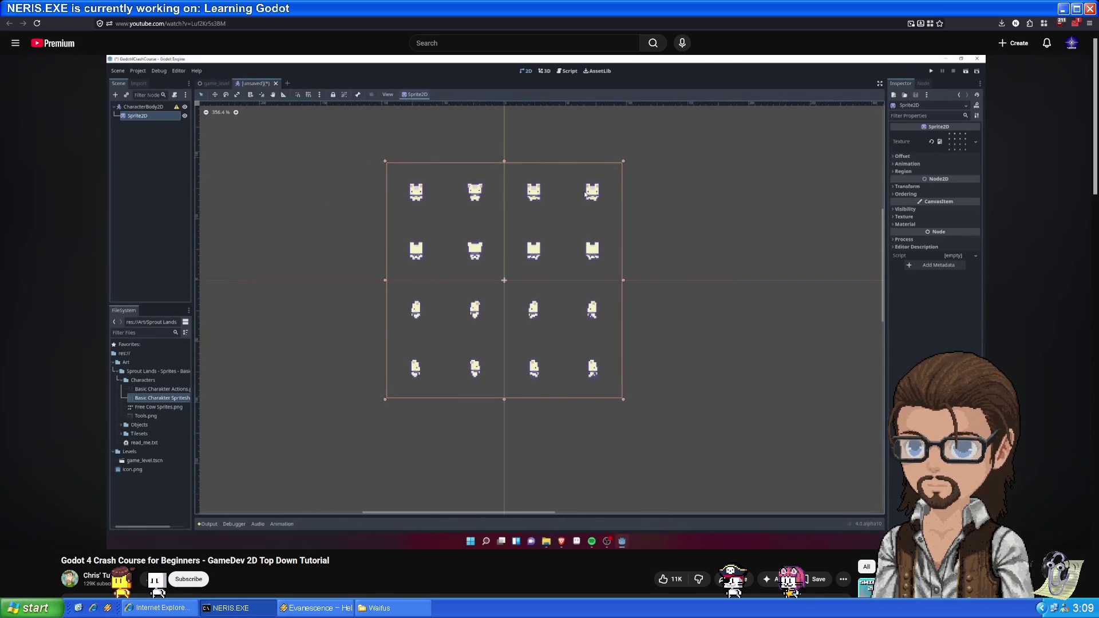
pyautogui.press('k')
pyautogui.hotkey('alt', 'Tab')
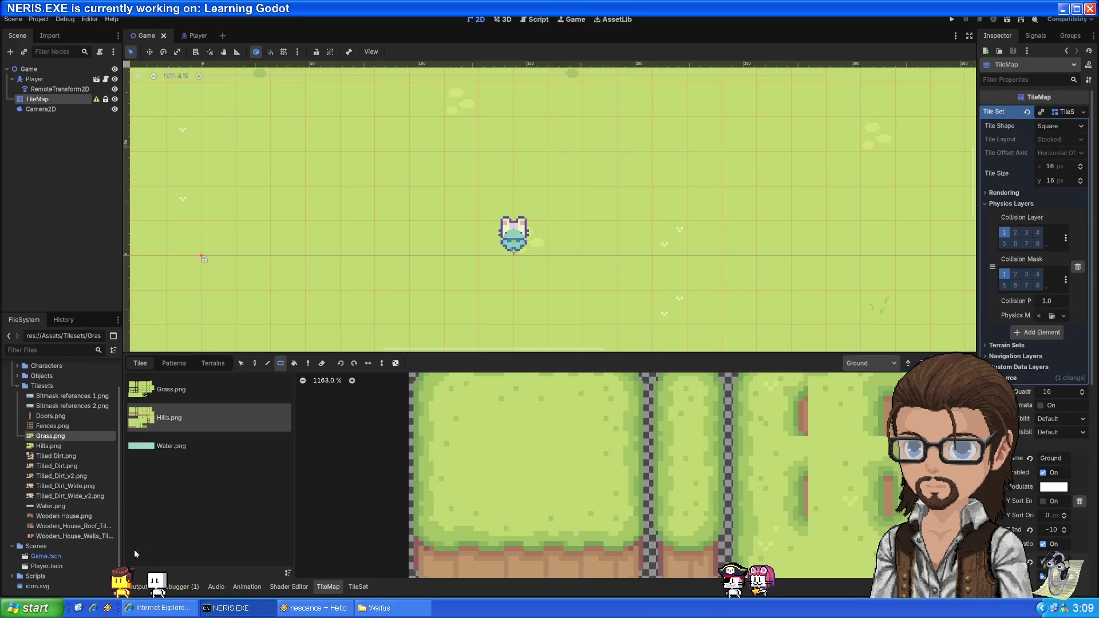
# - View the Player's AnimatedSprite2D two-frame idle animation, then resume the YouTube tutorial
pyautogui.click(195, 36)
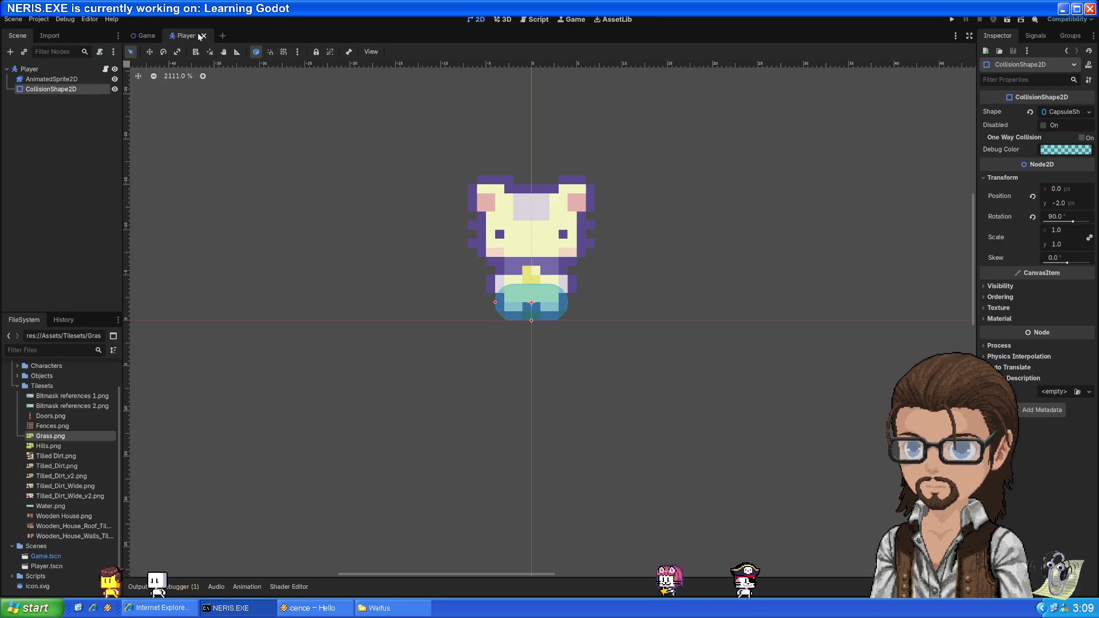
pyautogui.click(43, 79)
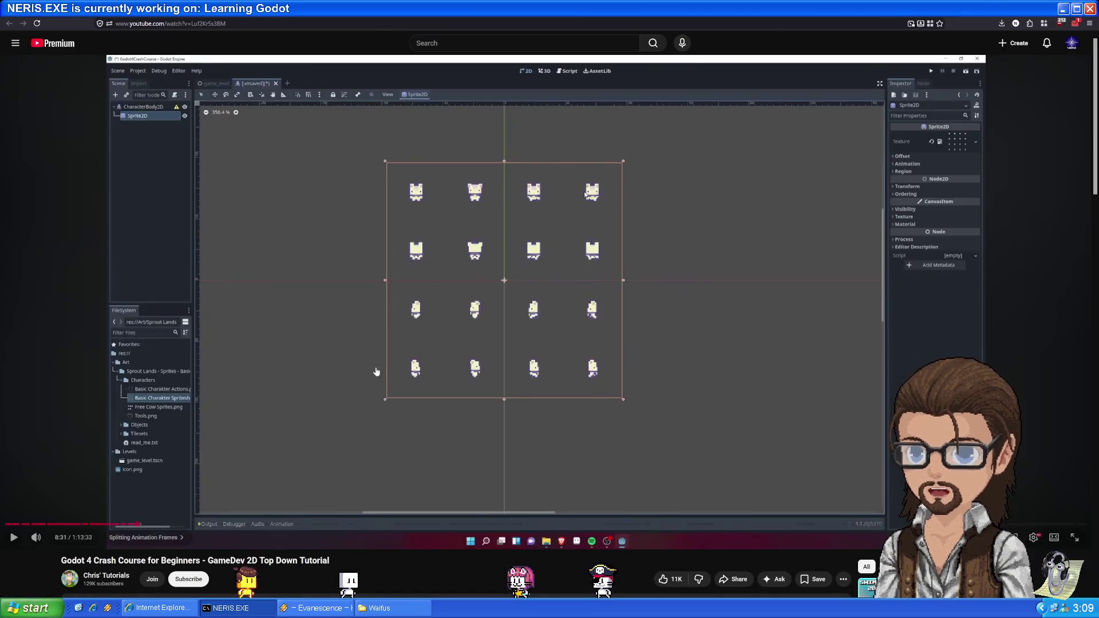
pyautogui.click(574, 347)
# - Skip the tutorial ahead to where player_cat is saved, pause, and check Godot
pyautogui.press('l')
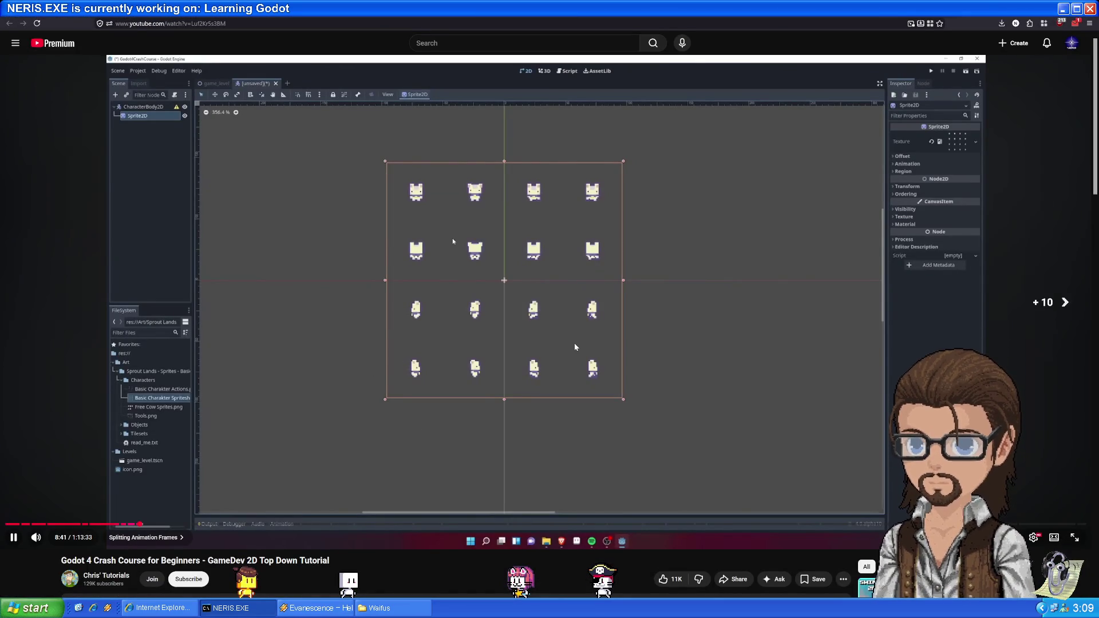
pyautogui.press('Right')
pyautogui.press('Right')
pyautogui.press('Right')
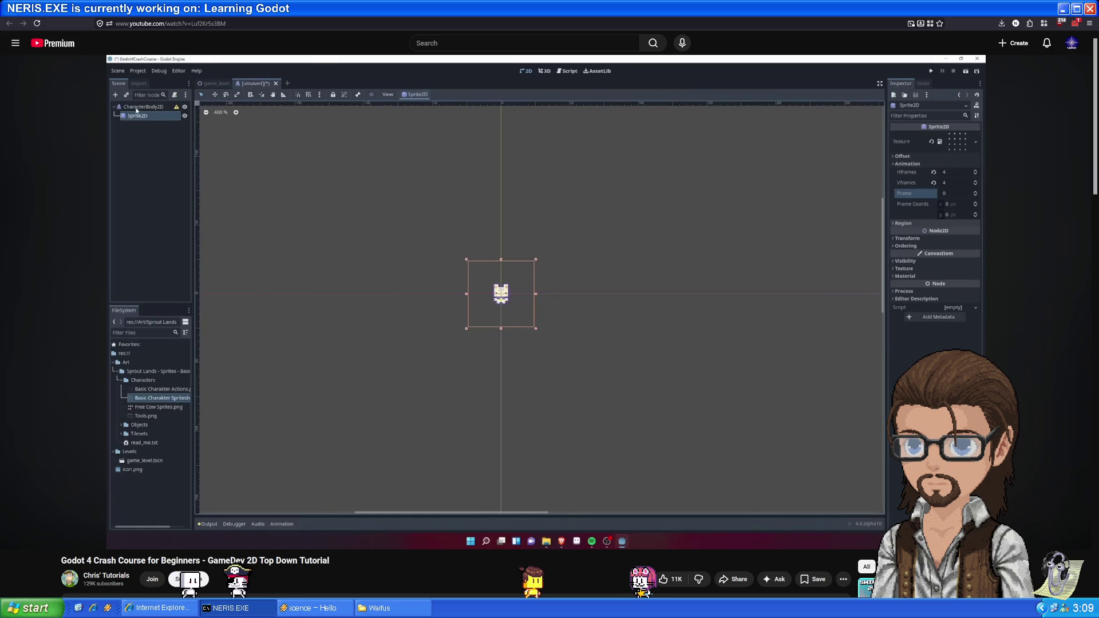
pyautogui.press('Right')
pyautogui.press('Right')
pyautogui.press('Right')
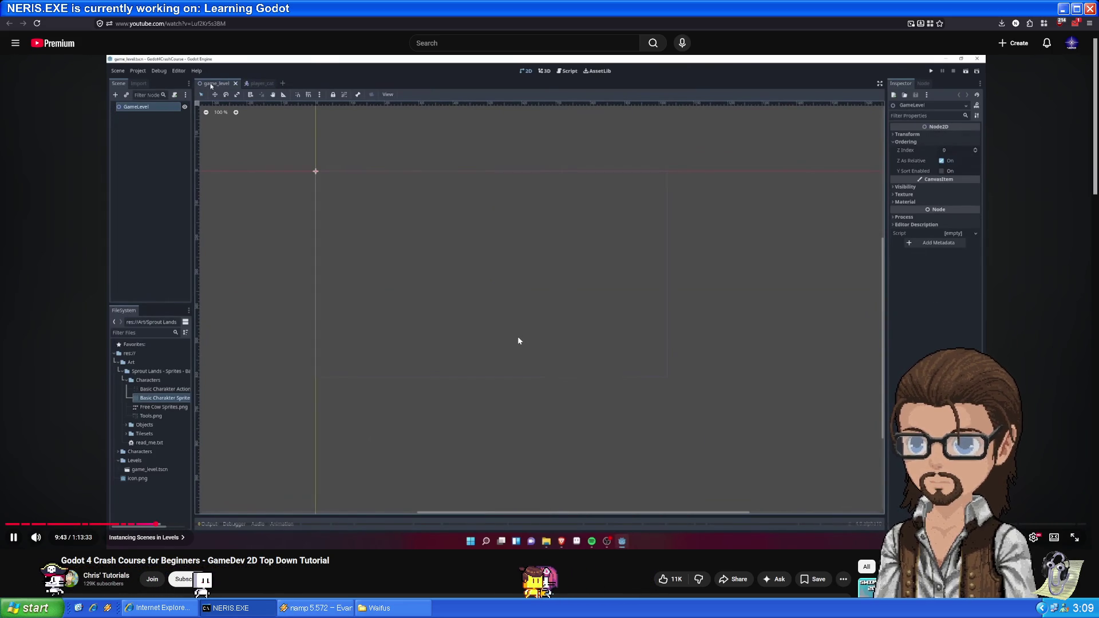
pyautogui.click(412, 291)
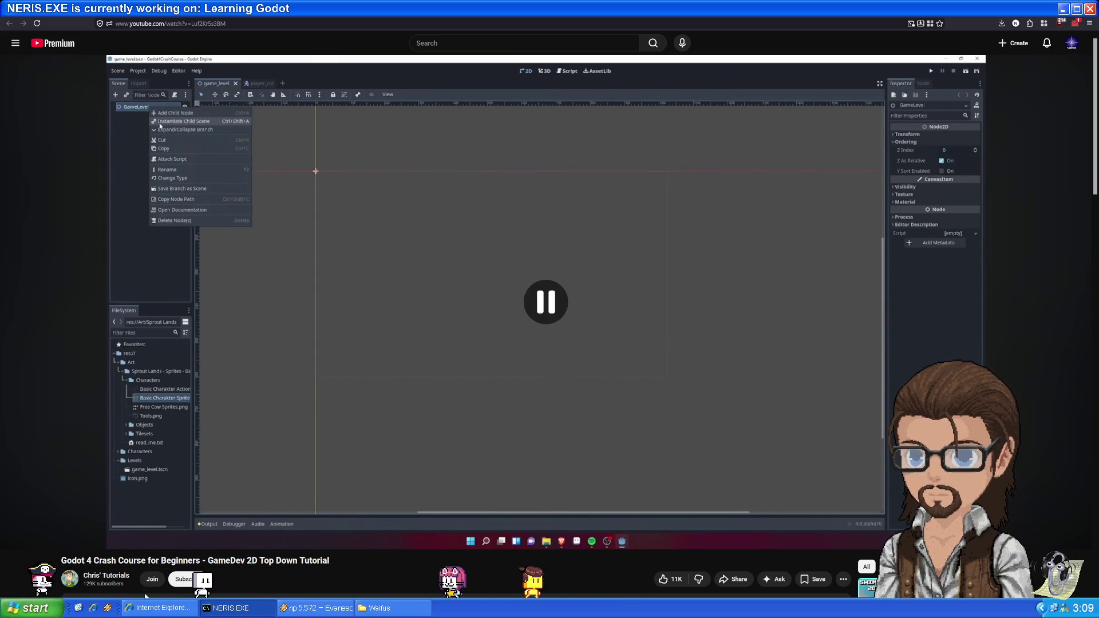
pyautogui.hotkey('alt', 'Tab')
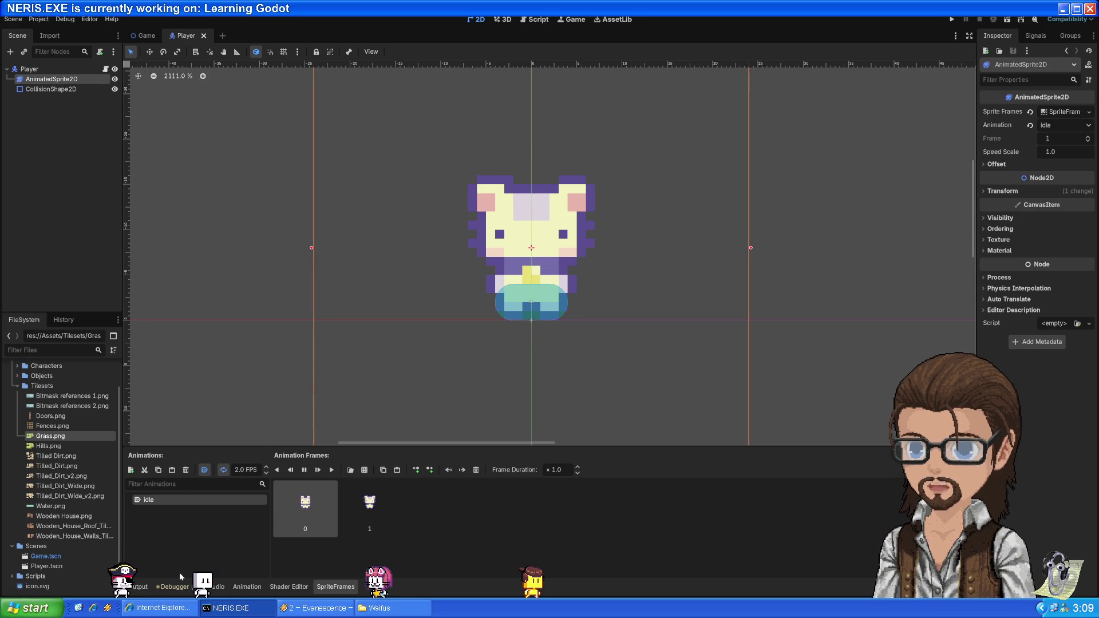
# - Resume the tutorial and skip ahead to the Player Movement Overview chapter at 12:25
pyautogui.moveTo(134, 608)
pyautogui.click(89, 569)
pyautogui.click(436, 280)
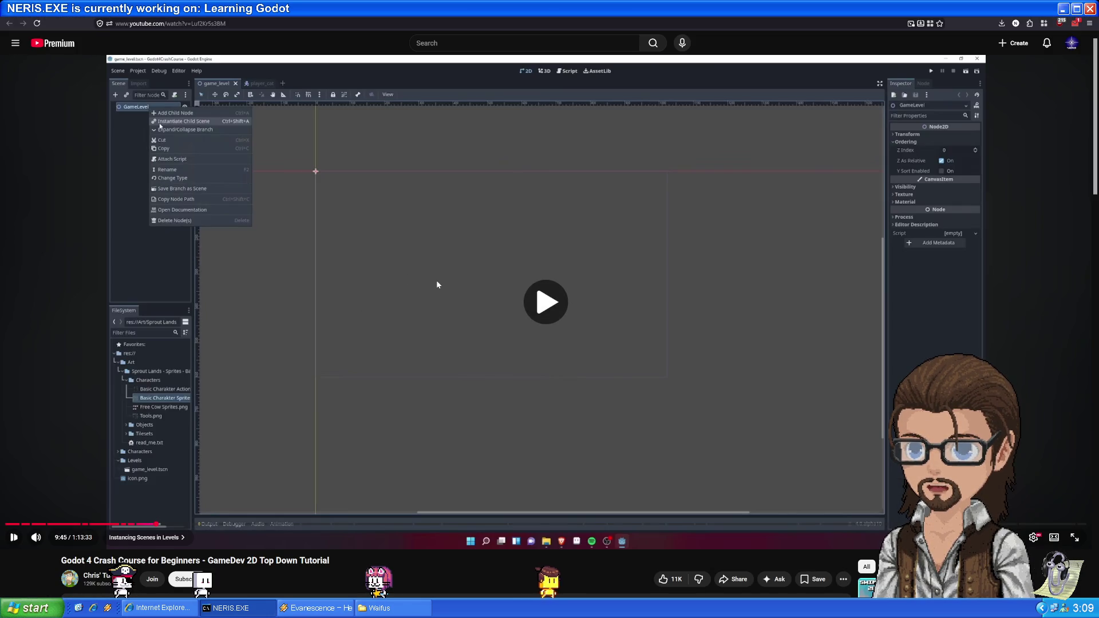
pyautogui.press('Right')
pyautogui.press('Right')
pyautogui.press('Right')
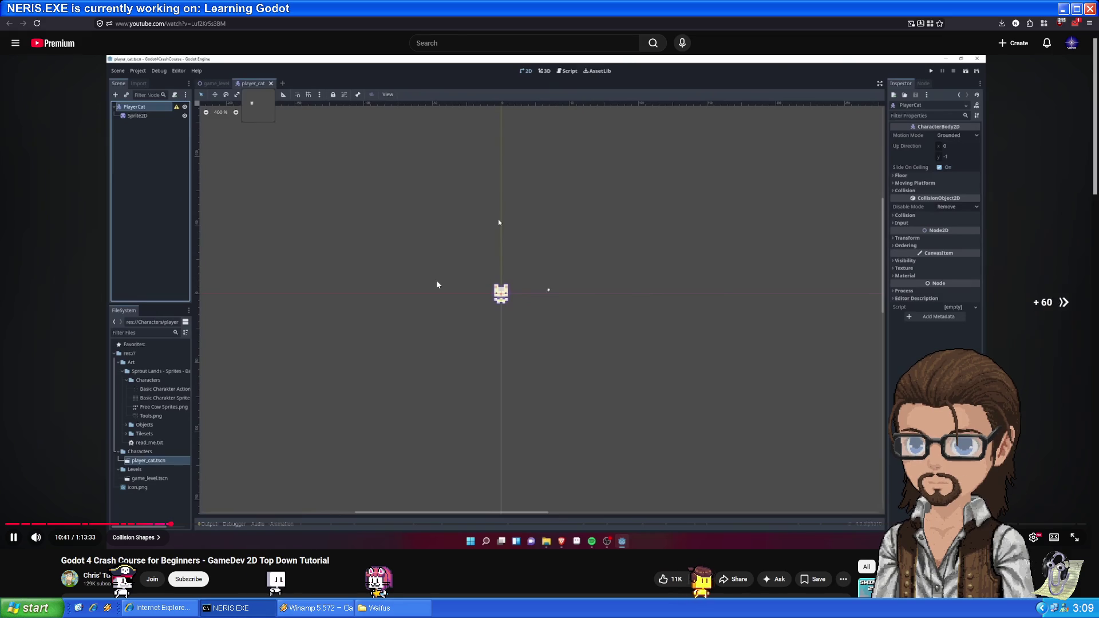
pyautogui.press('Right')
pyautogui.press('Right')
pyautogui.press('Right')
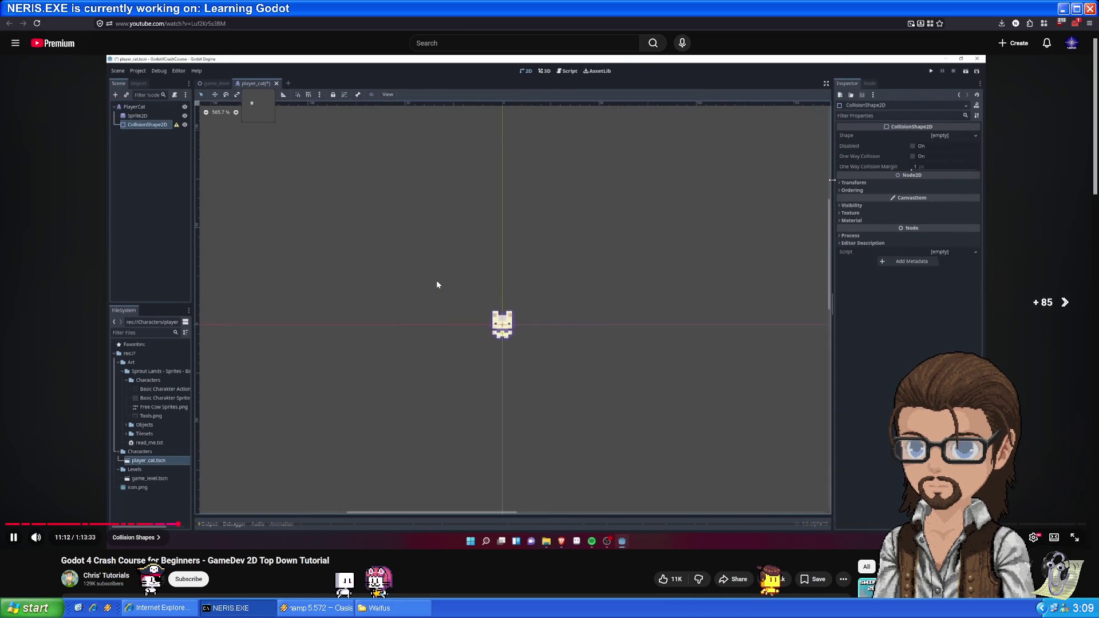
pyautogui.press('Right')
pyautogui.press('Right')
pyautogui.press('Right')
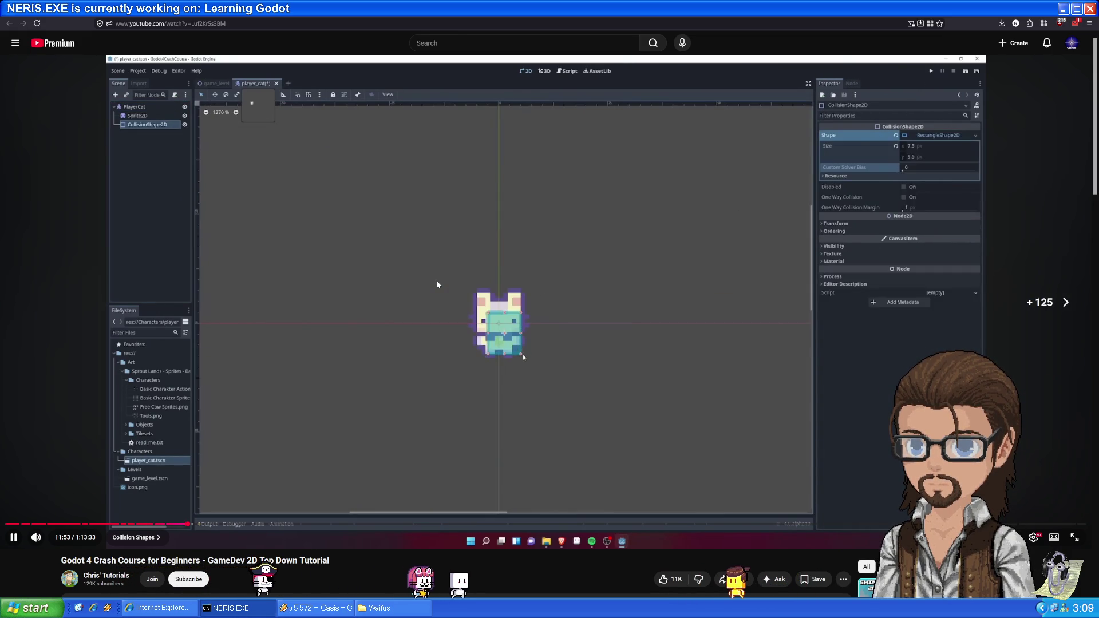
pyautogui.press('Right')
pyautogui.press('Right')
pyautogui.press('Right')
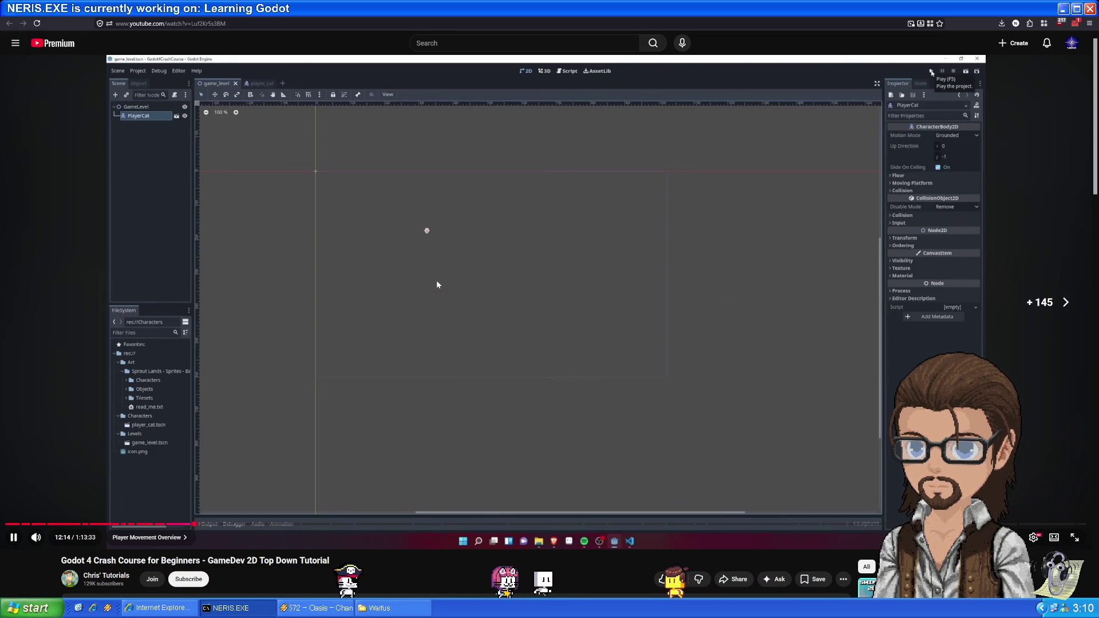
pyautogui.press('Right')
pyautogui.press('Right')
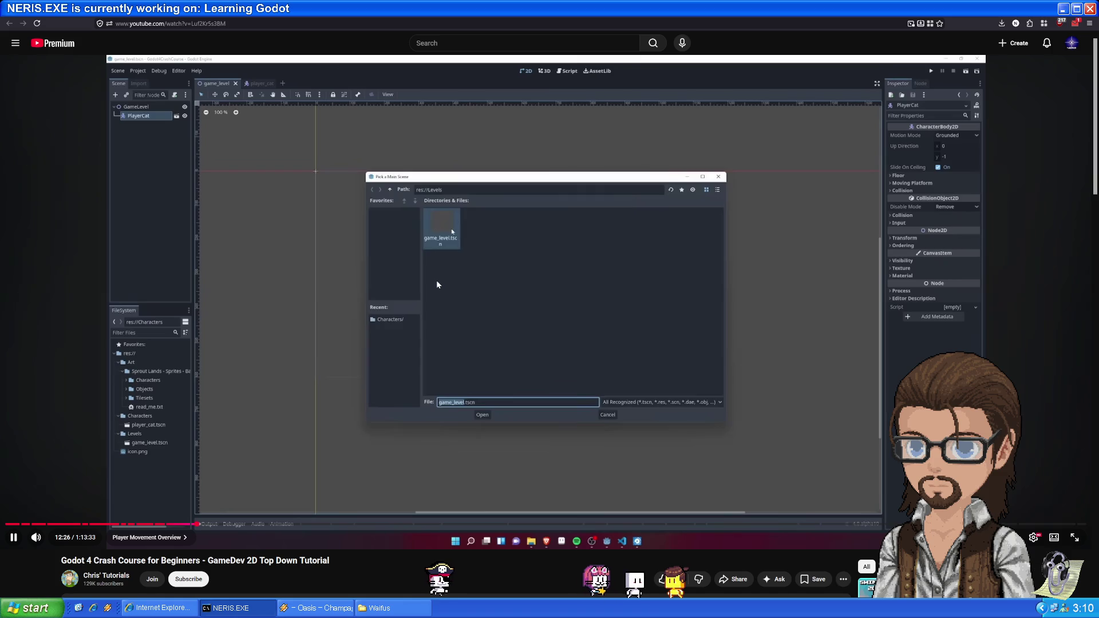
# - Skip past the input-direction script code to the Animating Character chapter with AnimationPlayer
pyautogui.press('Right')
pyautogui.press('Right')
pyautogui.press('Right')
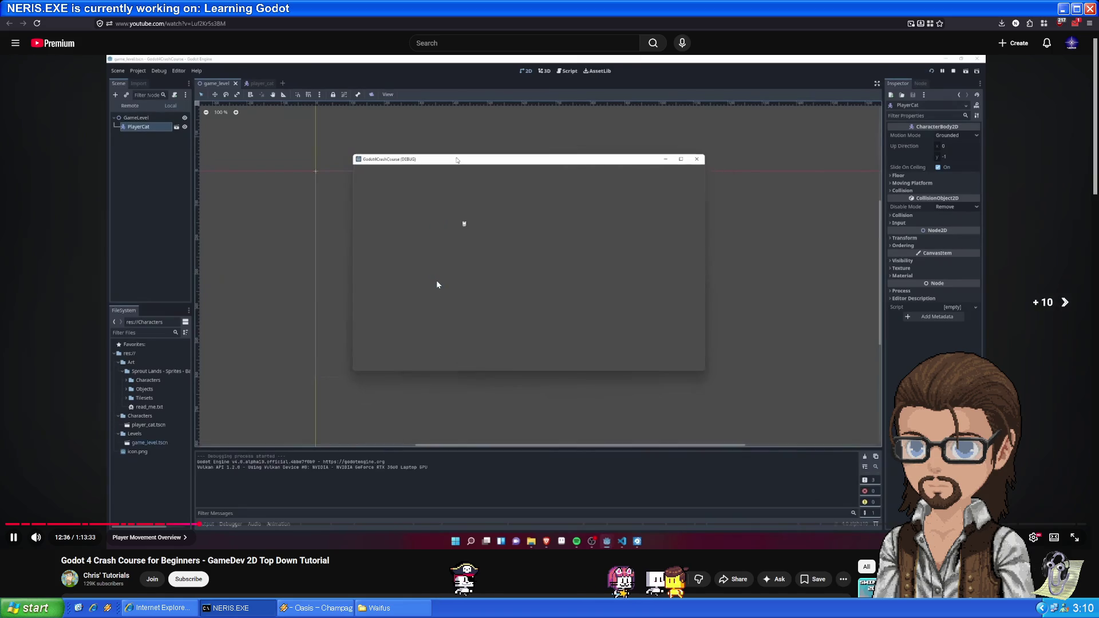
pyautogui.press('Right')
pyautogui.press('Right')
pyautogui.press('Right')
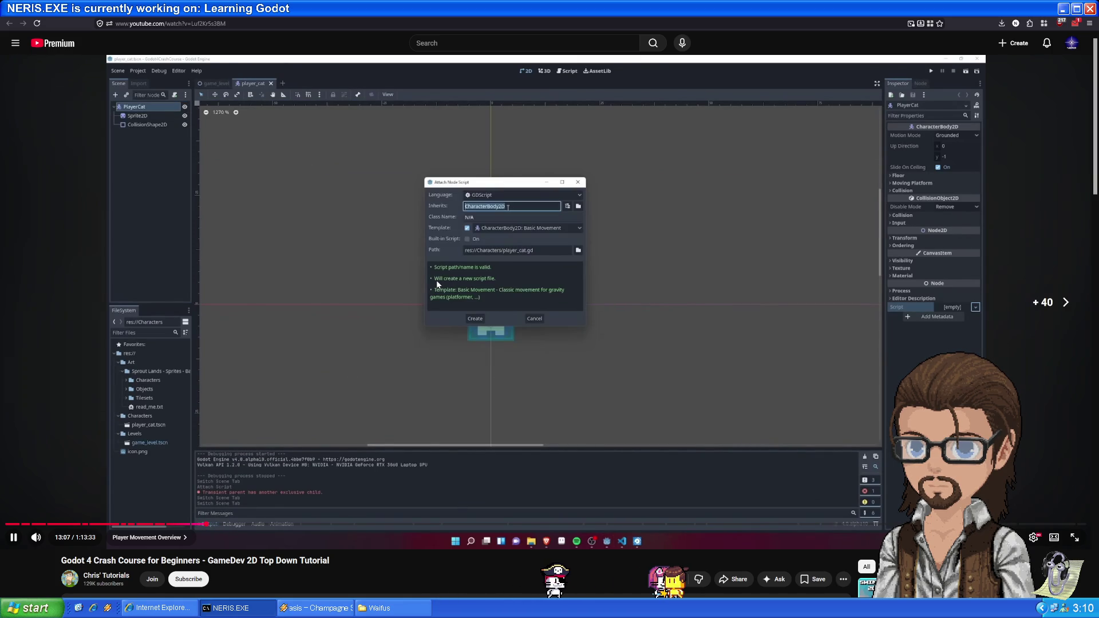
pyautogui.press('Right')
pyautogui.press('Right')
pyautogui.press('Right')
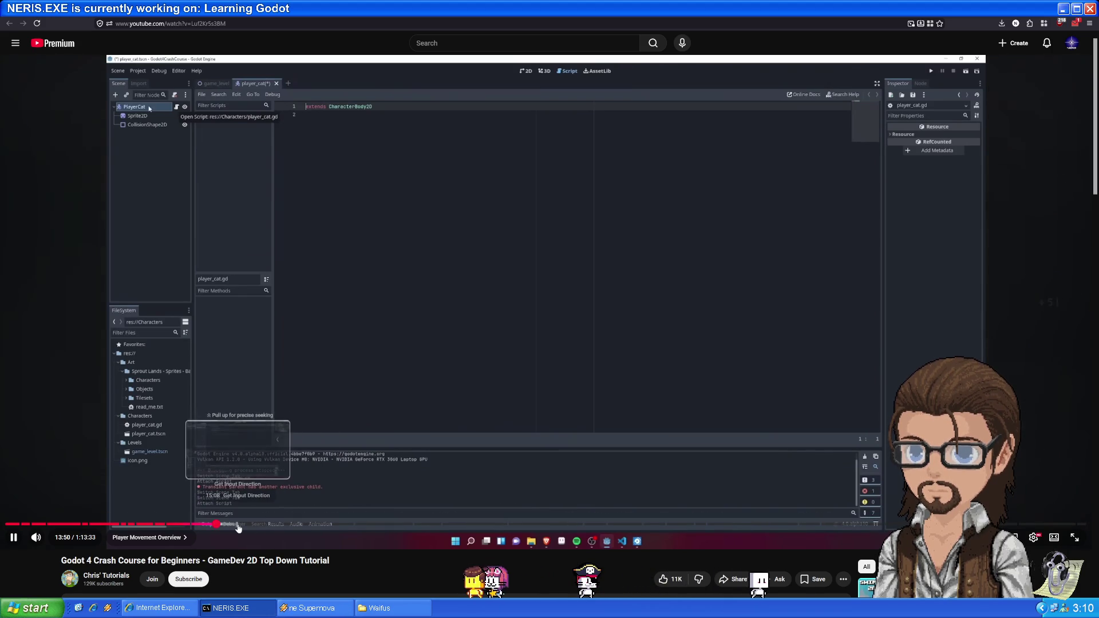
pyautogui.press('Right')
pyautogui.press('Right')
pyautogui.press('Right')
pyautogui.press('Right')
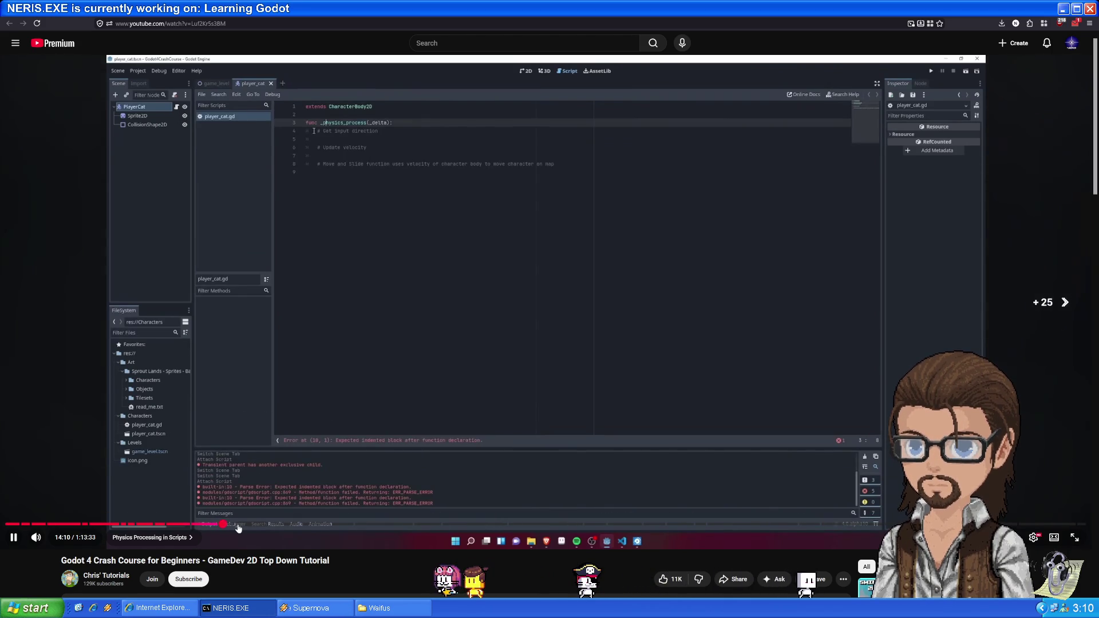
pyautogui.press('Right')
pyautogui.press('Right')
pyautogui.press('Right')
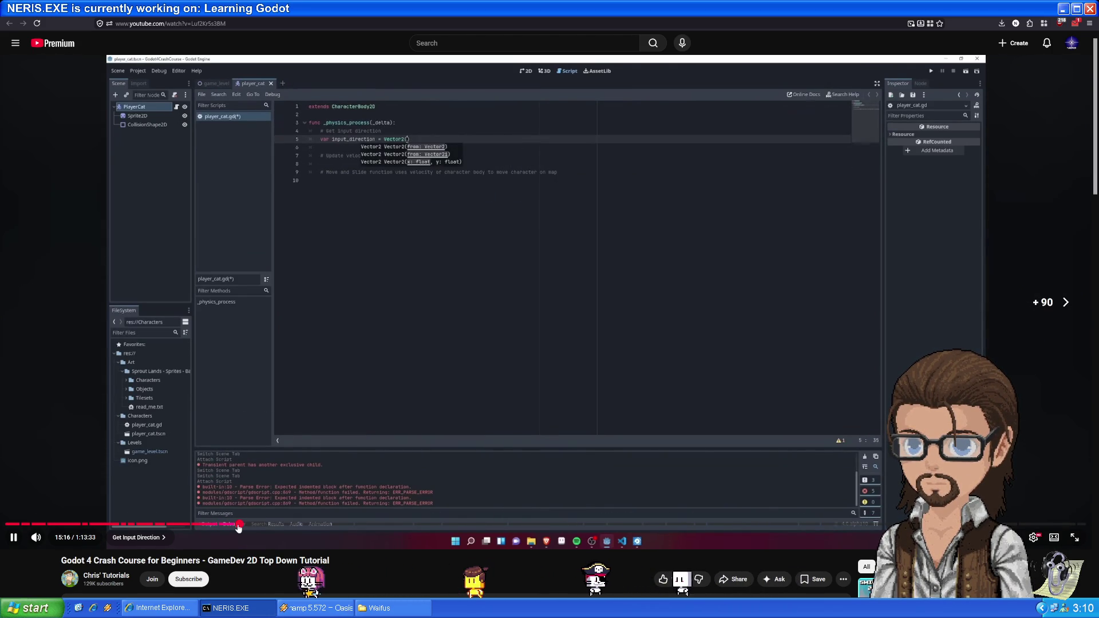
pyautogui.press('Right')
pyautogui.press('Right')
pyautogui.press('Right')
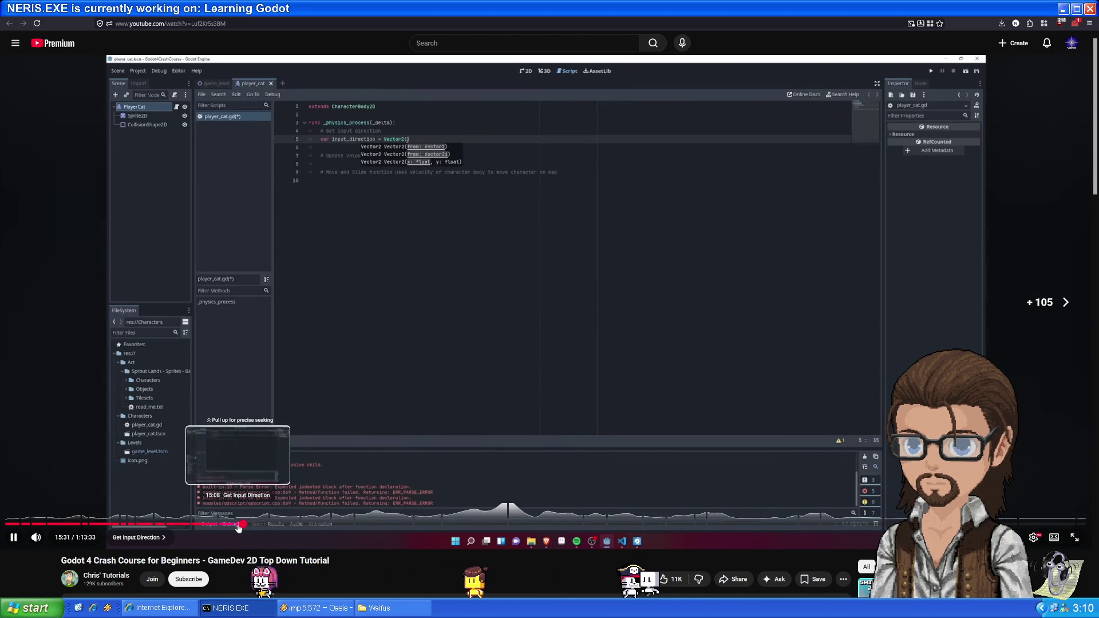
pyautogui.press('Right')
pyautogui.press('Right')
pyautogui.press('Right')
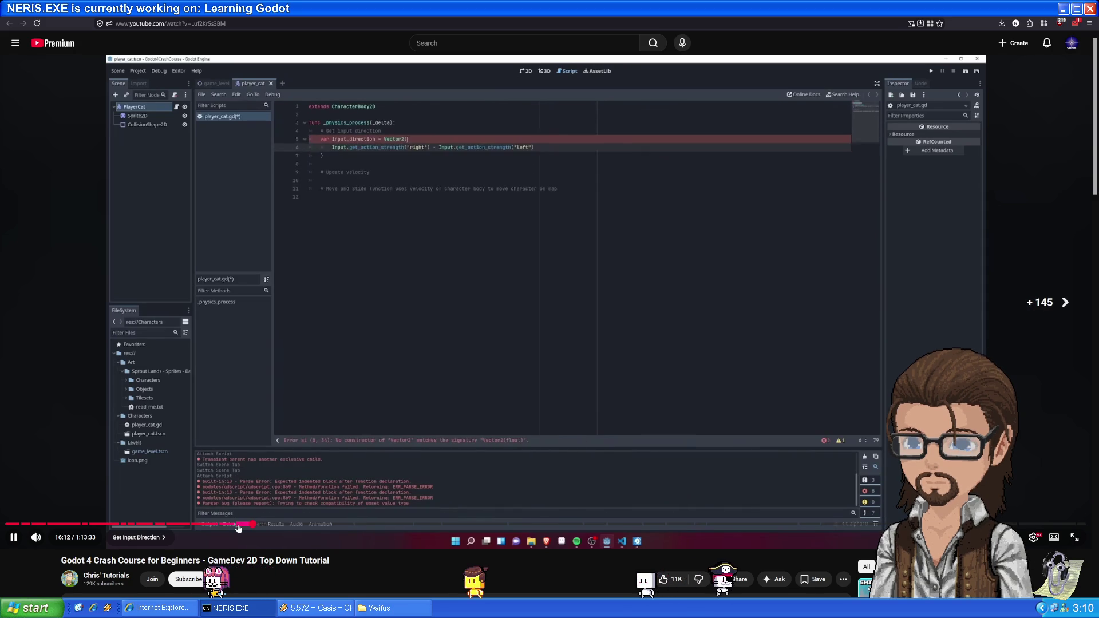
pyautogui.press('Right')
pyautogui.press('Right')
pyautogui.press('Right')
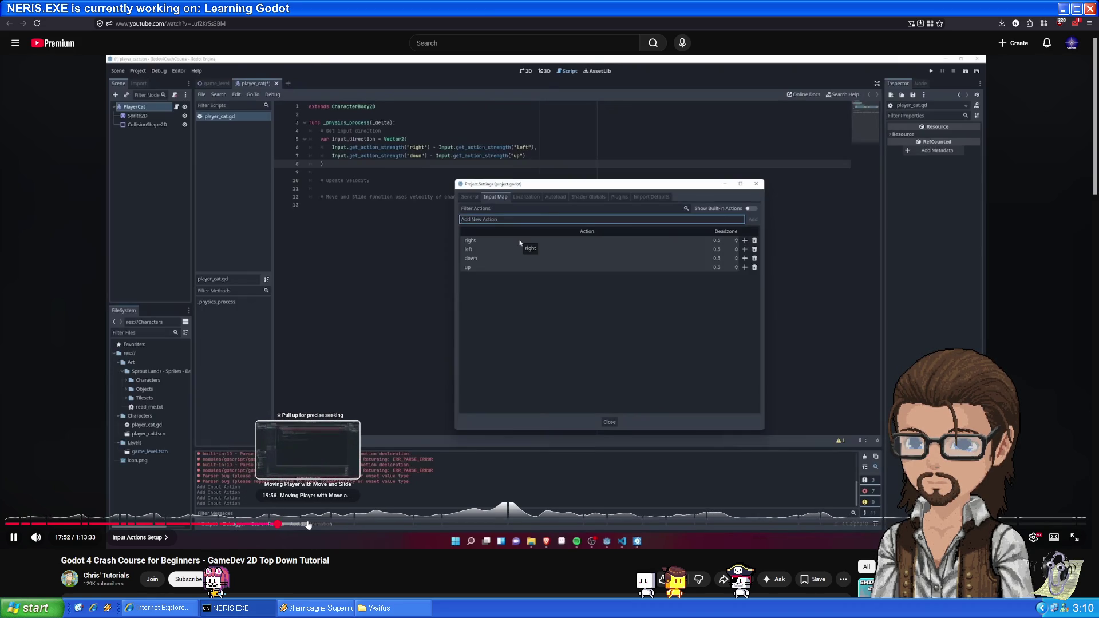
pyautogui.click(303, 524)
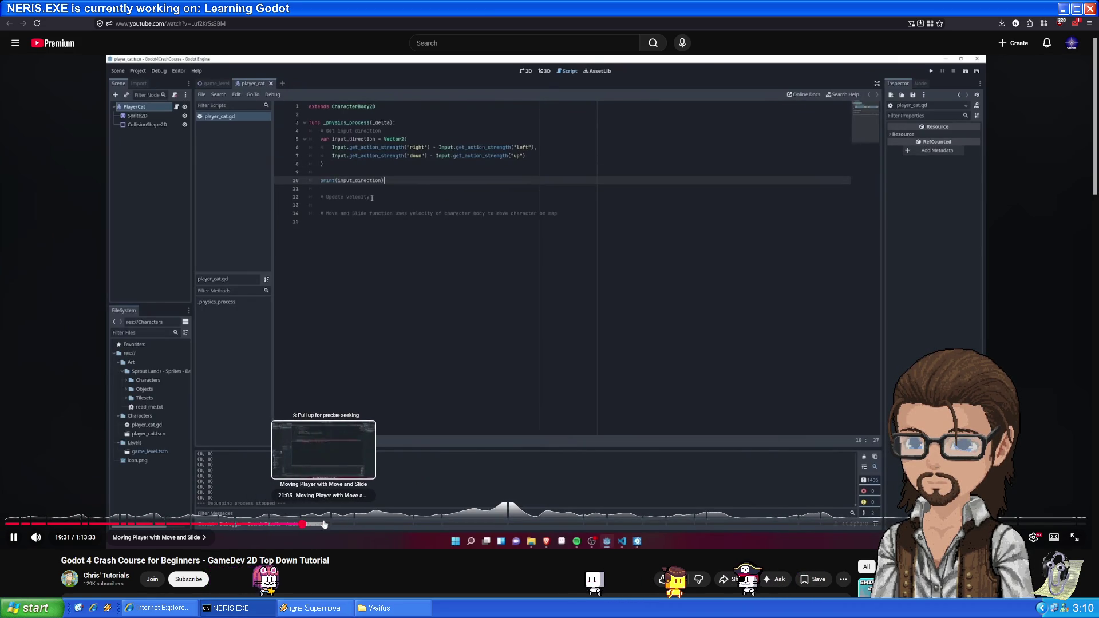
pyautogui.click(358, 524)
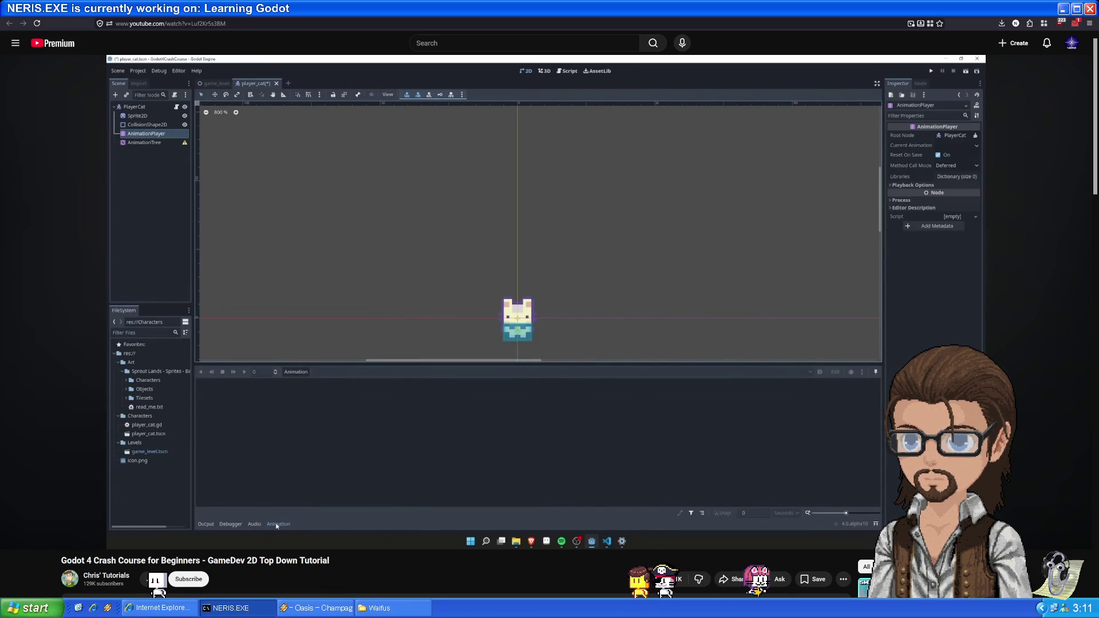
# - Watch the tutorial create the walk_right animation, then pause on its empty timeline
pyautogui.moveTo(406, 475)
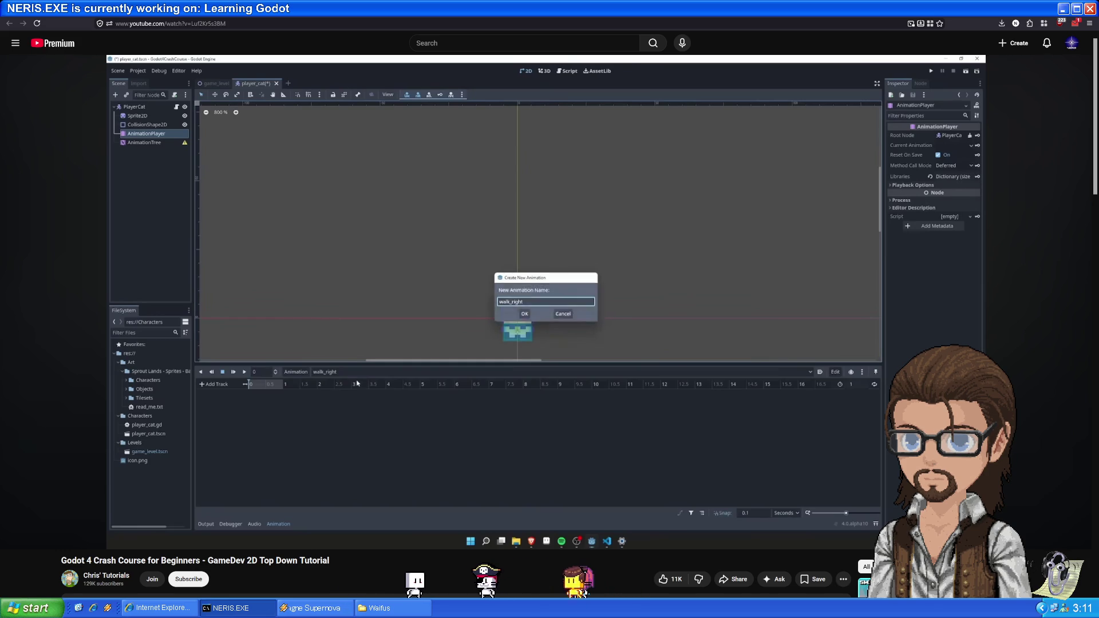
pyautogui.moveTo(404, 467)
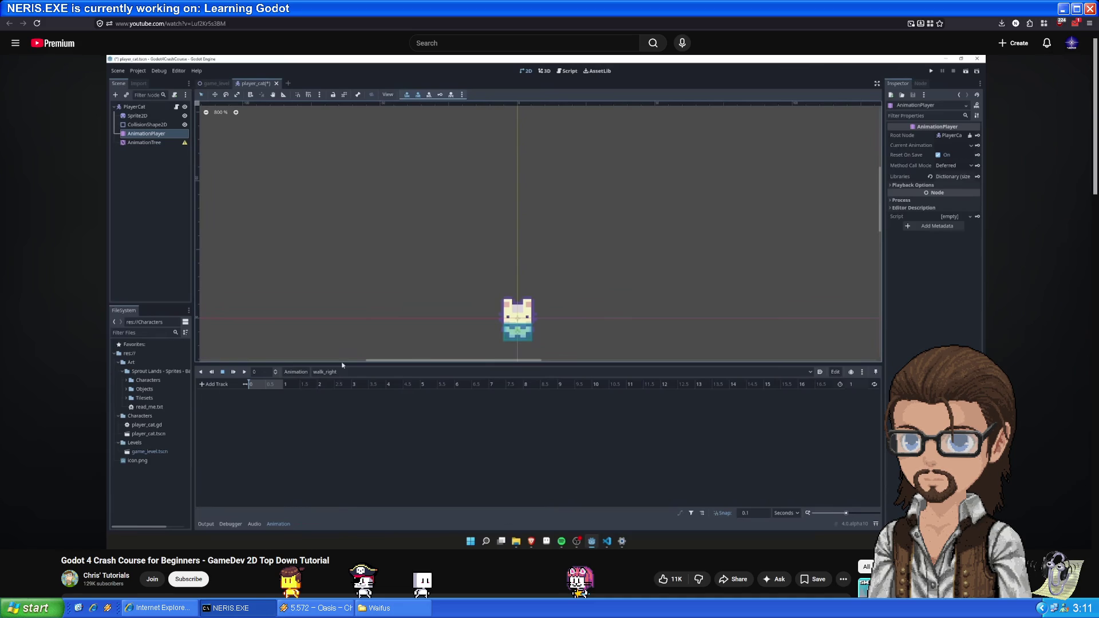
pyautogui.moveTo(591, 220)
pyautogui.click(560, 212)
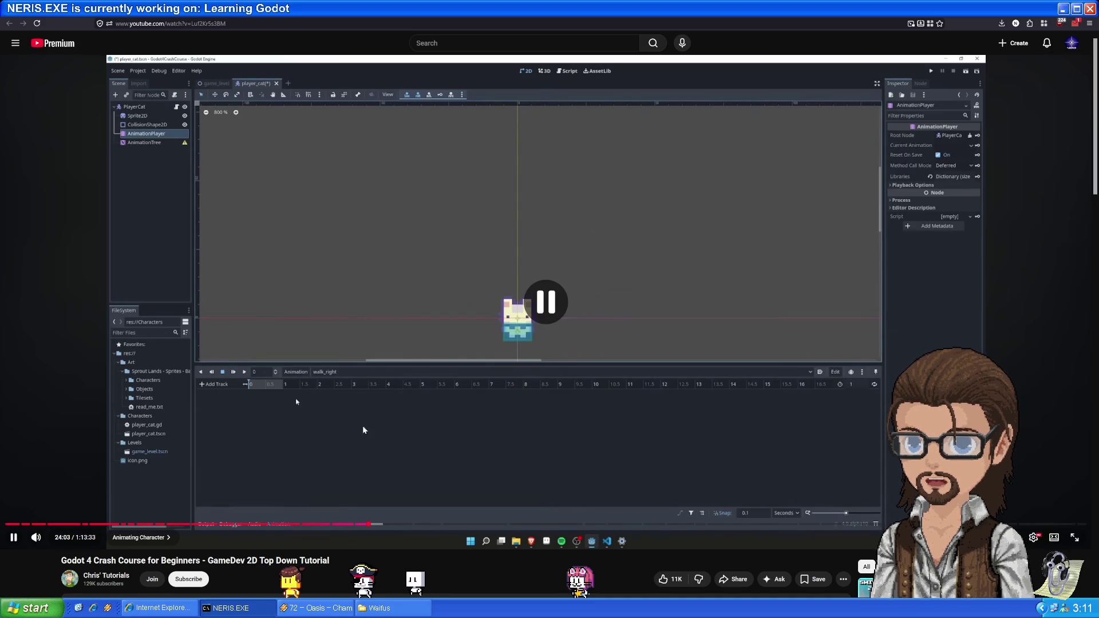
# - Look over the project's Player scene, then switch to the Brackeys beginner tutorial tab
pyautogui.hotkey('alt', 'Tab')
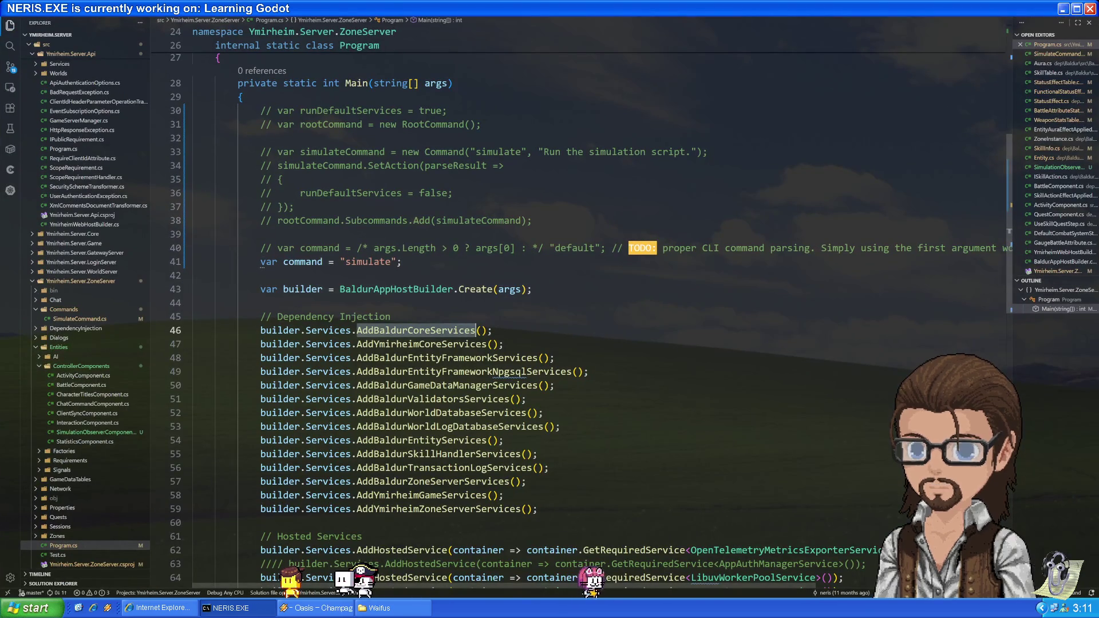
pyautogui.hotkey('alt', 'Tab')
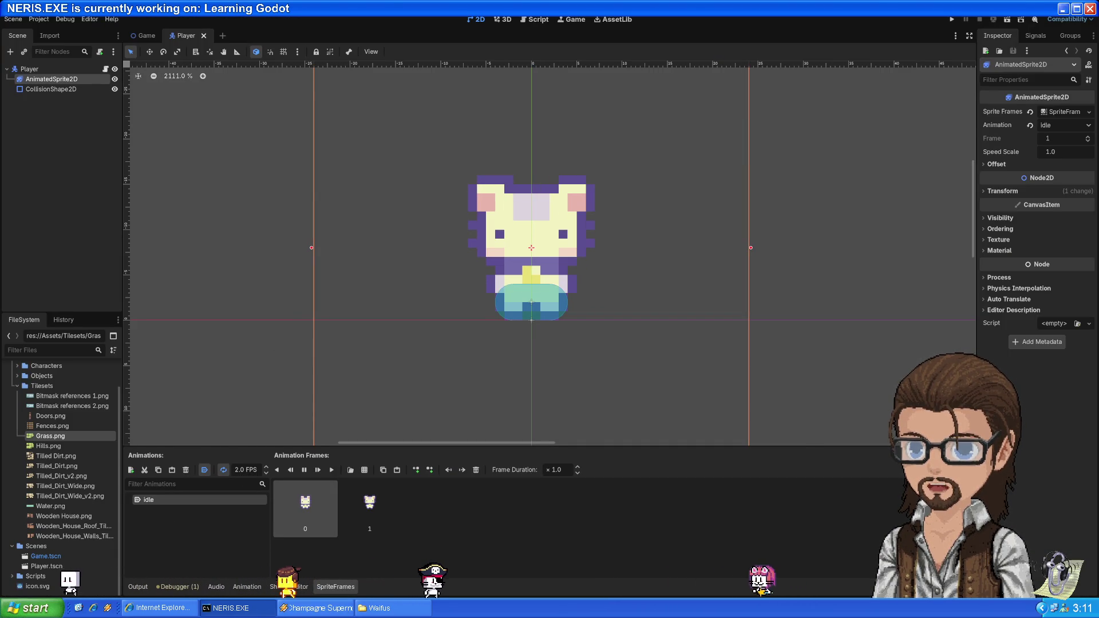
pyautogui.hotkey('alt', 'Tab')
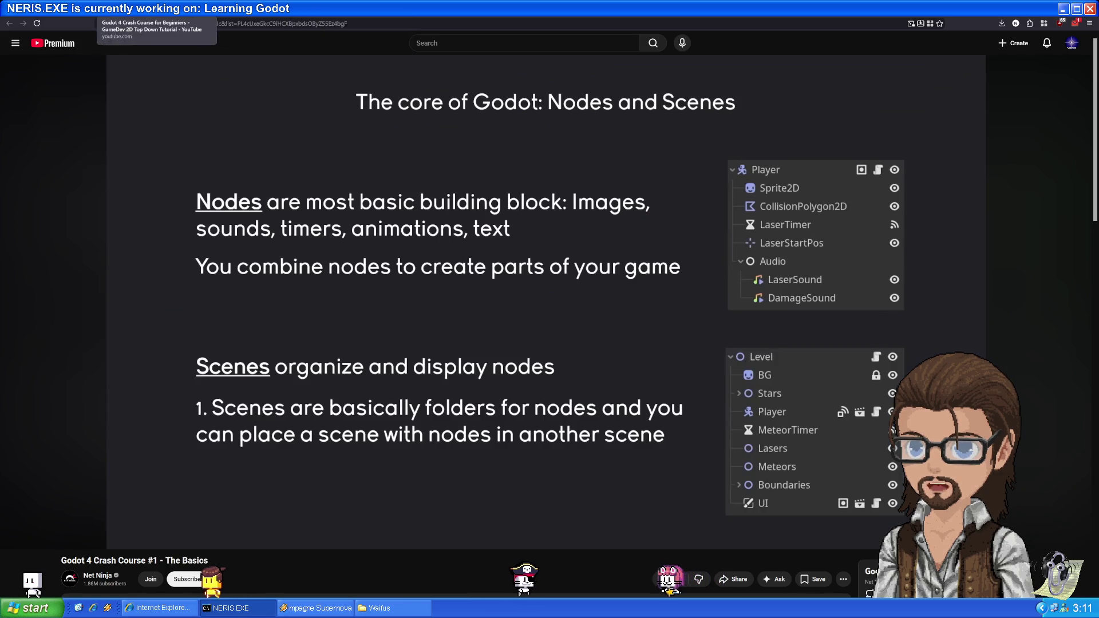
pyautogui.hotkey('ctrl', 'Tab')
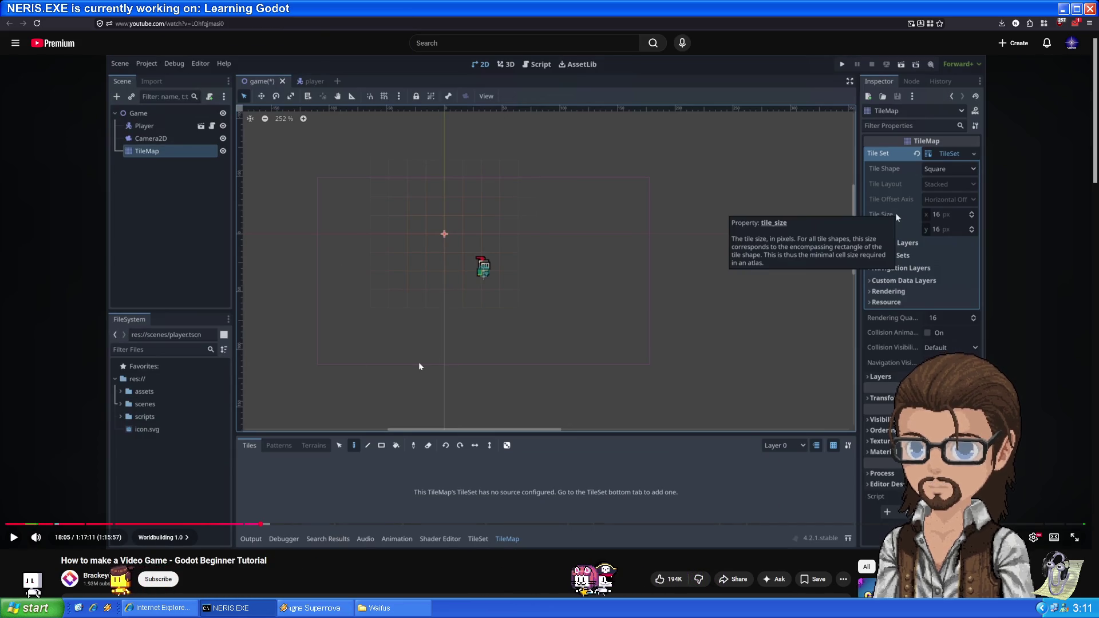
# - Play the Brackeys tutorial to 18:11 in its TileMap setup, pause, then resume it
pyautogui.click(419, 366)
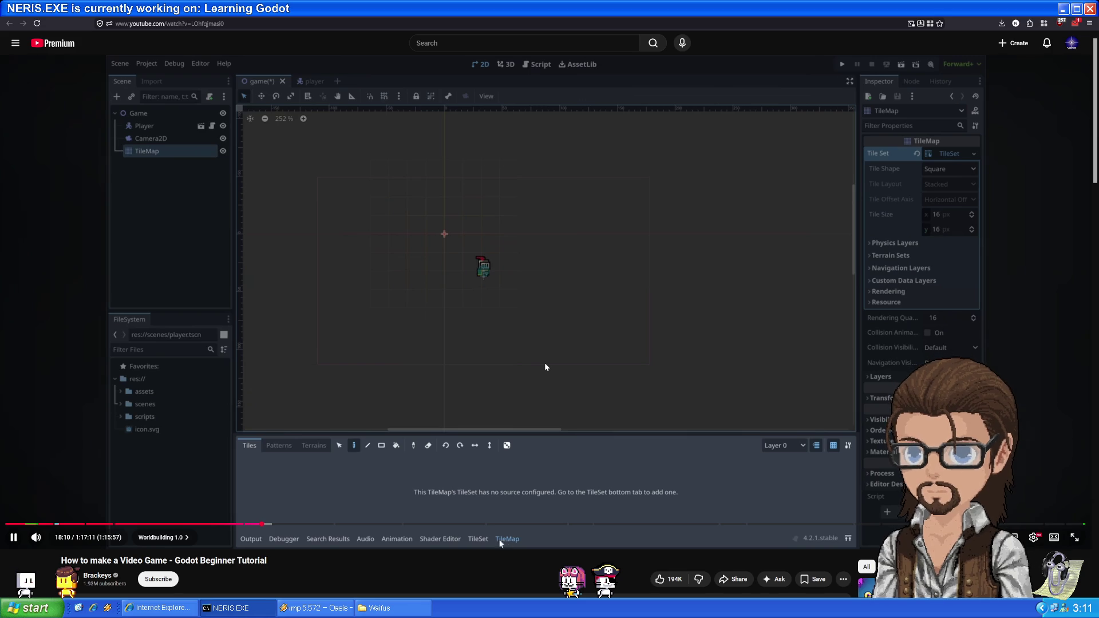
pyautogui.click(527, 470)
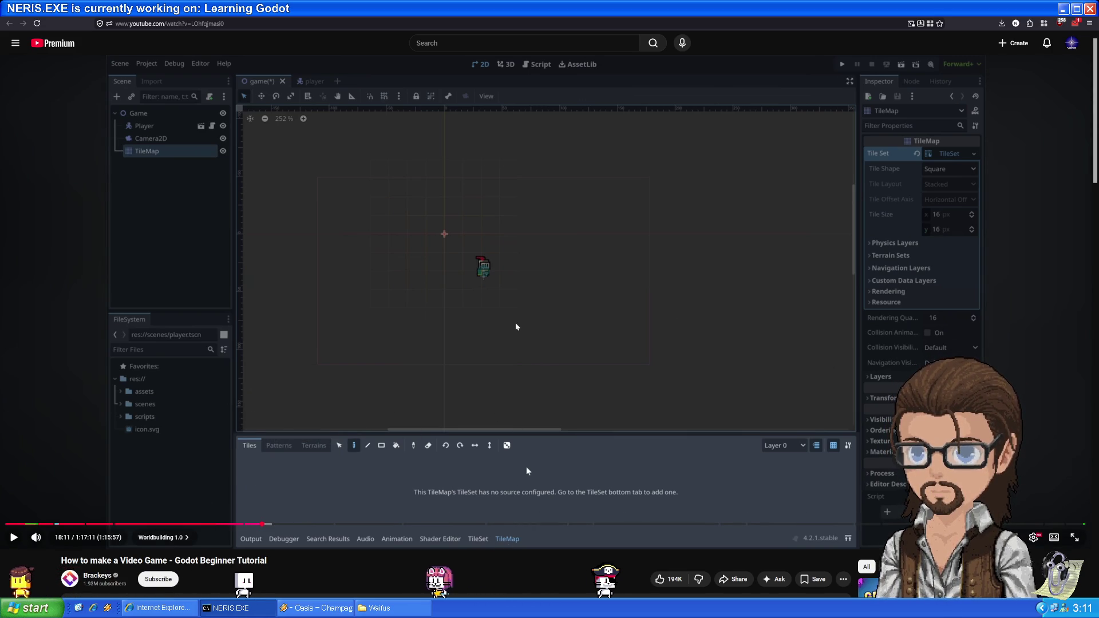
pyautogui.click(495, 326)
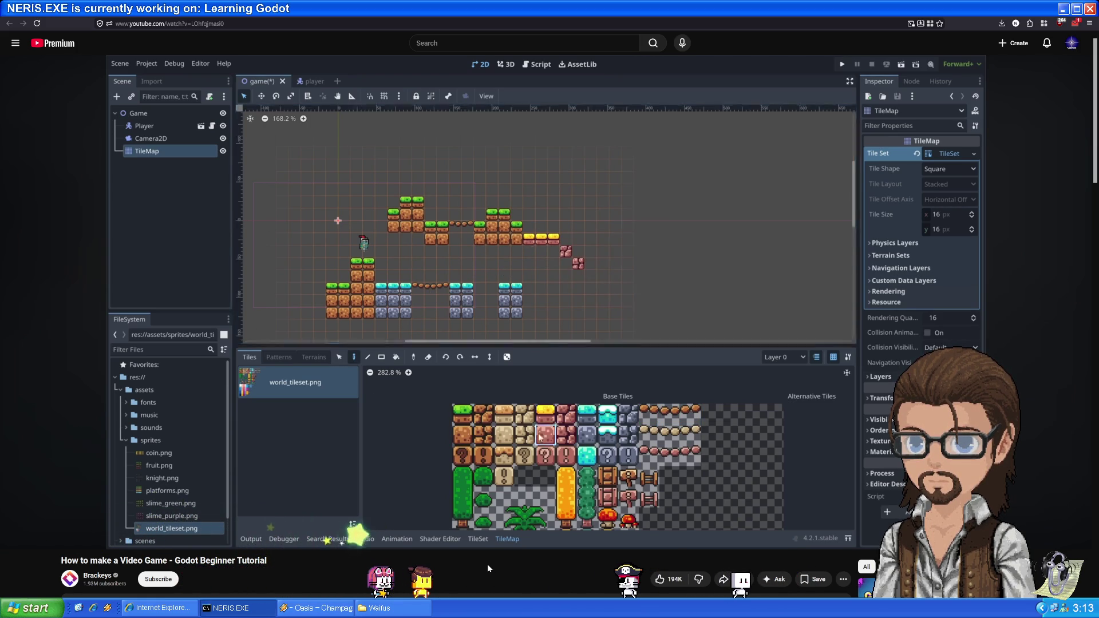
# - Watch the level being painted with world_tileset tiles, skipping ahead near 20:18
pyautogui.press('Right')
pyautogui.press('Right')
pyautogui.press('Right')
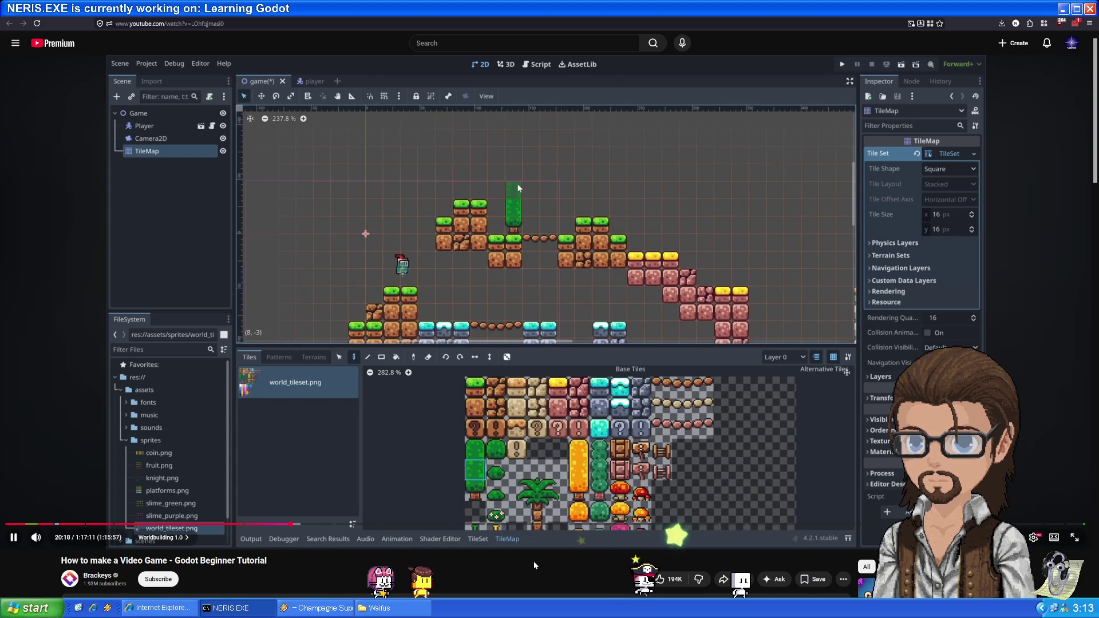
# - Skip ahead to the collision painting on world_tileset and pause at 21:15
pyautogui.press('Right')
pyautogui.press('Right')
pyautogui.press('Right')
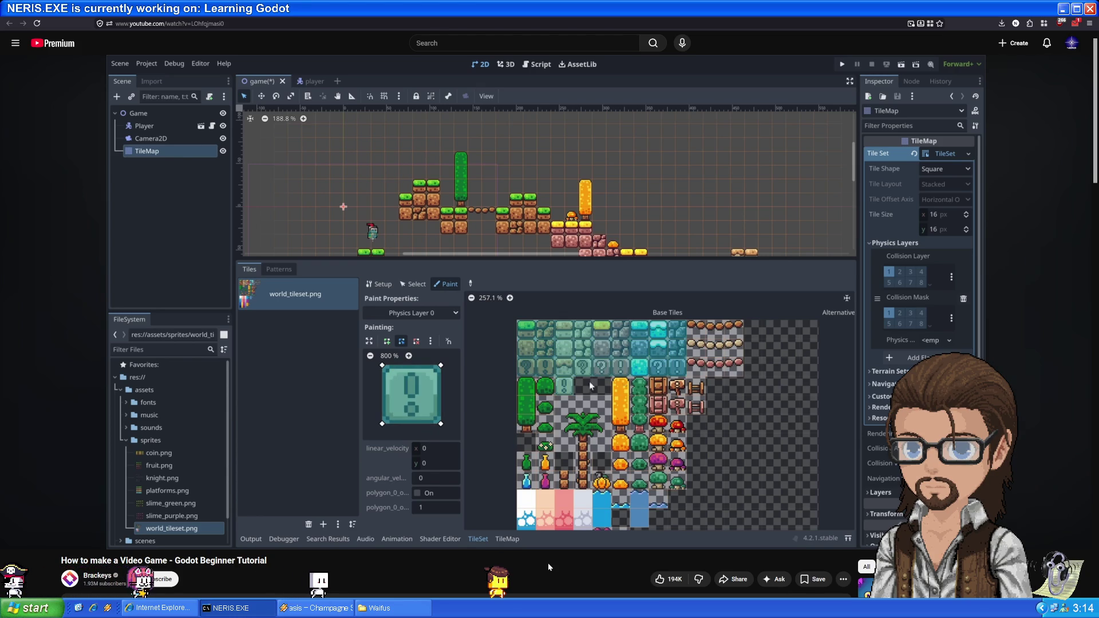
pyautogui.click(723, 396)
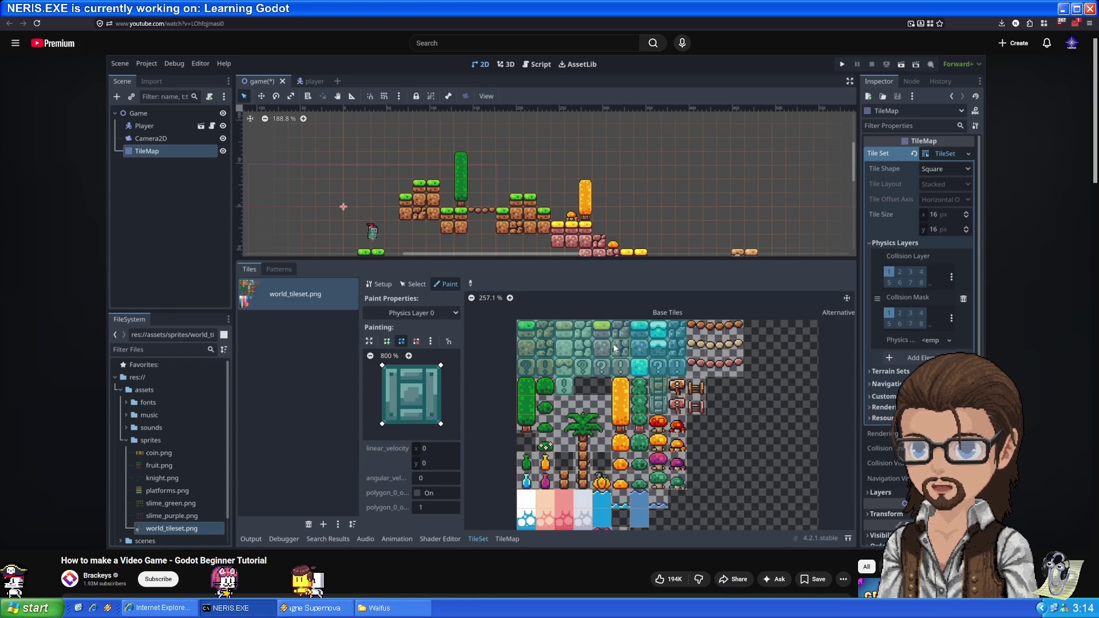
# - Keep the Brackeys tutorial paused at 21:15 on the Physics Layer 0 collision shapes
pyautogui.moveTo(415, 410)
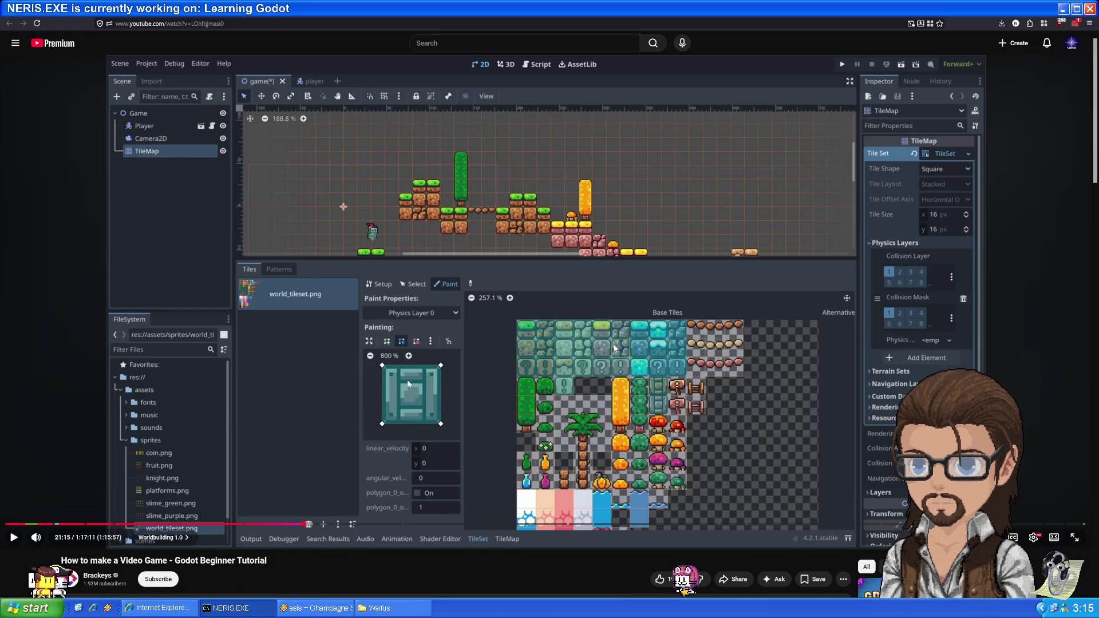
# - Resume the Brackeys video and watch it add a zoom-4 Camera2D under the Player
pyautogui.click(613, 347)
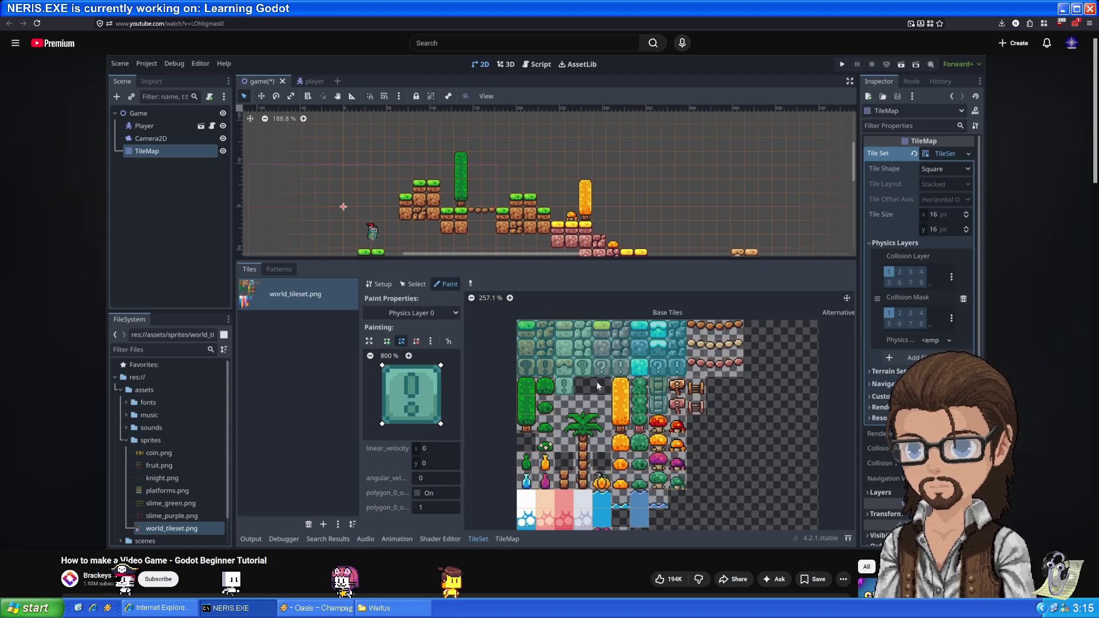
pyautogui.moveTo(512, 444)
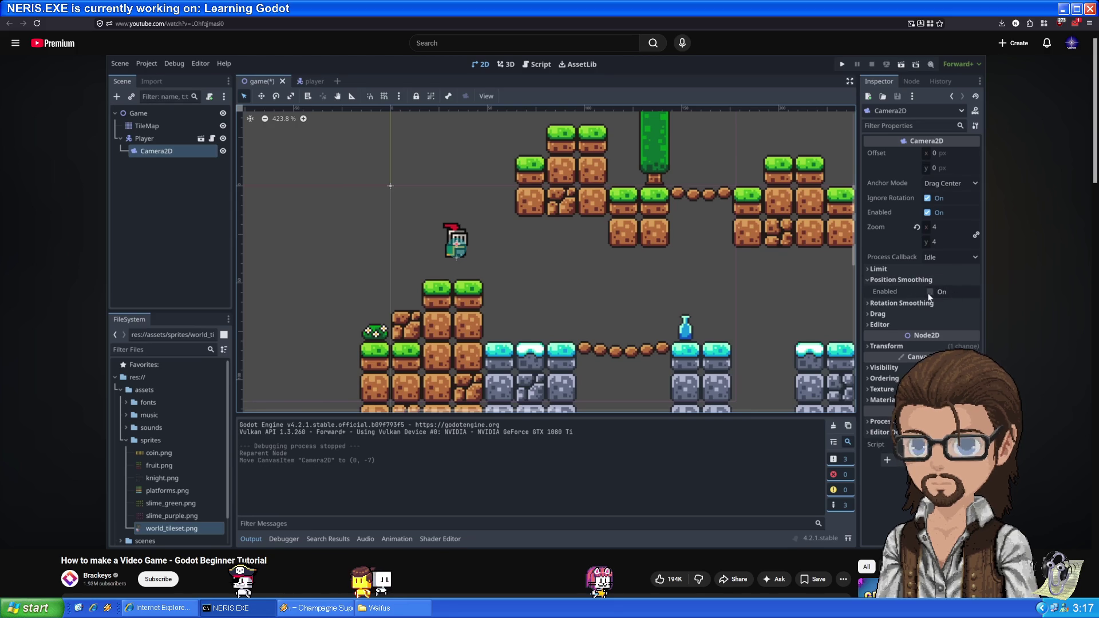
# - Pause the Brackeys tutorial on YouTube to work in the Godot project
pyautogui.click(539, 319)
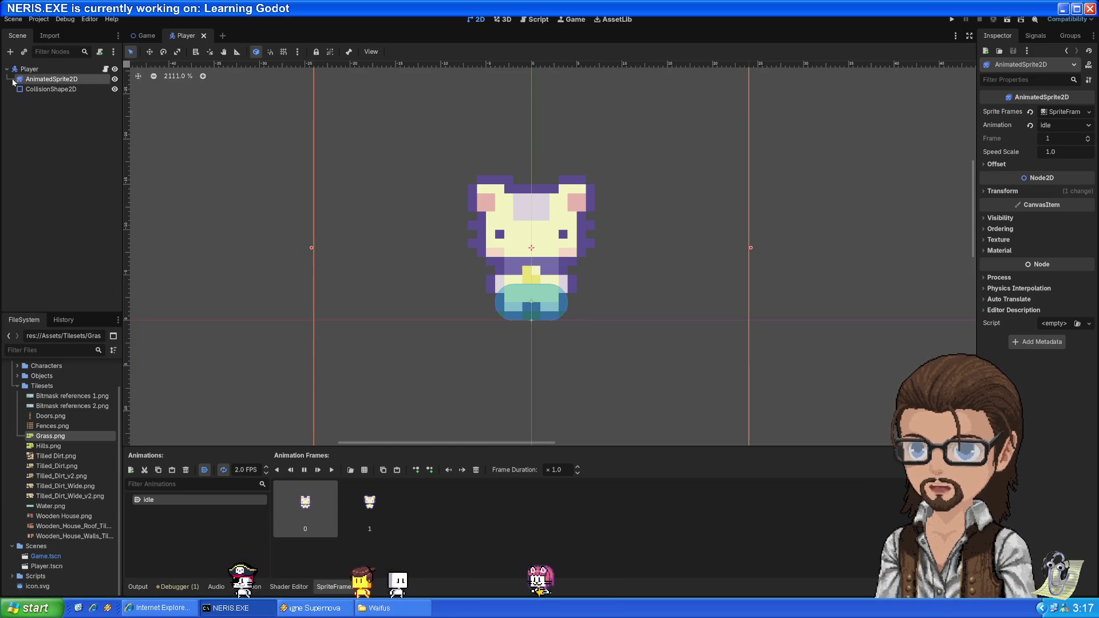
# - Inspect the Player node and compare its AnimatedSprite2D and CollisionShape2D children
pyautogui.click(63, 69)
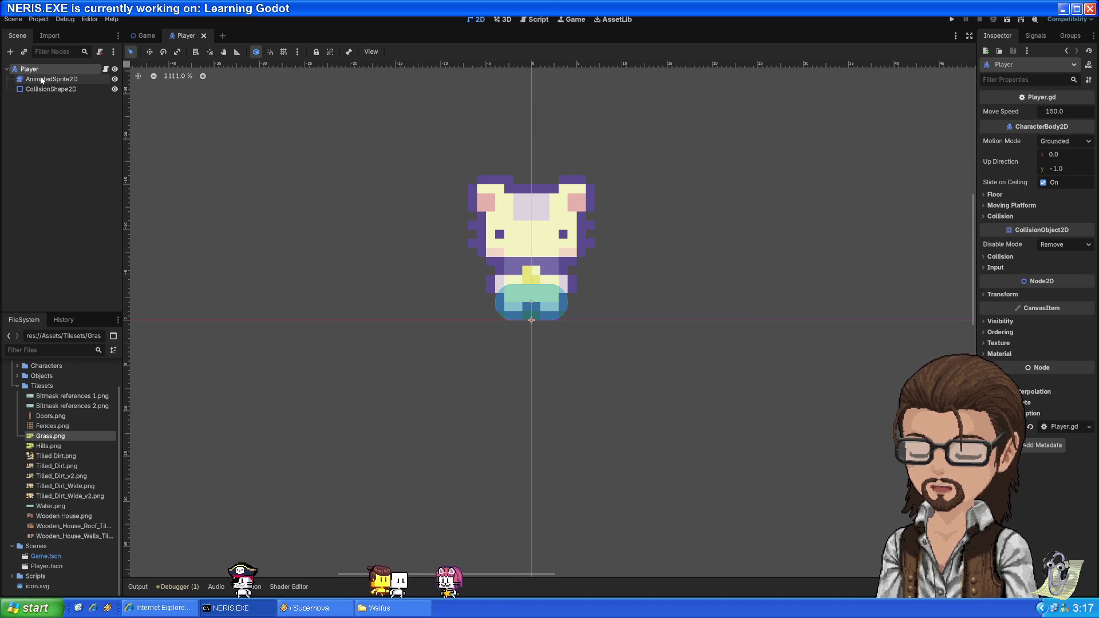
pyautogui.click(43, 80)
pyautogui.click(40, 90)
pyautogui.click(40, 80)
pyautogui.click(40, 89)
pyautogui.click(40, 79)
pyautogui.click(40, 89)
pyautogui.click(40, 79)
pyautogui.click(40, 89)
# - In the Game scene, inspect the Player instance and its RemoteTransform2D, then return to the browser
pyautogui.click(145, 36)
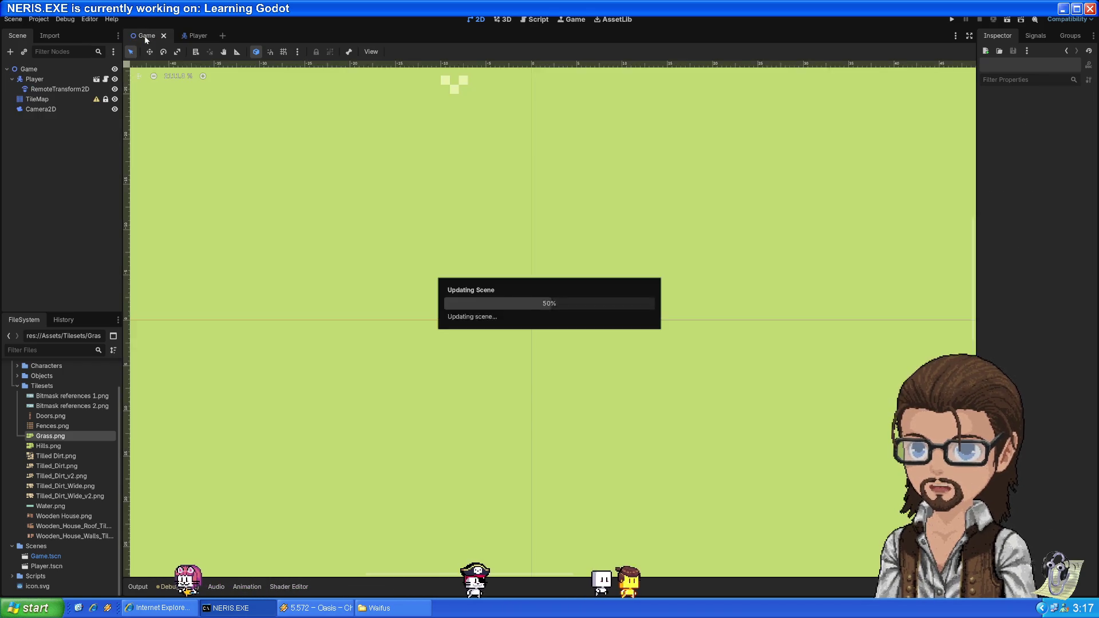
pyautogui.click(39, 81)
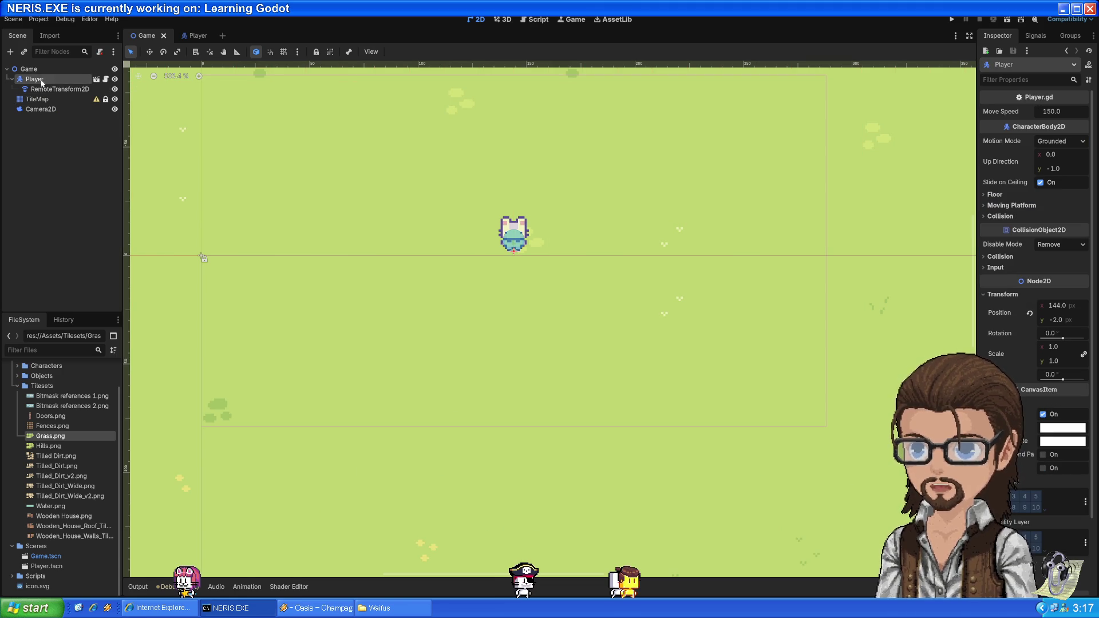
pyautogui.click(44, 90)
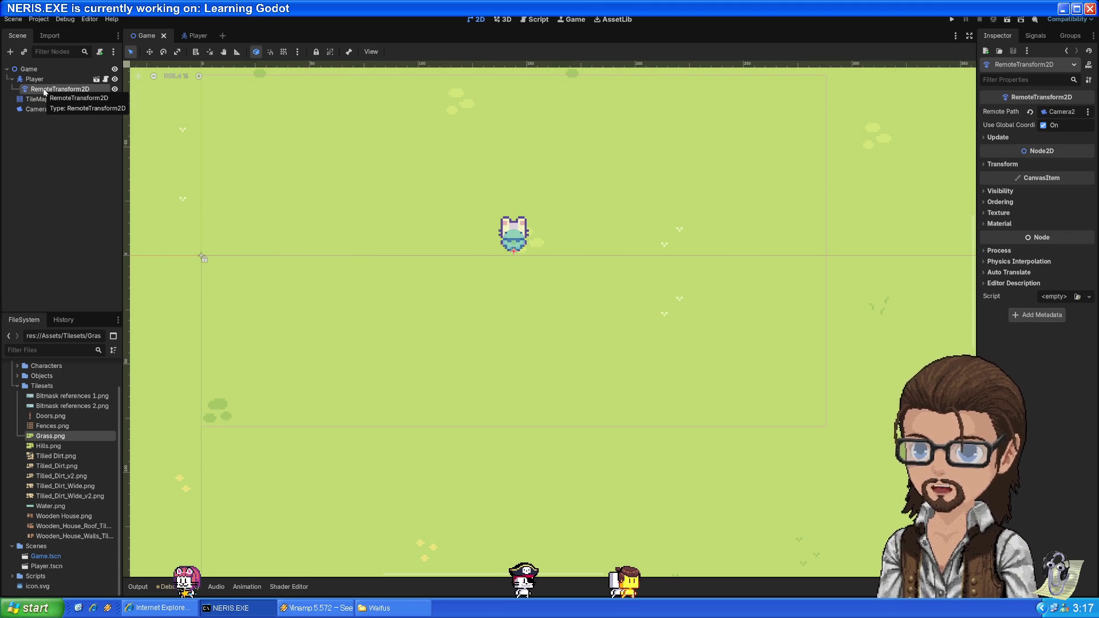
pyautogui.click(44, 81)
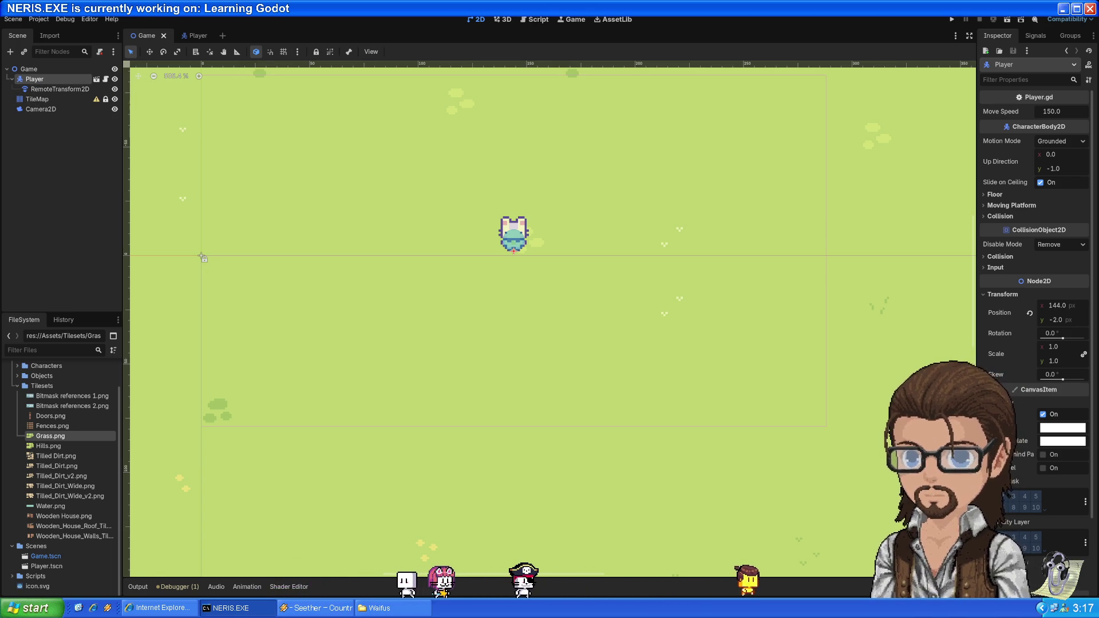
pyautogui.hotkey('alt', 'Tab')
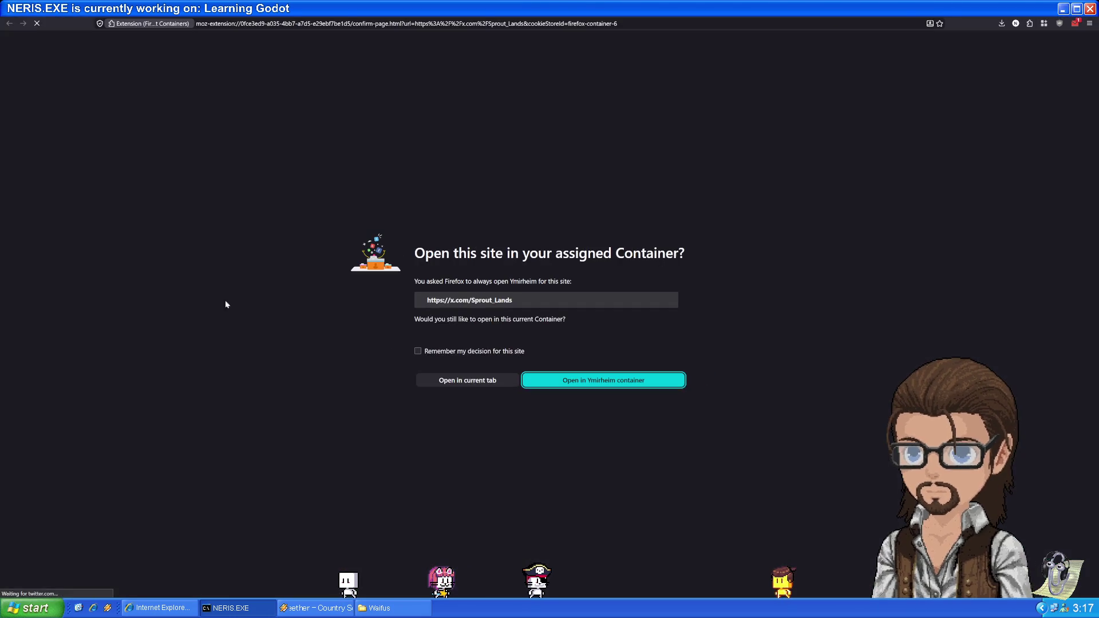
# - Back out of the container prompt to the YouTube tab and resume the tutorial
pyautogui.hotkey('alt', 'Left')
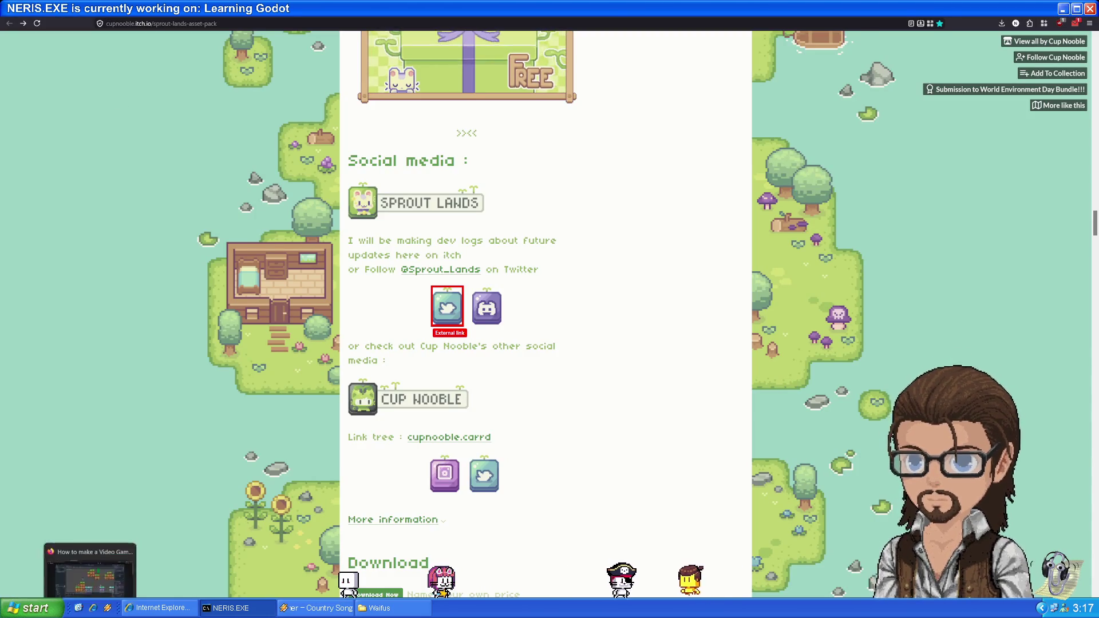
pyautogui.hotkey('ctrl', 'Tab')
pyautogui.click(589, 395)
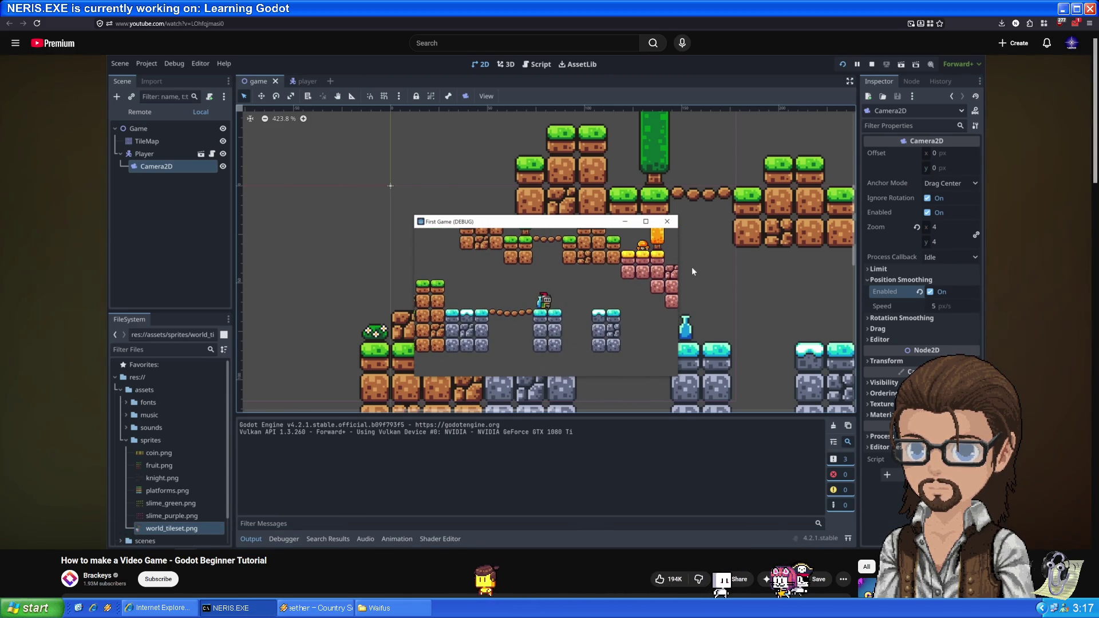
# - Let the tutorial play until a new scene's node search matches AnimatableBody2D
pyautogui.moveTo(519, 351)
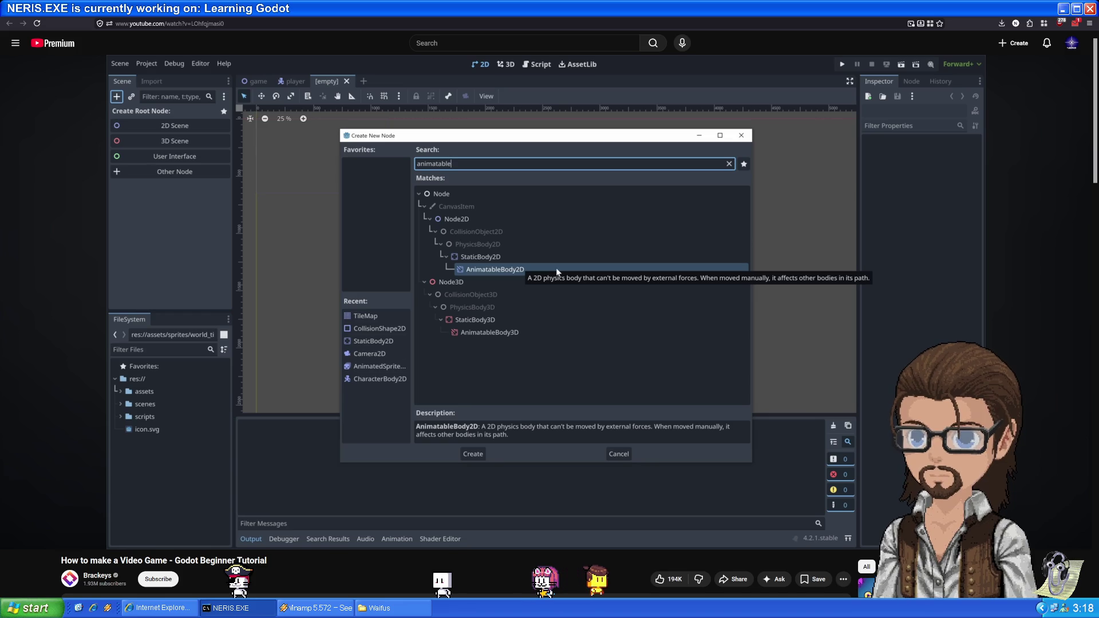
# - Watch the platforms.png Sprite2D get its region cropped to 16, 0, 48×9
pyautogui.moveTo(410, 418)
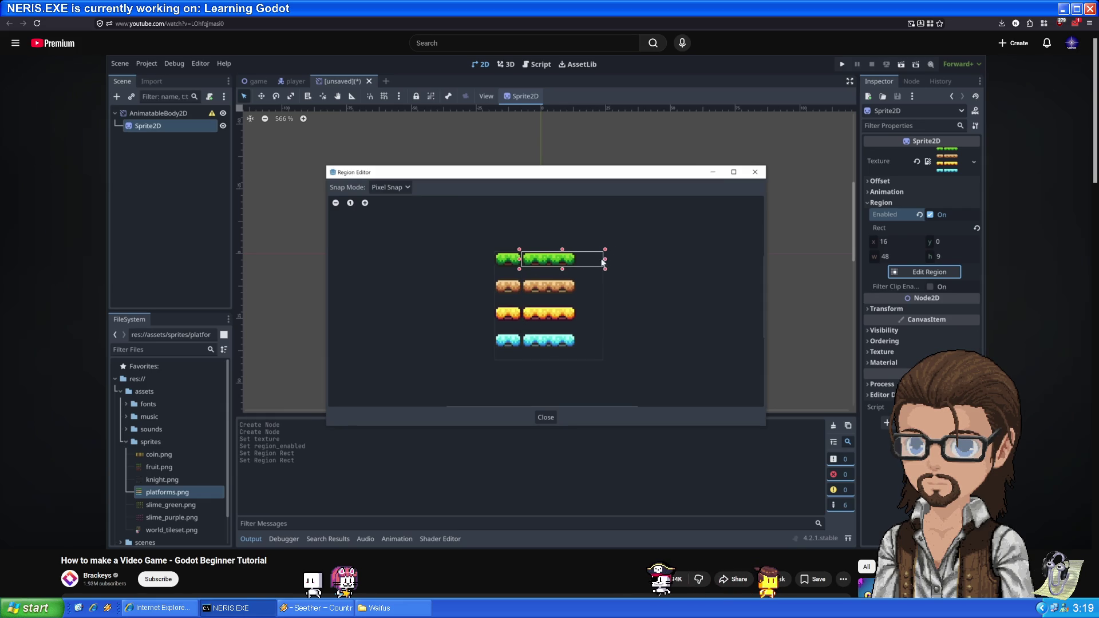
# - Pause the video at the cropped platform sprite and switch back to the Godot editor
pyautogui.click(522, 222)
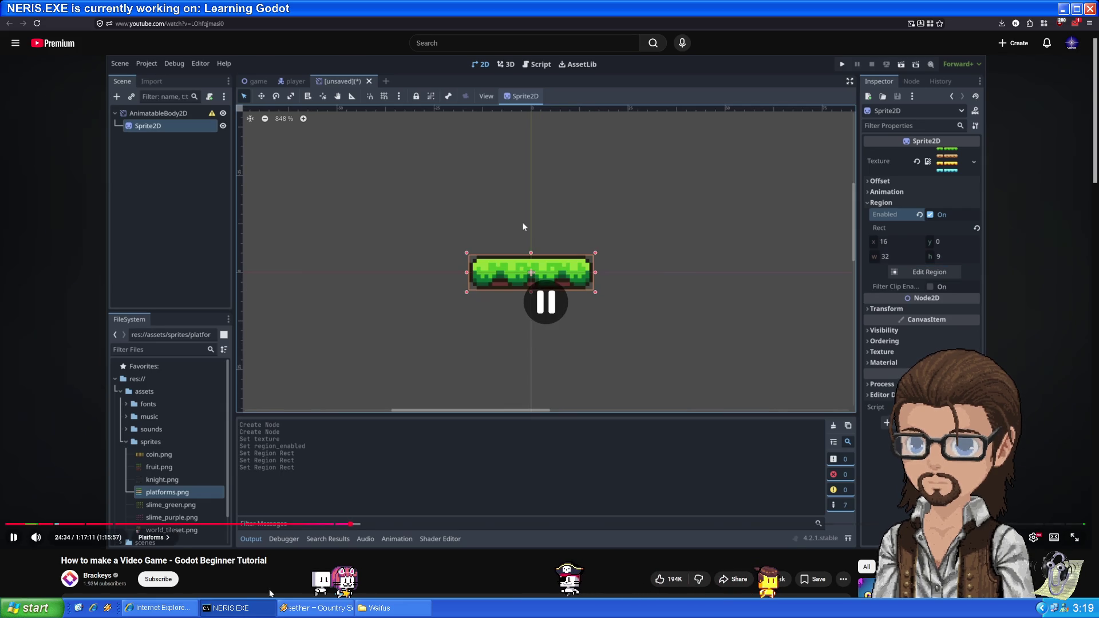
pyautogui.hotkey('alt', 'Tab')
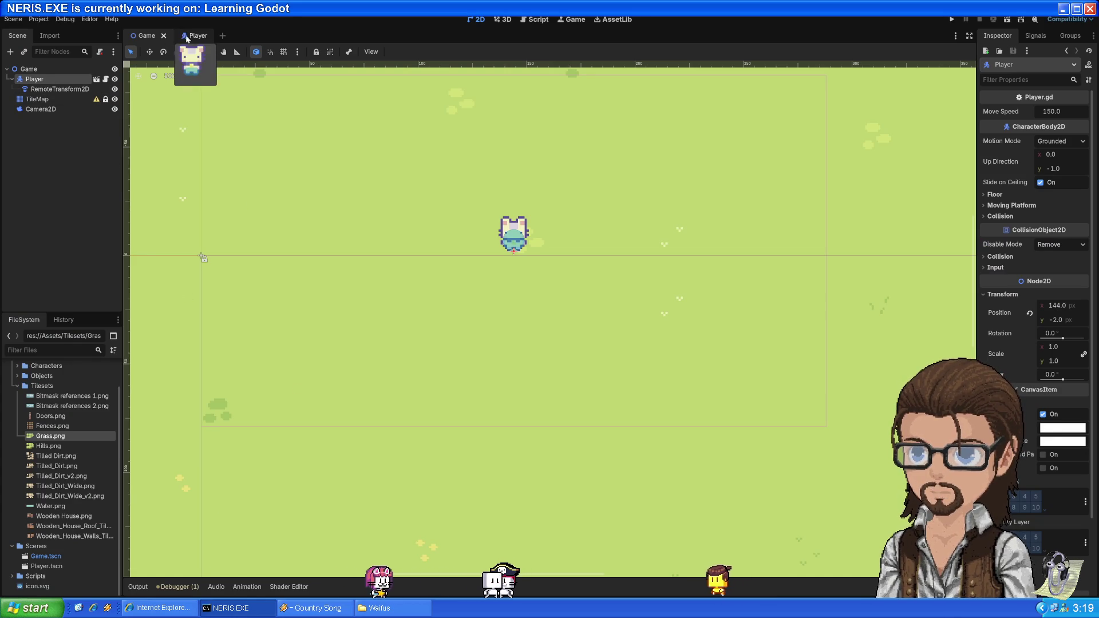
# - Open the TileMap's TileSet physics painting, enable Grid Snap for collision polygons, then resume the tutorial
pyautogui.click(37, 99)
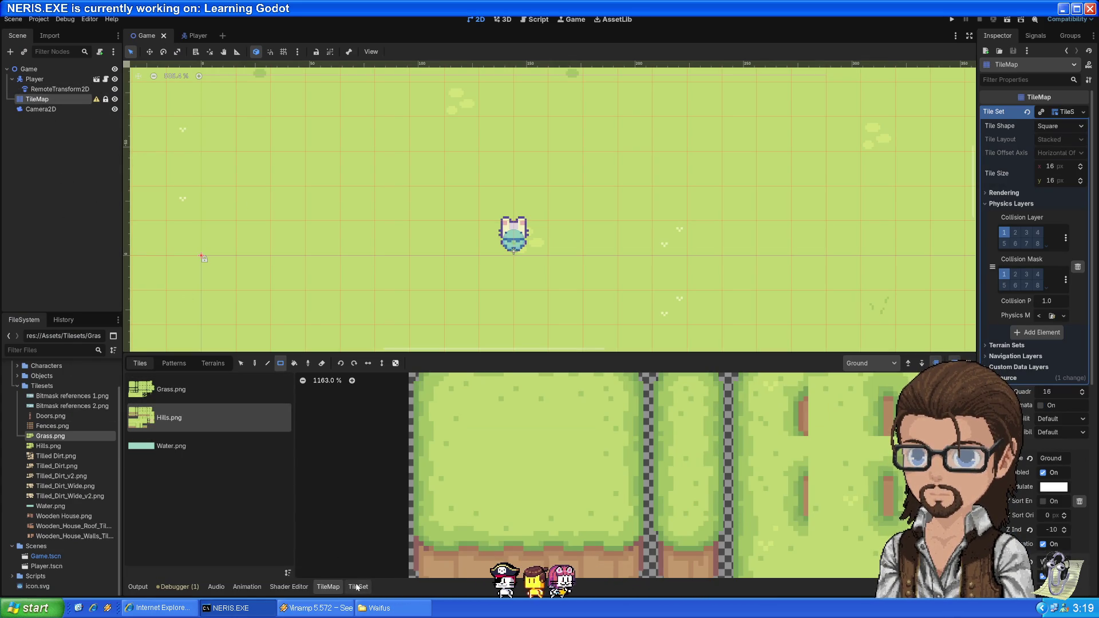
pyautogui.click(357, 587)
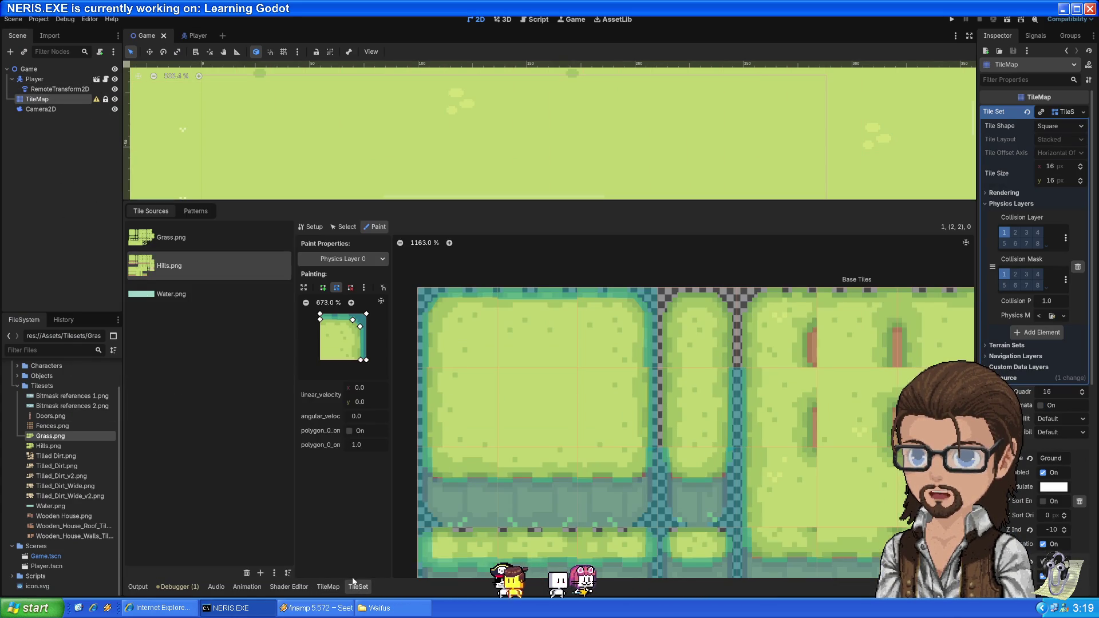
pyautogui.click(364, 288)
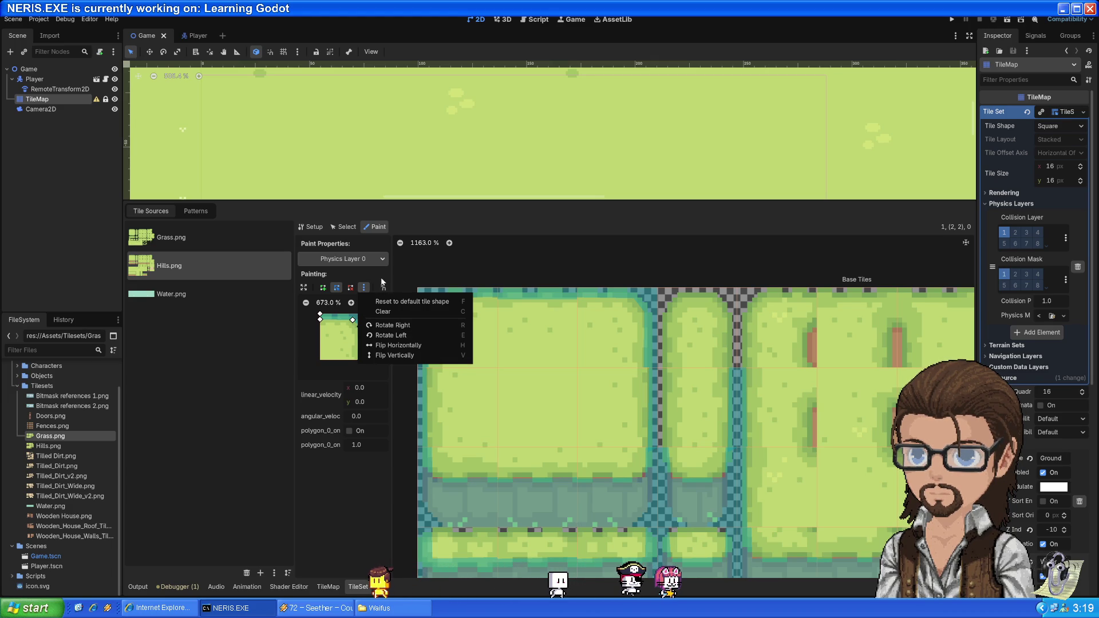
pyautogui.click(383, 282)
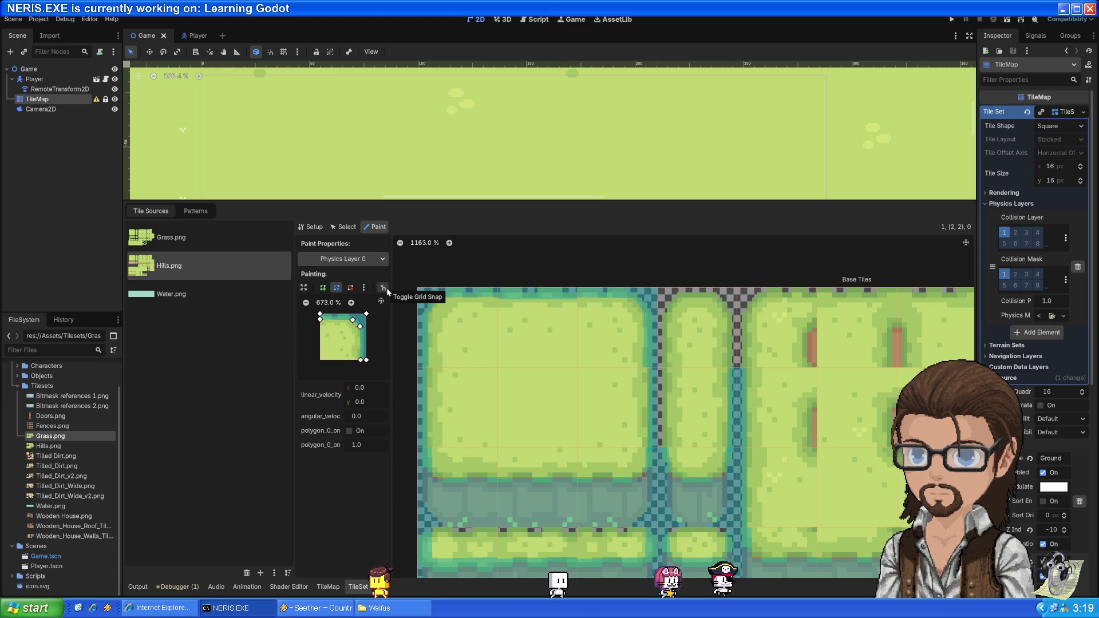
pyautogui.click(387, 288)
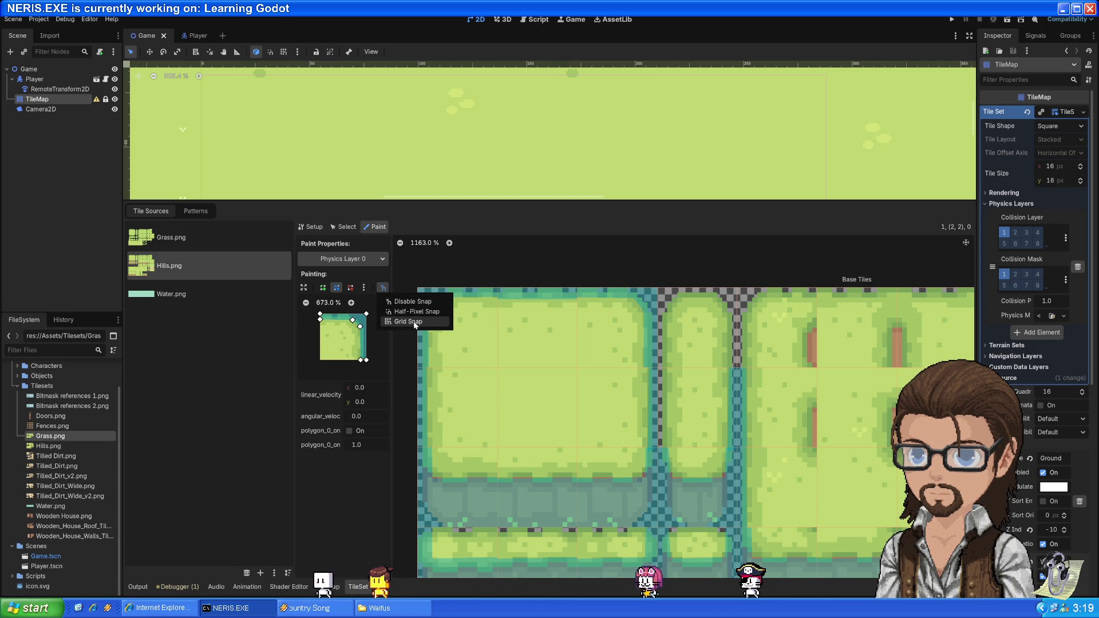
pyautogui.click(413, 321)
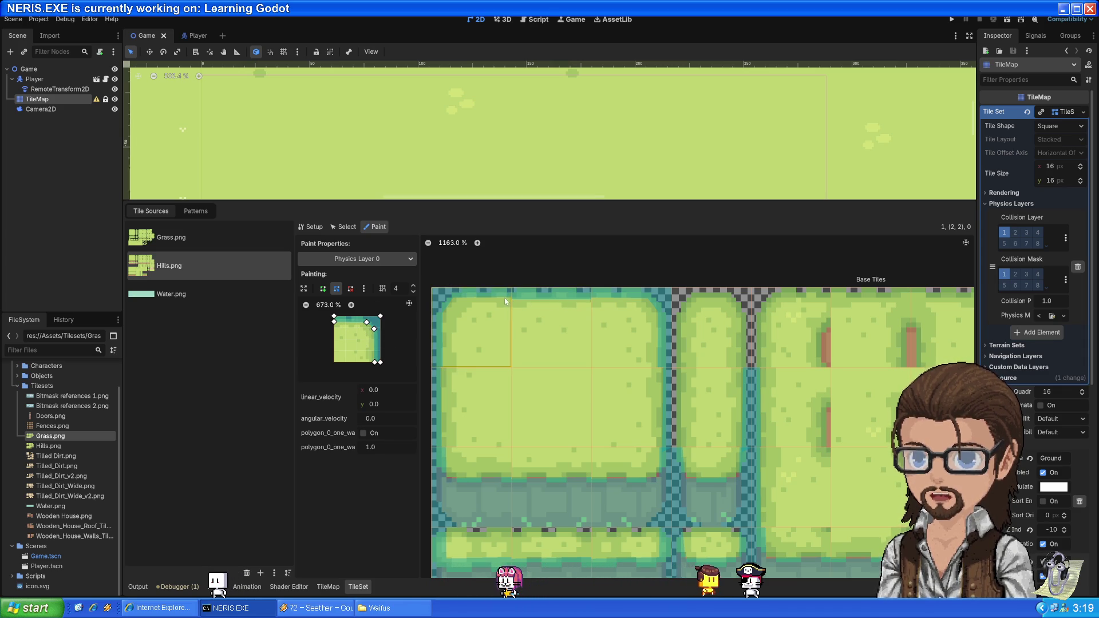
pyautogui.scroll(10, 511, 303)
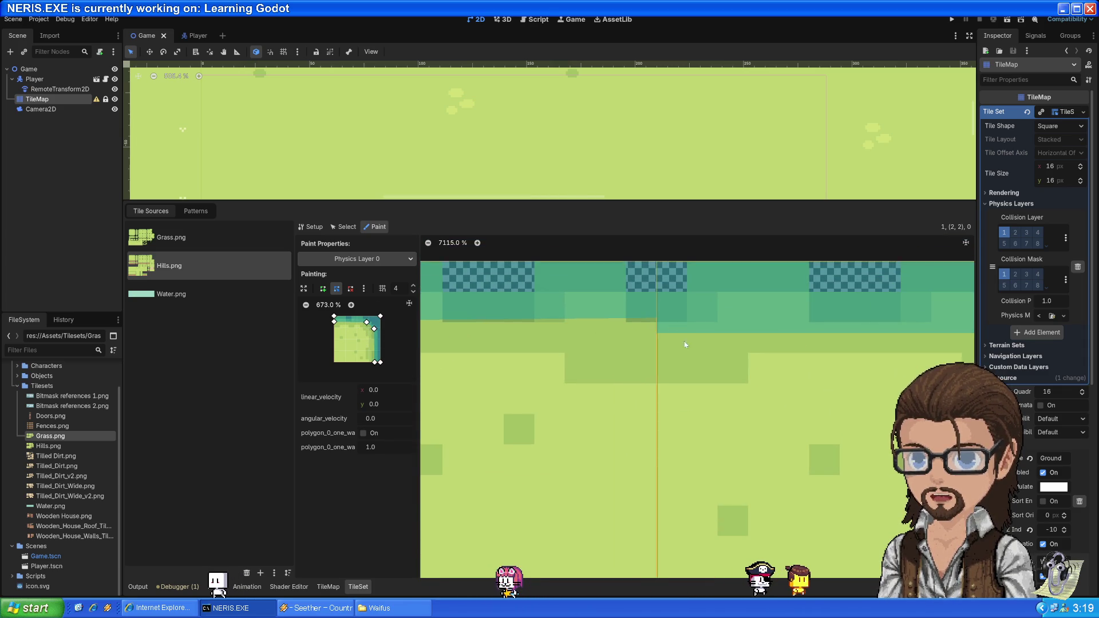
pyautogui.scroll(-4, 593, 371)
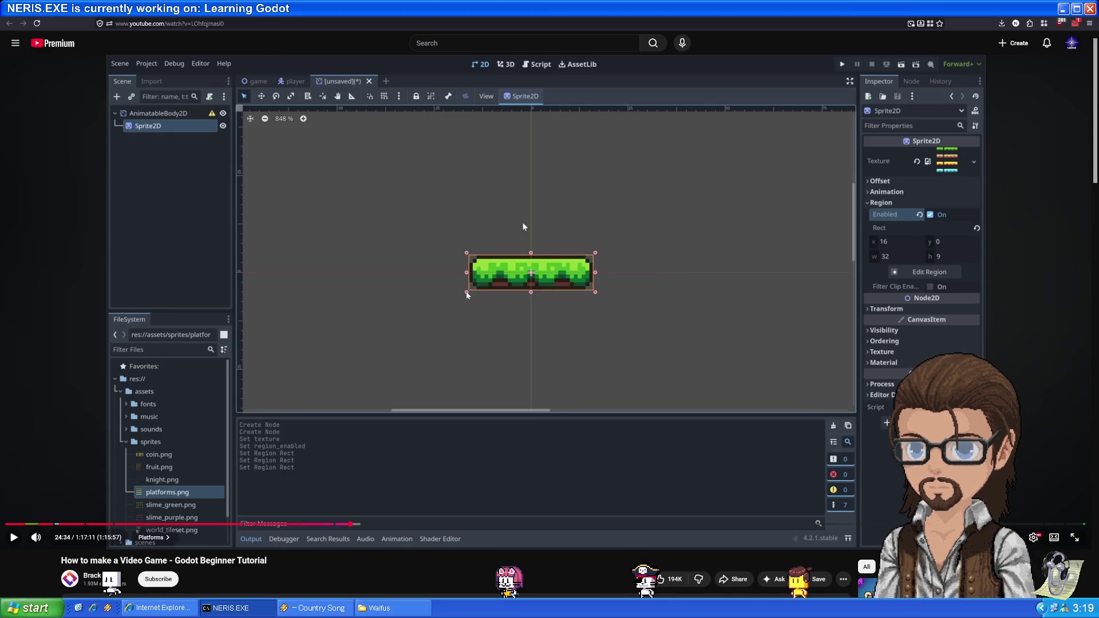
pyautogui.click(522, 222)
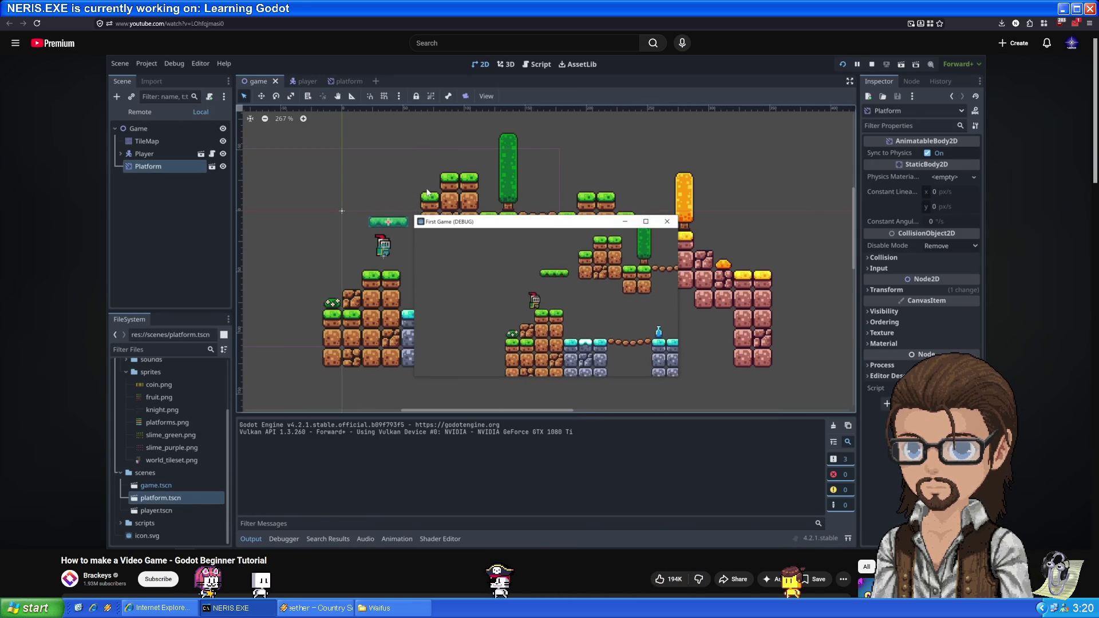
# - Watch the platform scene get instanced into the level, adding Platform2 near the sandy blocks
pyautogui.moveTo(561, 417)
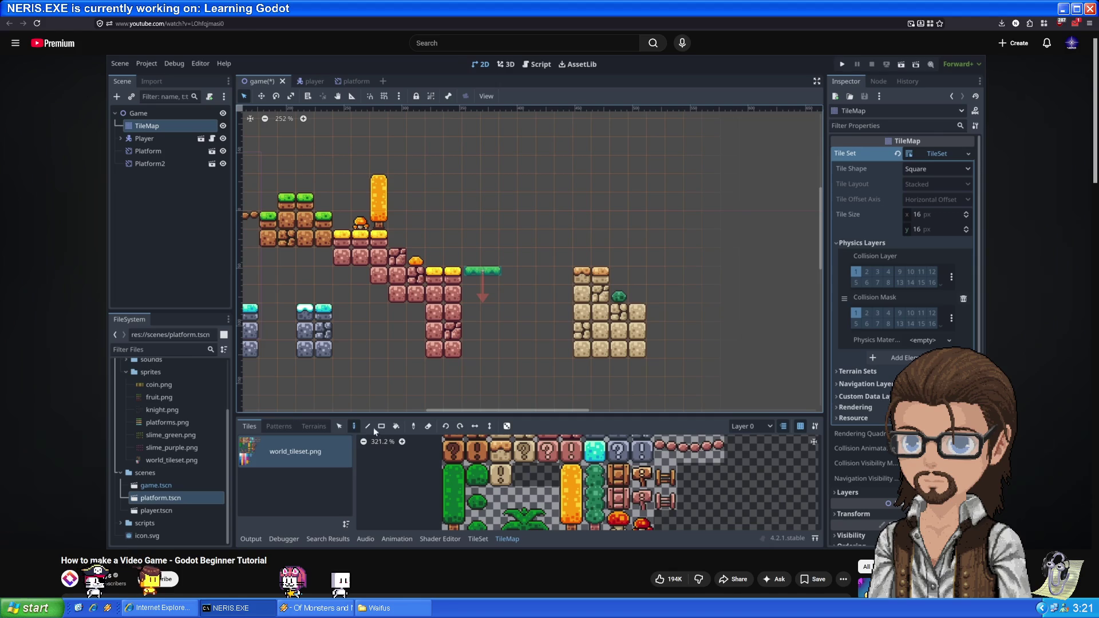
# - Watch Platform2 get a 'move' animation with position keyframes at 0 and 1 second
pyautogui.moveTo(552, 428)
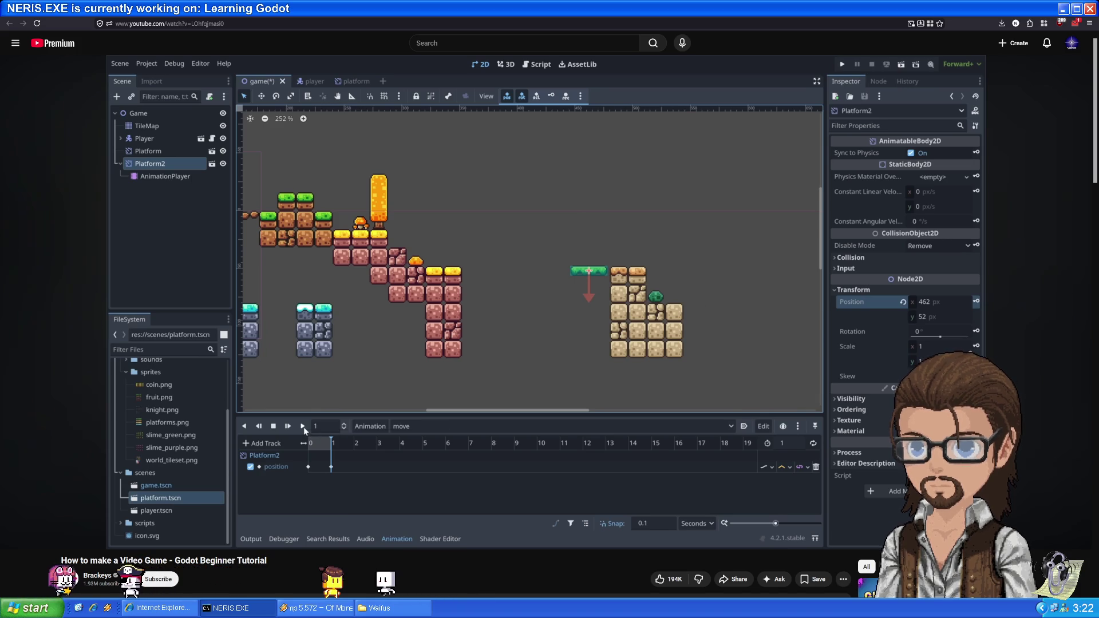
# - Let the tutorial finish keying the moving platform and show the level with both platforms
pyautogui.moveTo(477, 468)
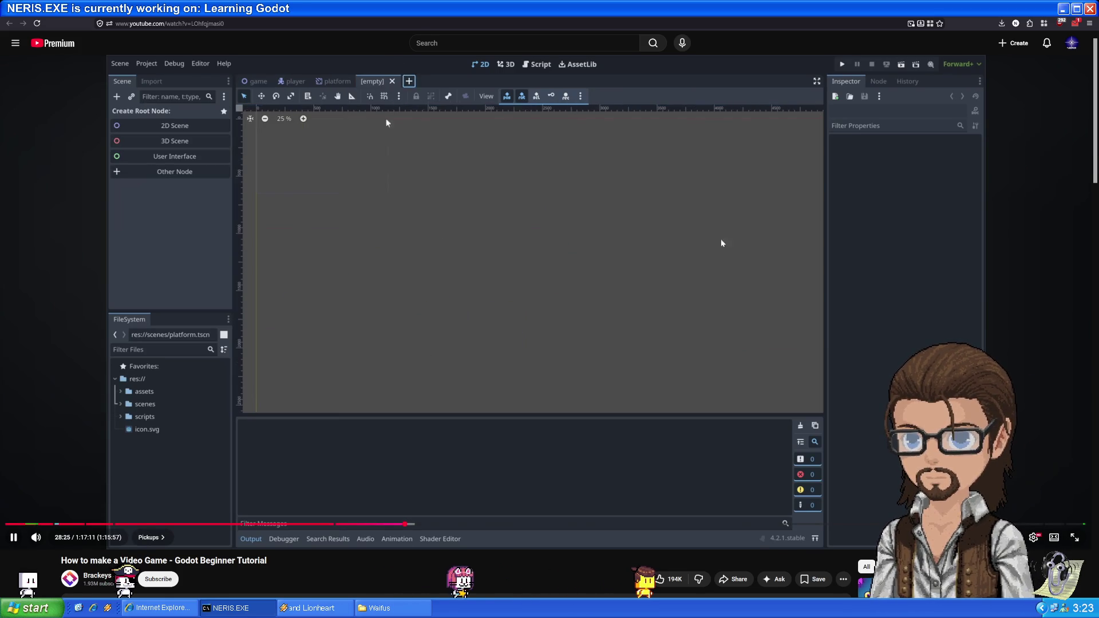
# - Pause the tutorial, skip ahead to 40:25, and resume playback
pyautogui.click(489, 266)
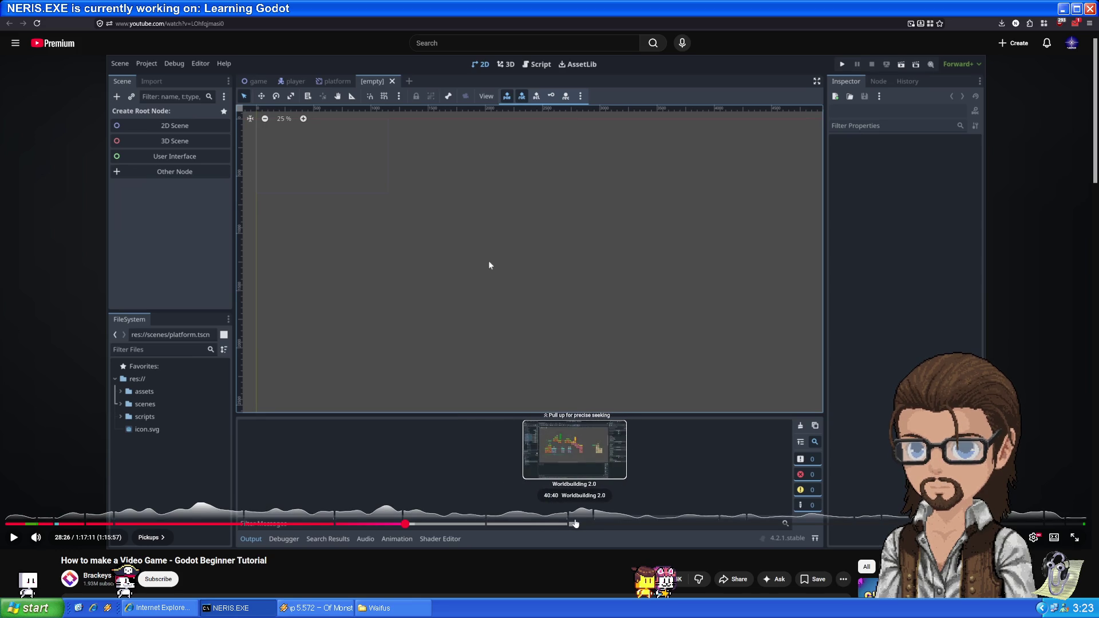
pyautogui.click(572, 524)
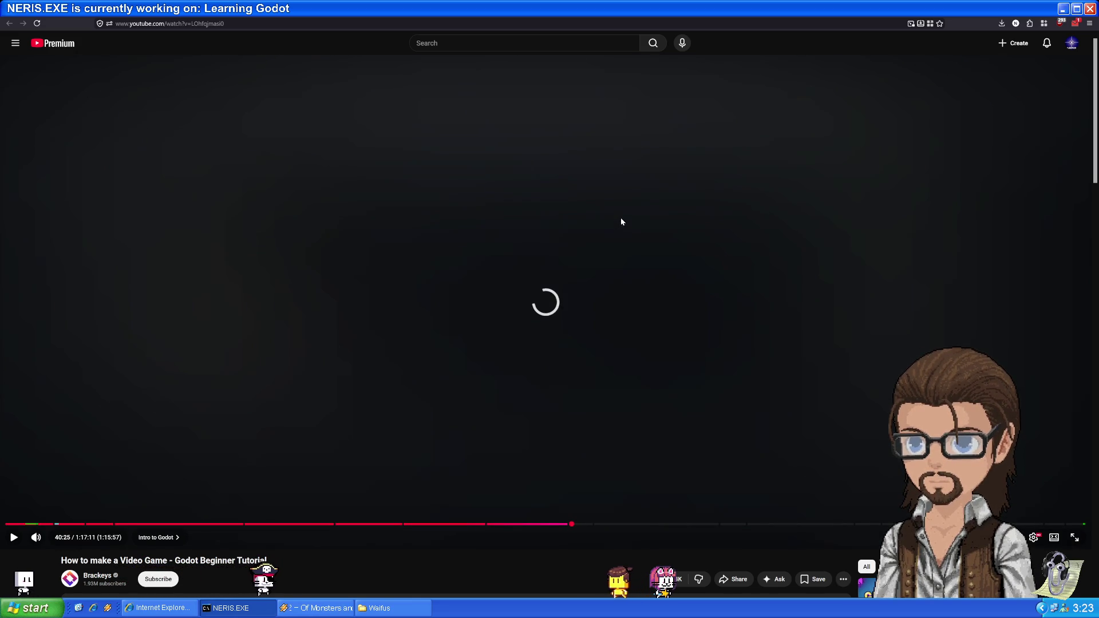
pyautogui.click(587, 275)
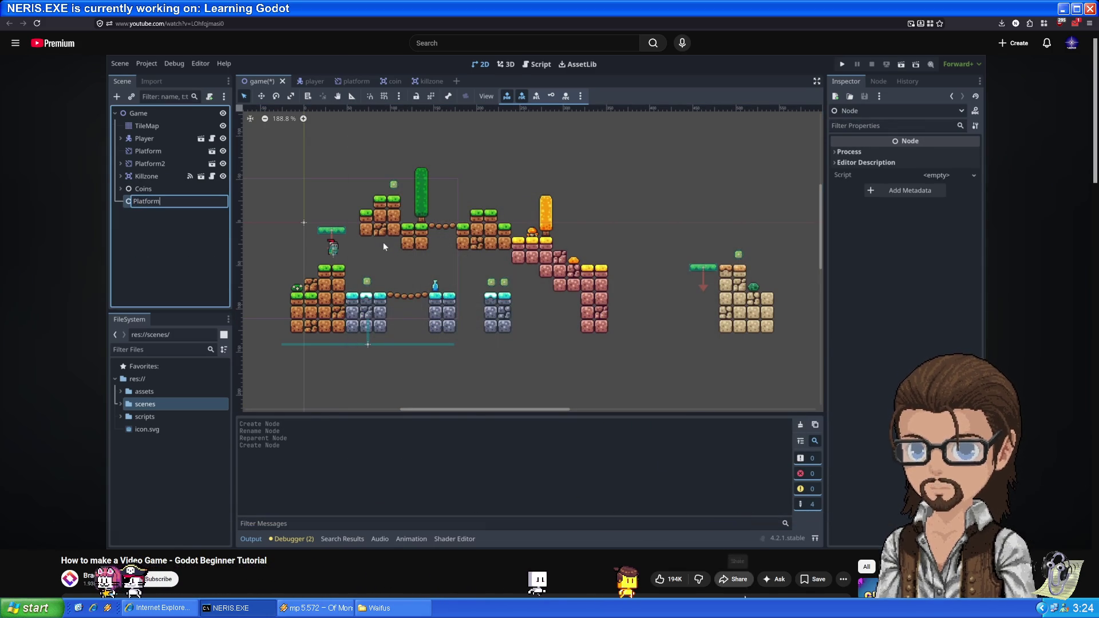
# - Jump the tutorial forward to the Player 2.0 chapter at about 52:57
pyautogui.click(748, 525)
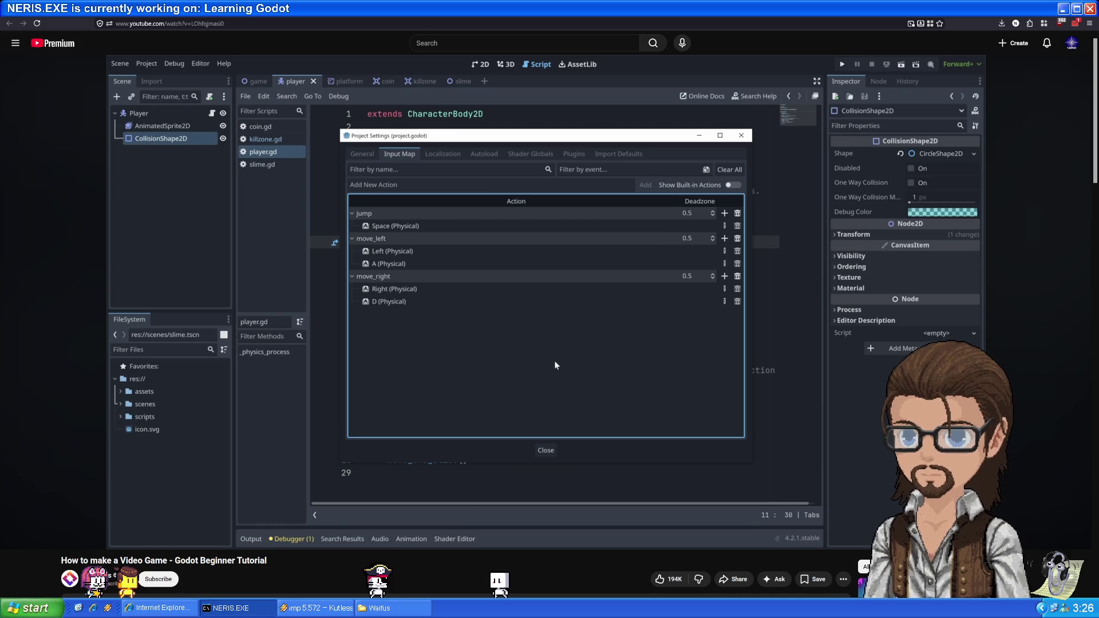
pyautogui.click(552, 380)
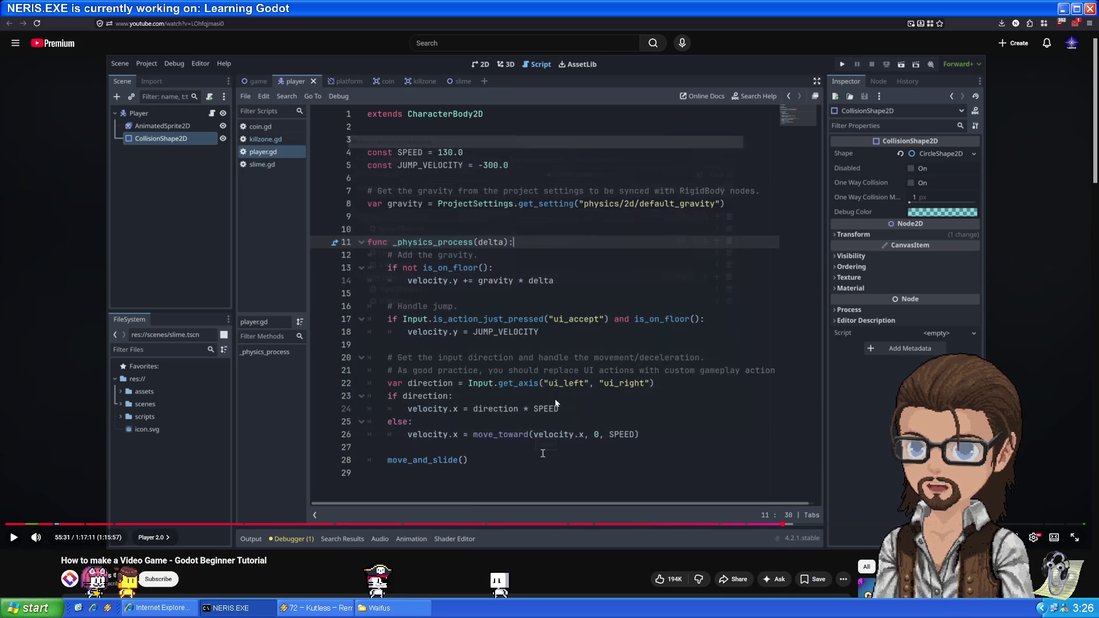
pyautogui.click(549, 369)
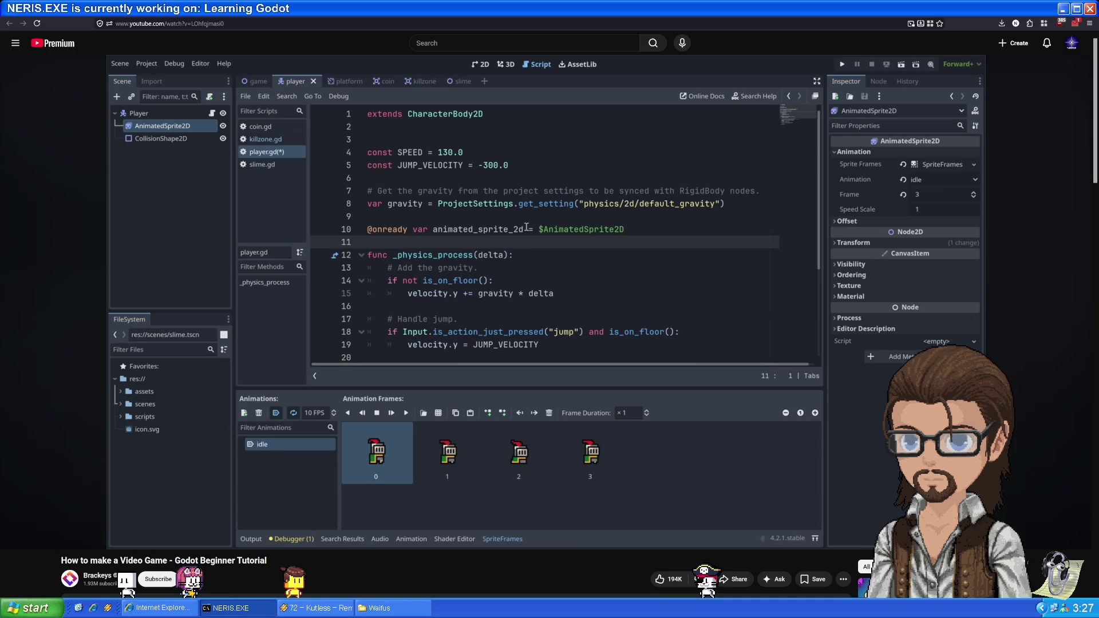
pyautogui.click(535, 288)
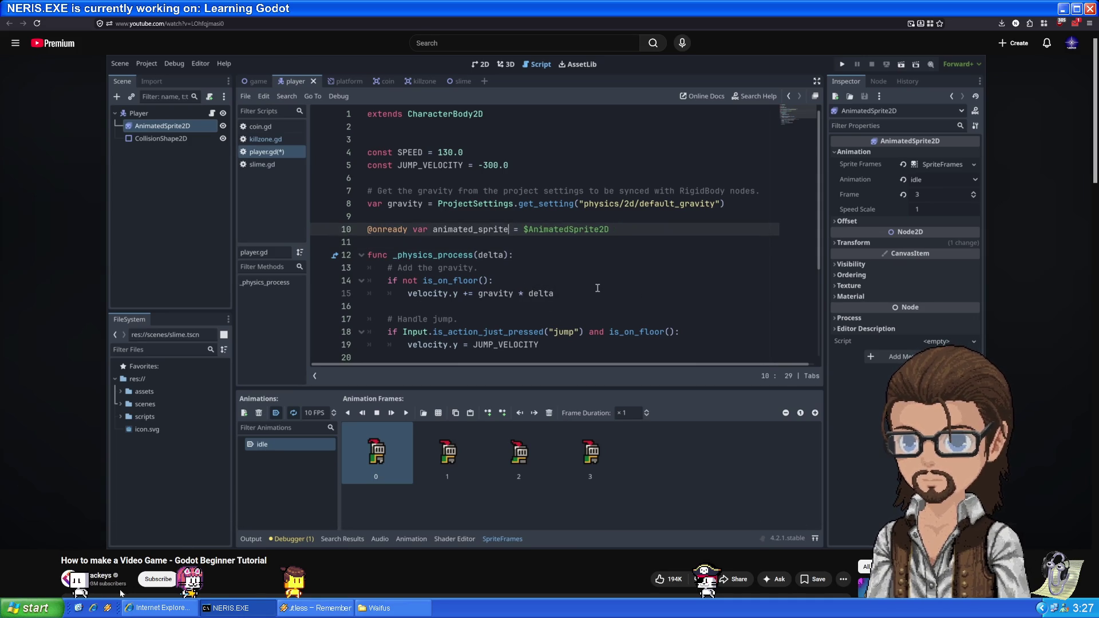
pyautogui.hotkey('alt', 'Tab')
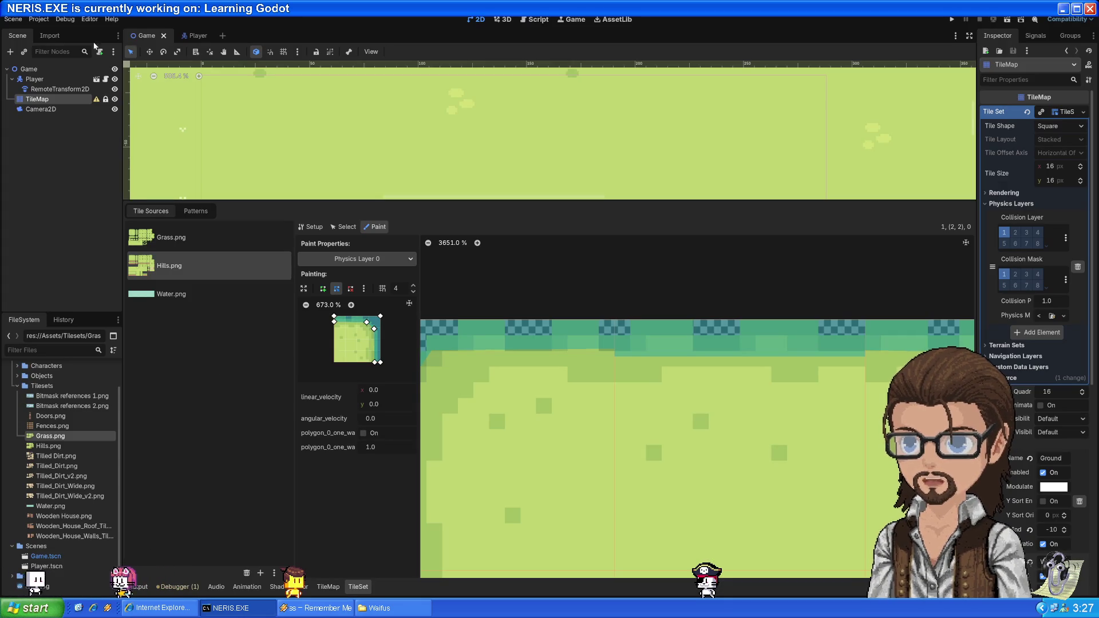
# - Open Player.gd and add an empty line 9 above _physics_process
pyautogui.click(194, 39)
pyautogui.hotkey('ctrl', 'F3')
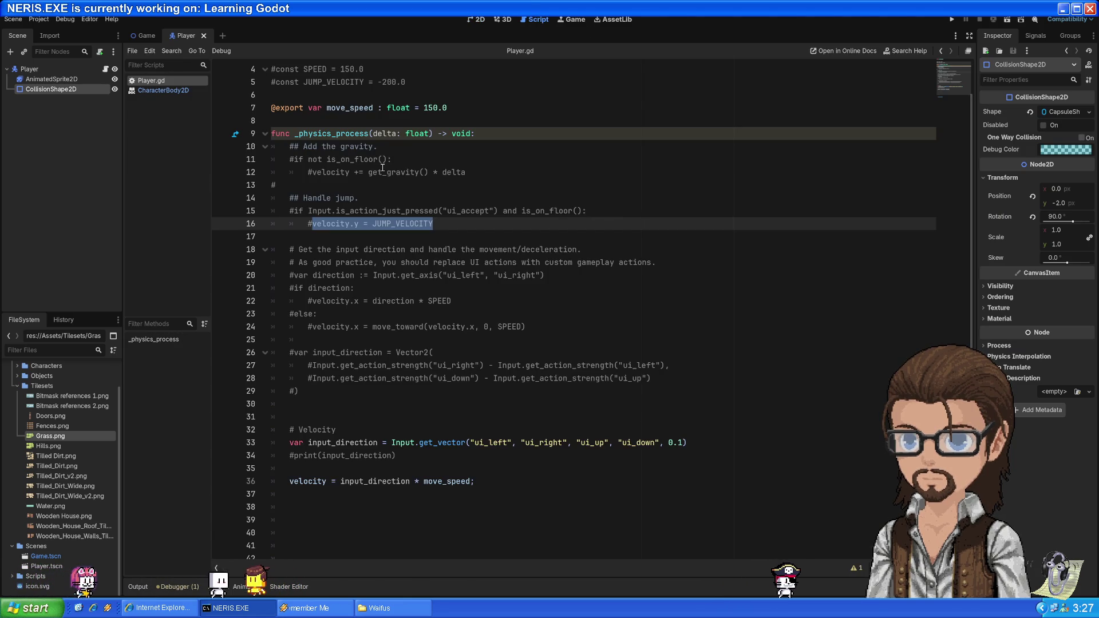
pyautogui.scroll(1, 382, 166)
pyautogui.click(401, 164)
pyautogui.press('Return')
pyautogui.press('Return')
pyautogui.press('Return')
pyautogui.click(405, 166)
pyautogui.moveTo(51, 79)
pyautogui.mouseDown()
pyautogui.moveTo(298, 165)
pyautogui.moveTo(287, 171)
pyautogui.mouseUp()
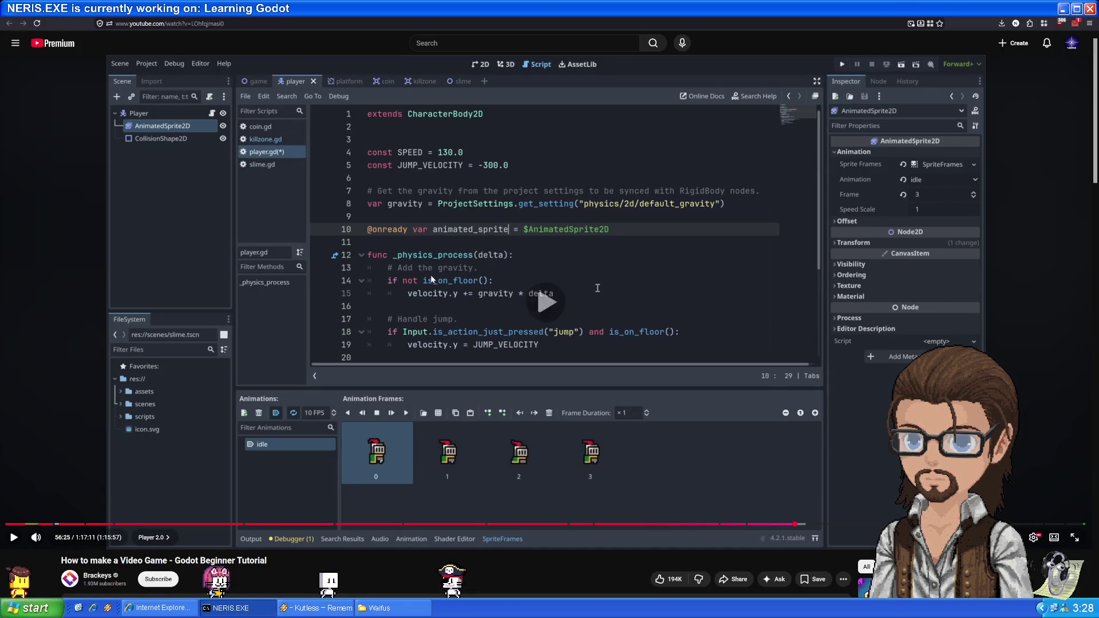
pyautogui.press('Left')
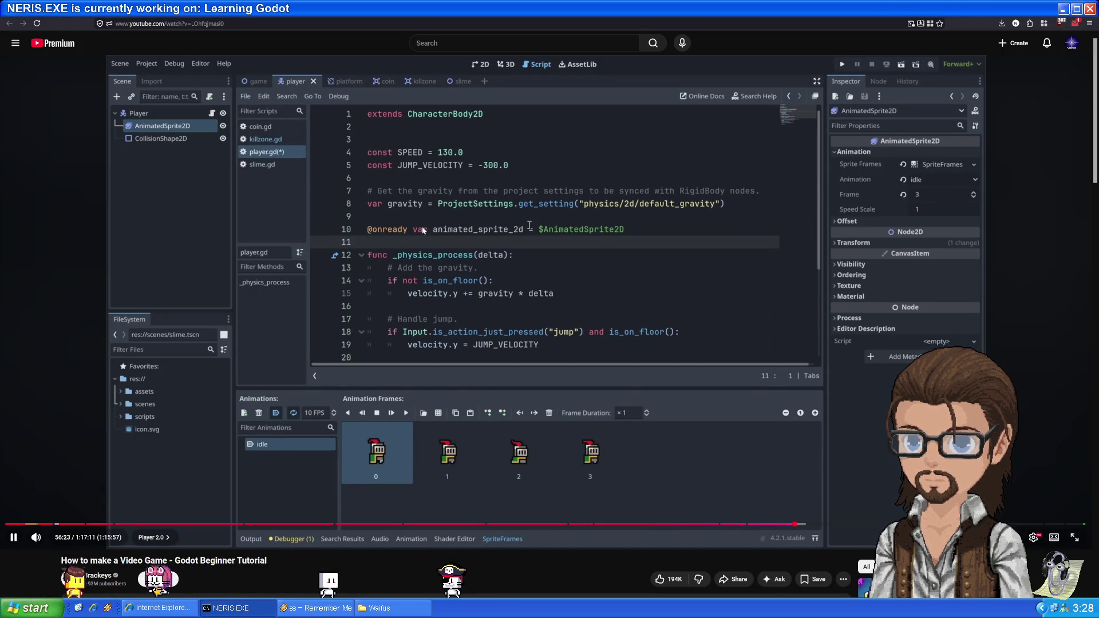
pyautogui.press('space')
pyautogui.moveTo(52, 79)
pyautogui.mouseDown()
pyautogui.moveTo(262, 173)
pyautogui.moveTo(234, 158)
pyautogui.mouseUp()
pyautogui.moveTo(348, 276)
pyautogui.mouseDown()
pyautogui.moveTo(309, 276)
pyautogui.moveTo(264, 198)
pyautogui.mouseUp()
pyautogui.moveTo(42, 83)
pyautogui.mouseDown()
pyautogui.moveTo(332, 303)
pyautogui.moveTo(340, 354)
pyautogui.mouseUp()
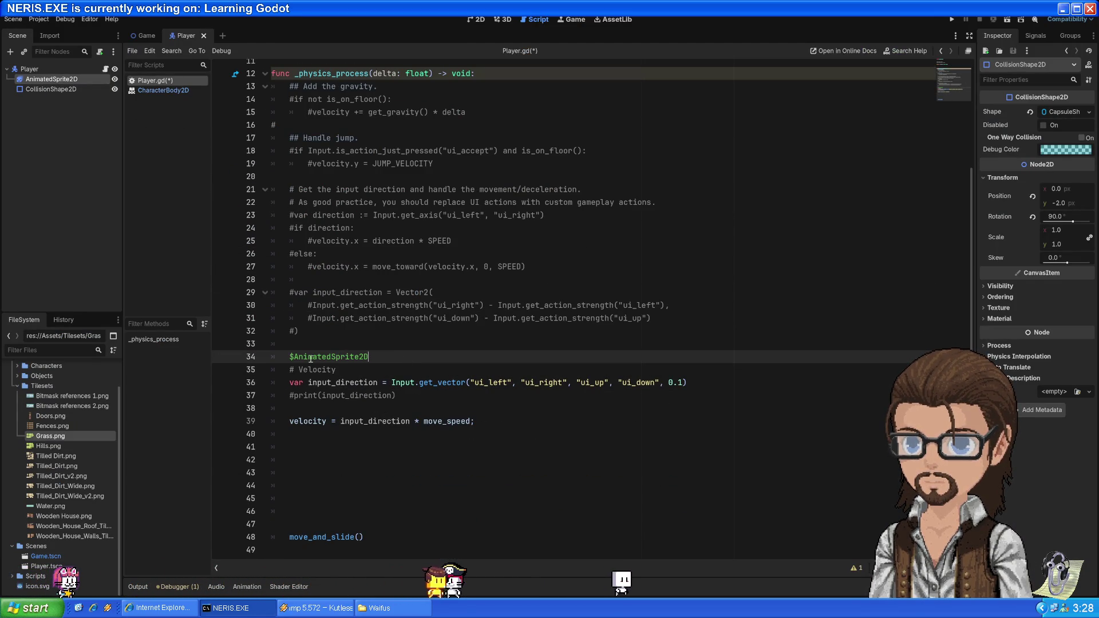
pyautogui.hotkey('ctrl', 'z')
pyautogui.scroll(4, 395, 366)
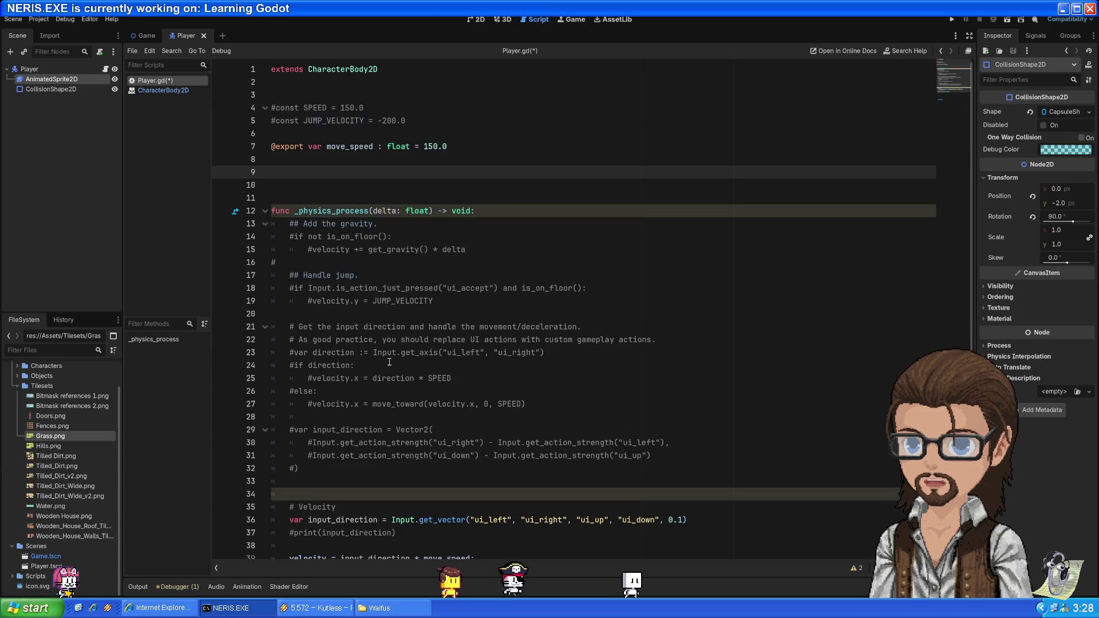
pyautogui.moveTo(323, 180); pyautogui.dragTo(314, 177)
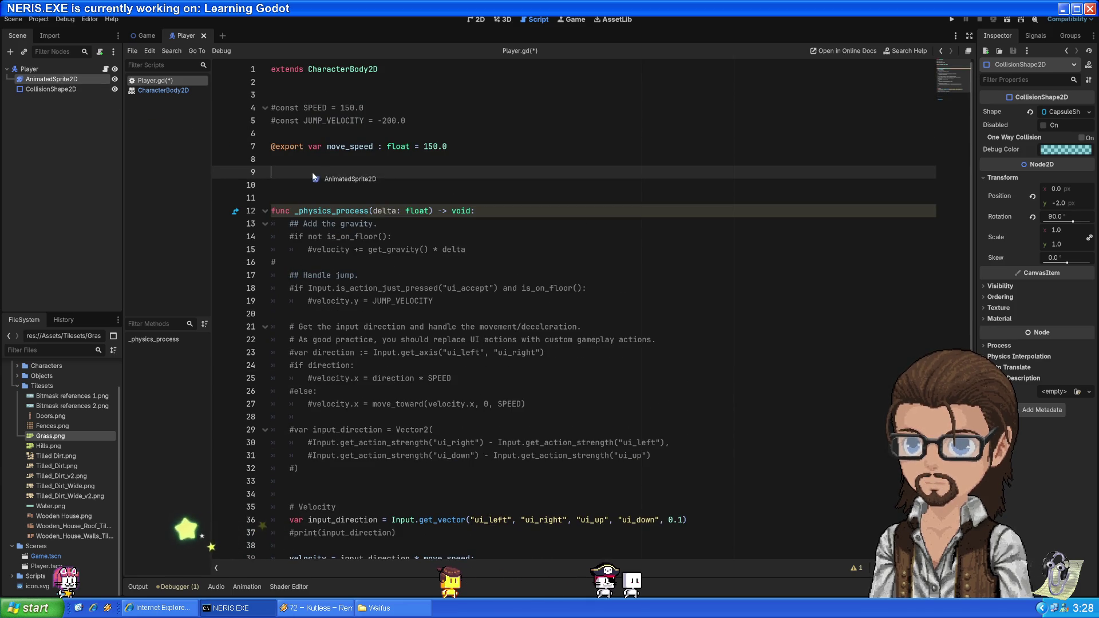
pyautogui.hotkey('ctrl', 'z')
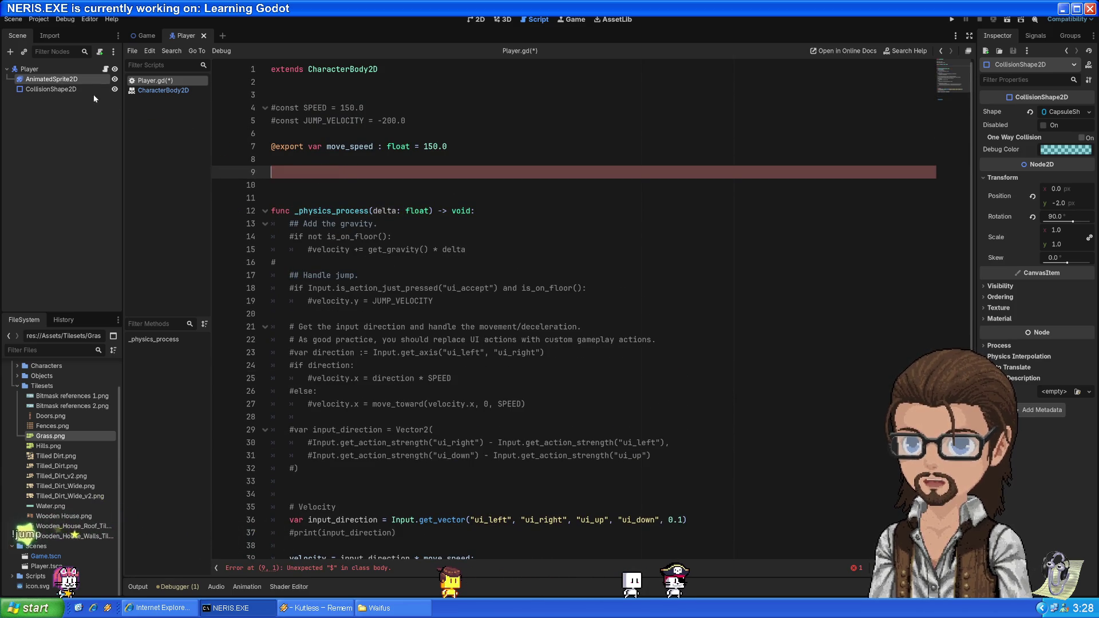
pyautogui.moveTo(87, 80)
pyautogui.mouseDown()
pyautogui.moveTo(252, 166)
pyautogui.moveTo(299, 174)
pyautogui.mouseUp()
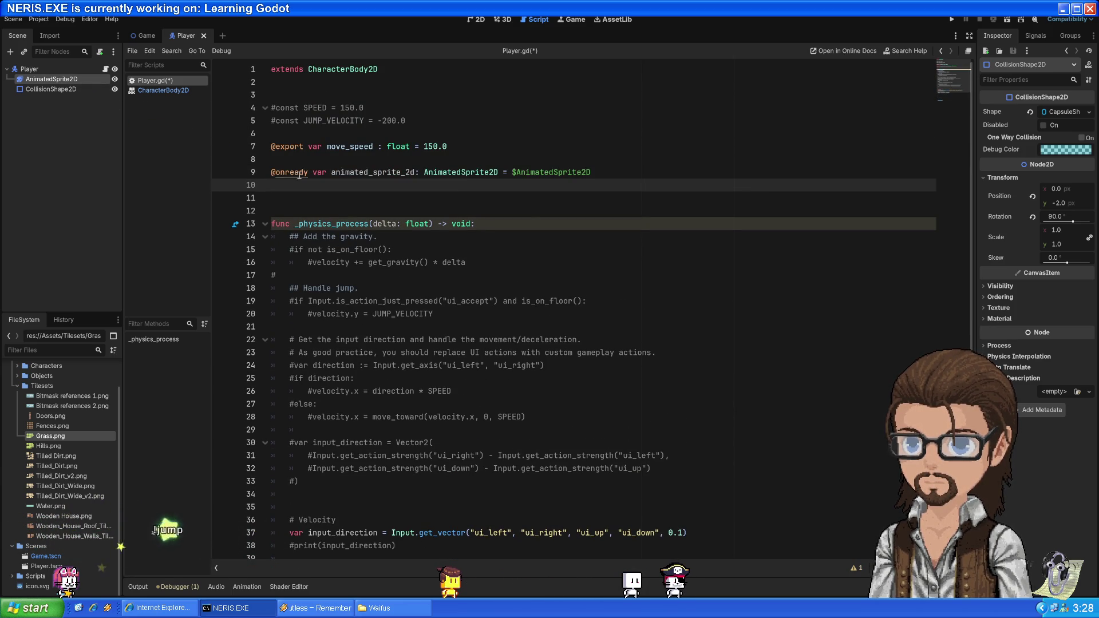
# - Compare the animated_sprite_2d variable on line 9 with the tutorial's onready line
pyautogui.hotkey('alt', 'Tab')
pyautogui.click(497, 351)
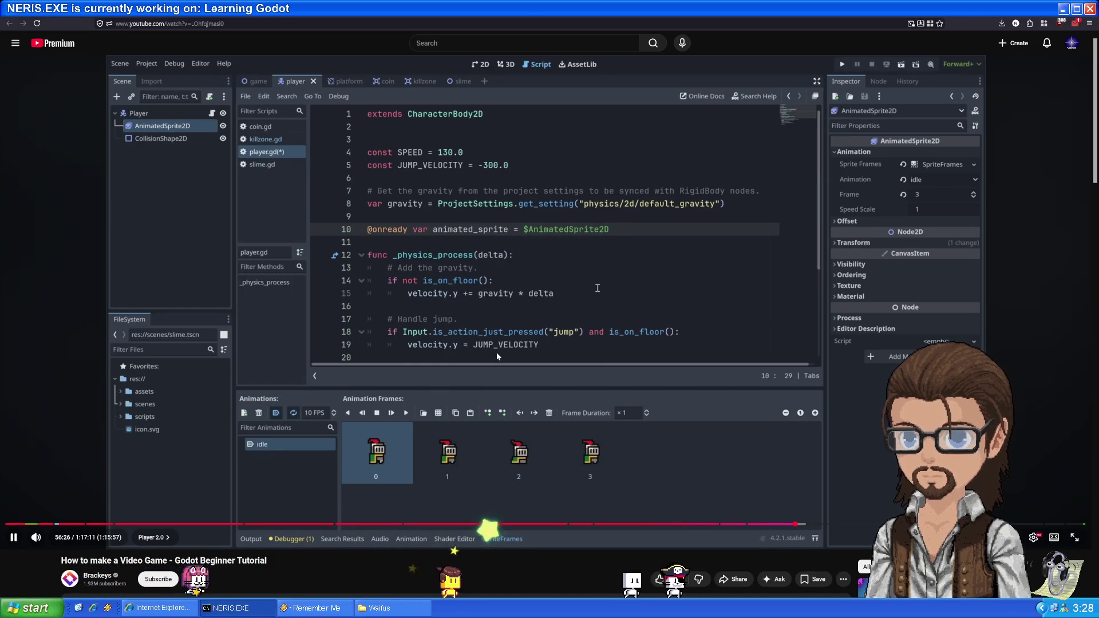
pyautogui.hotkey('alt', 'Tab')
pyautogui.click(411, 173)
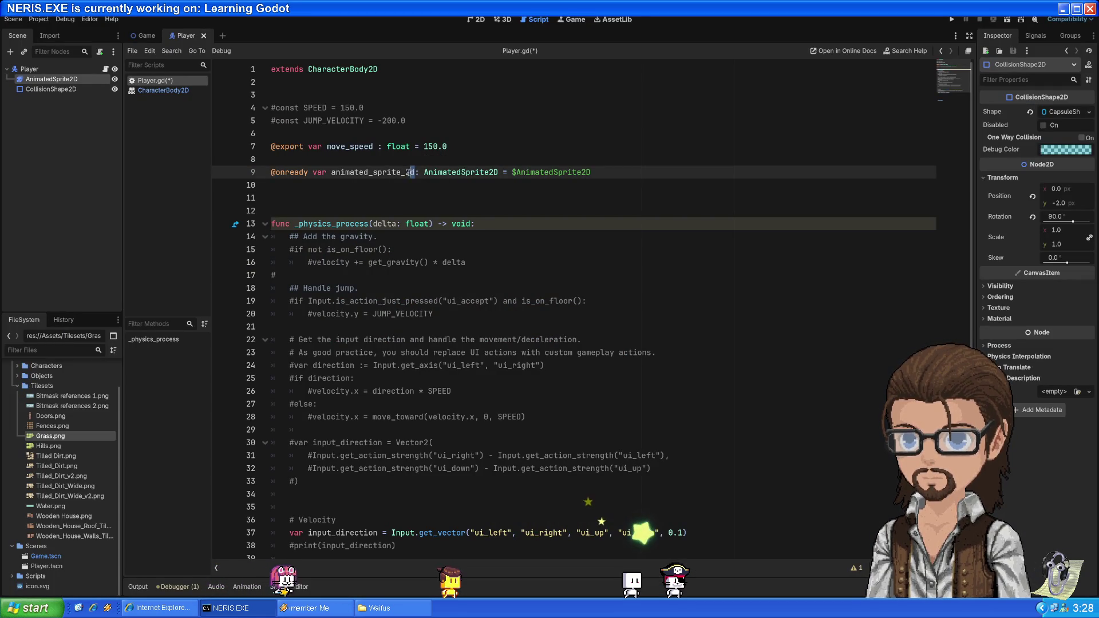
pyautogui.hotkey('alt', 'Tab')
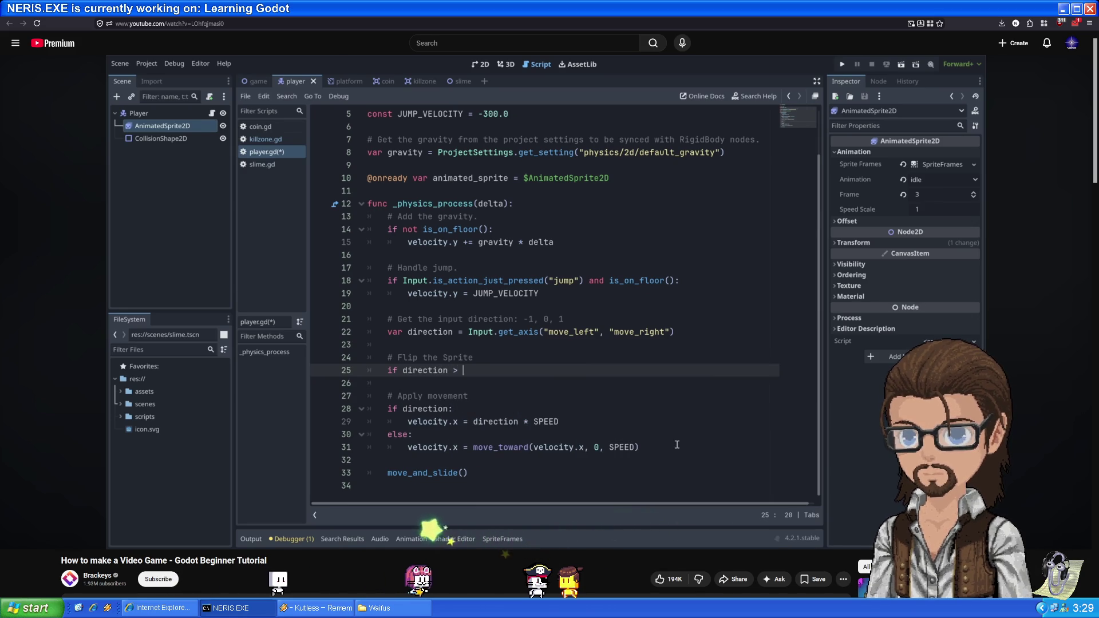
# - Watch the tutorial write the direction-based sprite flip and start the knight's run animation
pyautogui.moveTo(433, 402)
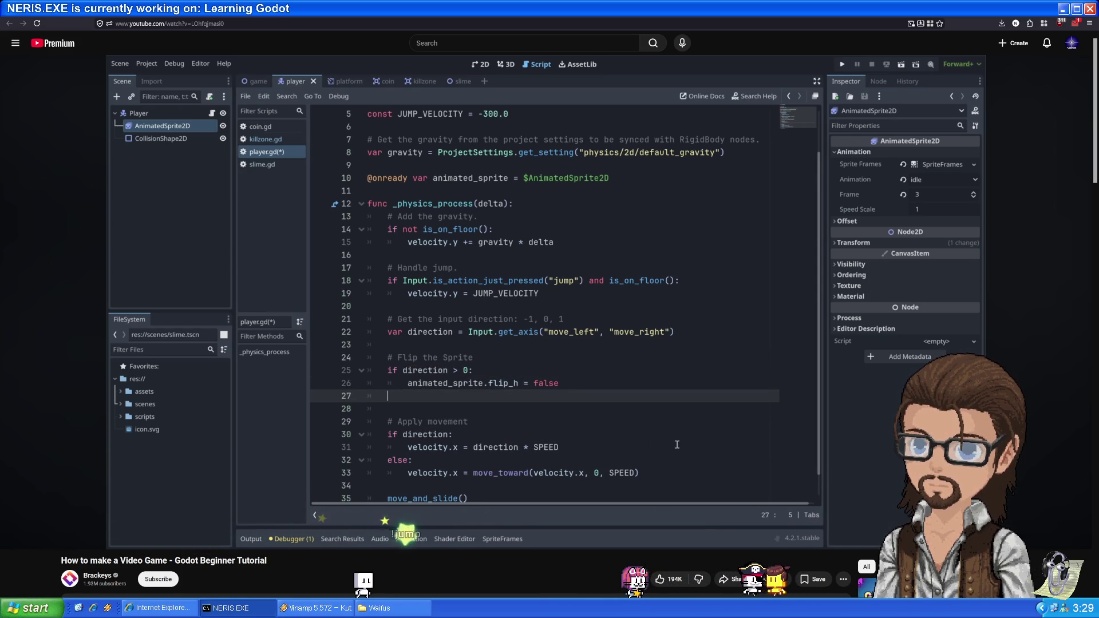
pyautogui.moveTo(625, 392)
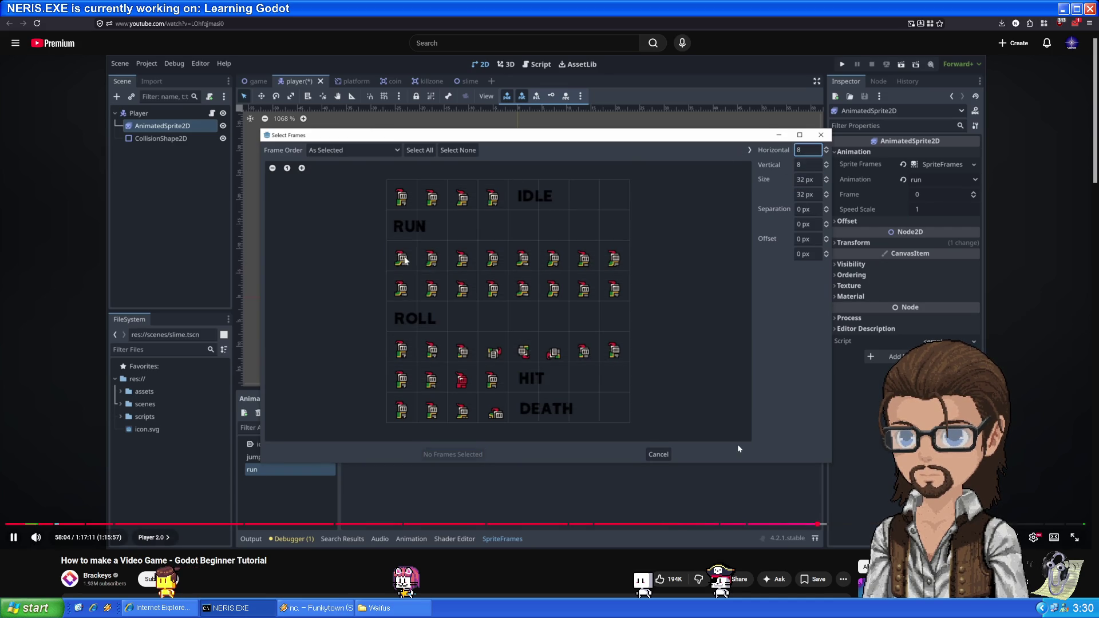
# - Watch the tutorial add run and jump animations, play idle or run by direction, and test
pyautogui.moveTo(738, 446)
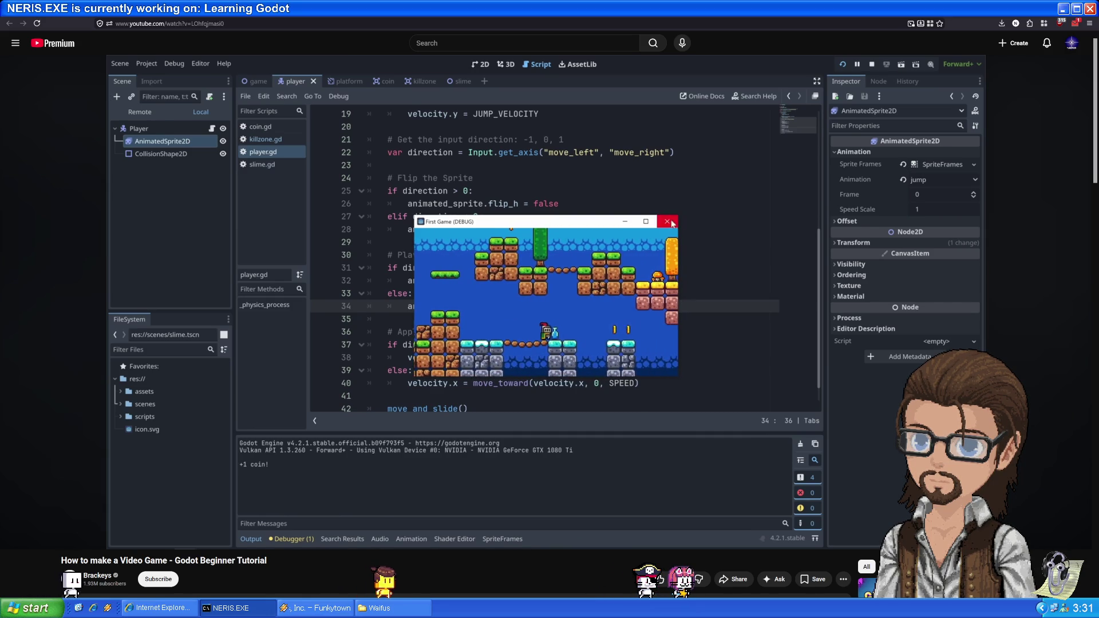
# - Nest the idle/run animation choice under an is_on_floor() check
pyautogui.moveTo(719, 305)
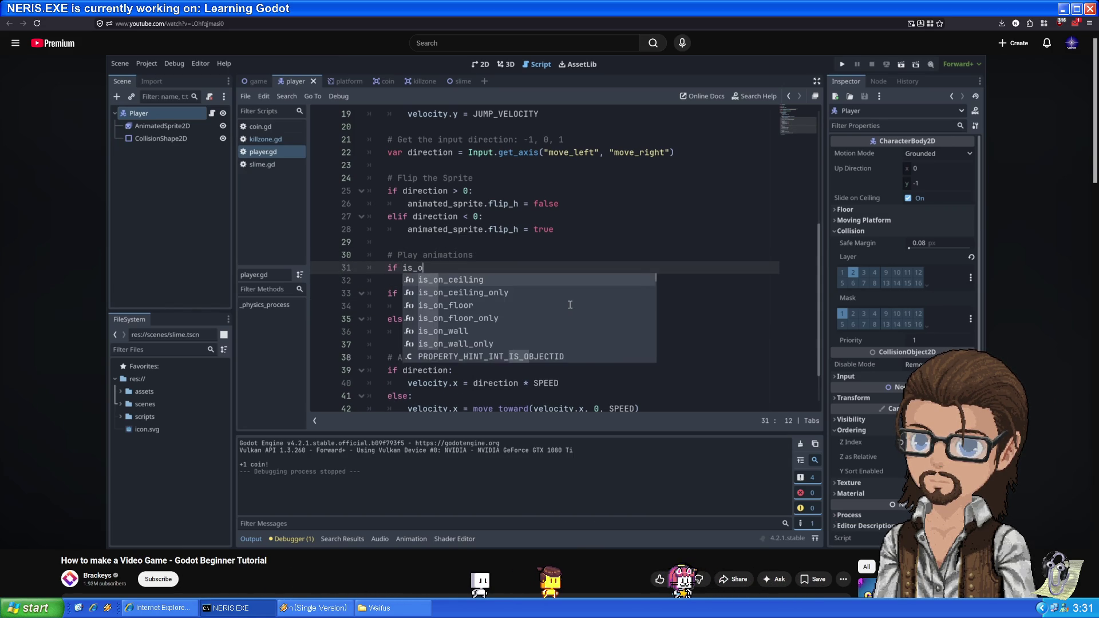
pyautogui.write('r():')
pyautogui.press('Return')
pyautogui.moveTo(555, 343)
pyautogui.mouseDown()
pyautogui.moveTo(412, 332)
pyautogui.moveTo(388, 307)
pyautogui.mouseUp()
pyautogui.hotkey('ctrl', 'x')
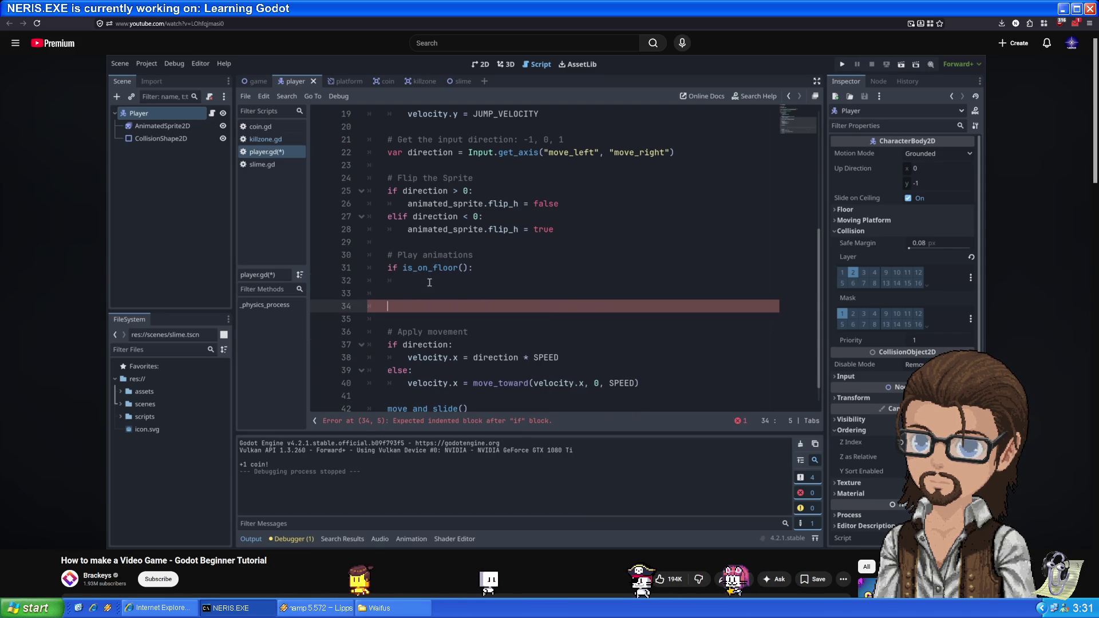
pyautogui.click(430, 282)
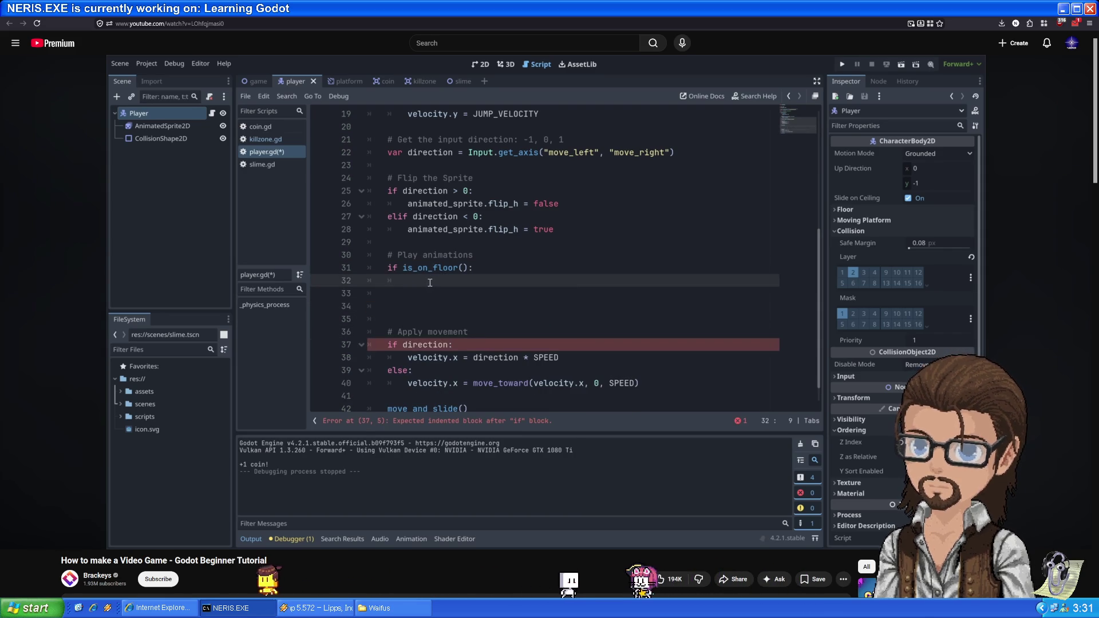
pyautogui.hotkey('ctrl', 'v')
pyautogui.moveTo(544, 319)
pyautogui.mouseDown()
pyautogui.moveTo(336, 303)
pyautogui.moveTo(338, 295)
pyautogui.mouseUp()
pyautogui.press('Tab')
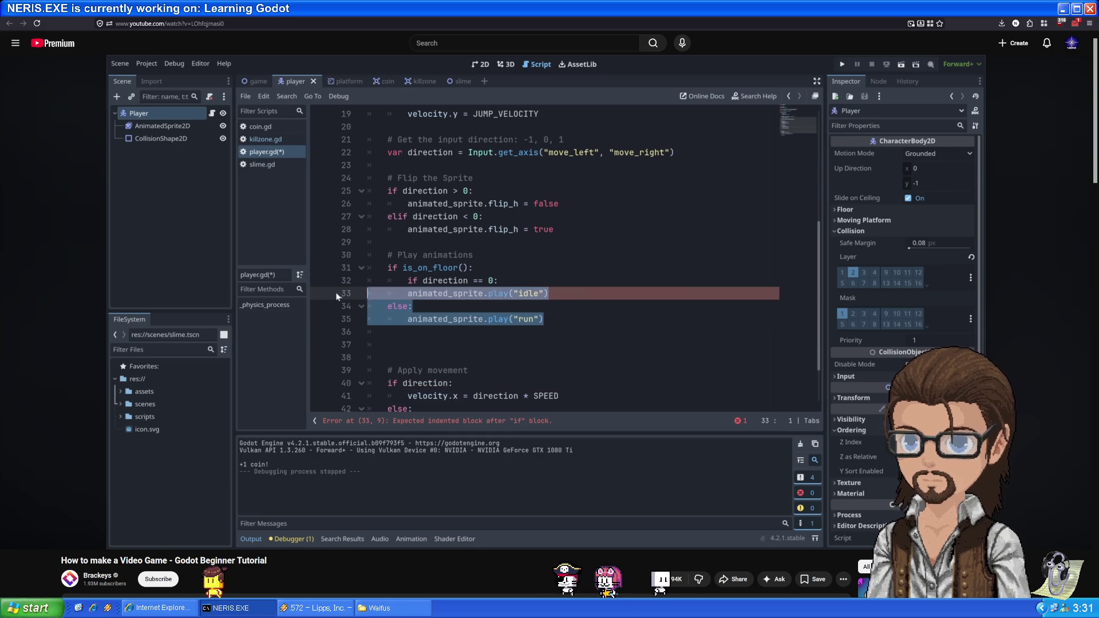
pyautogui.click(578, 326)
pyautogui.press('Return')
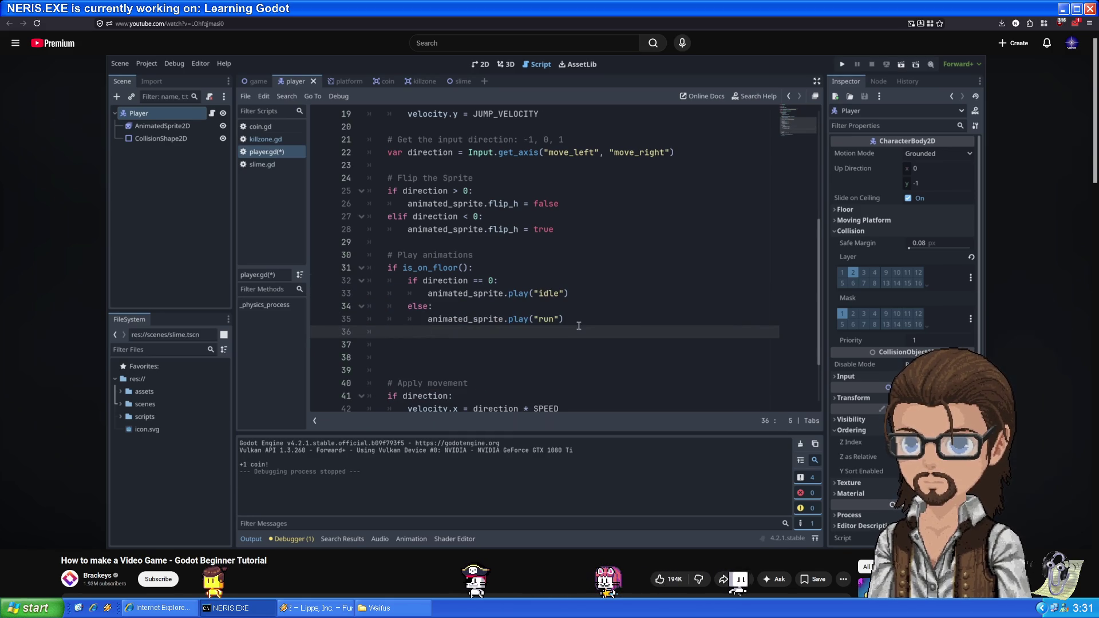
pyautogui.write('else:')
pyautogui.press('Return')
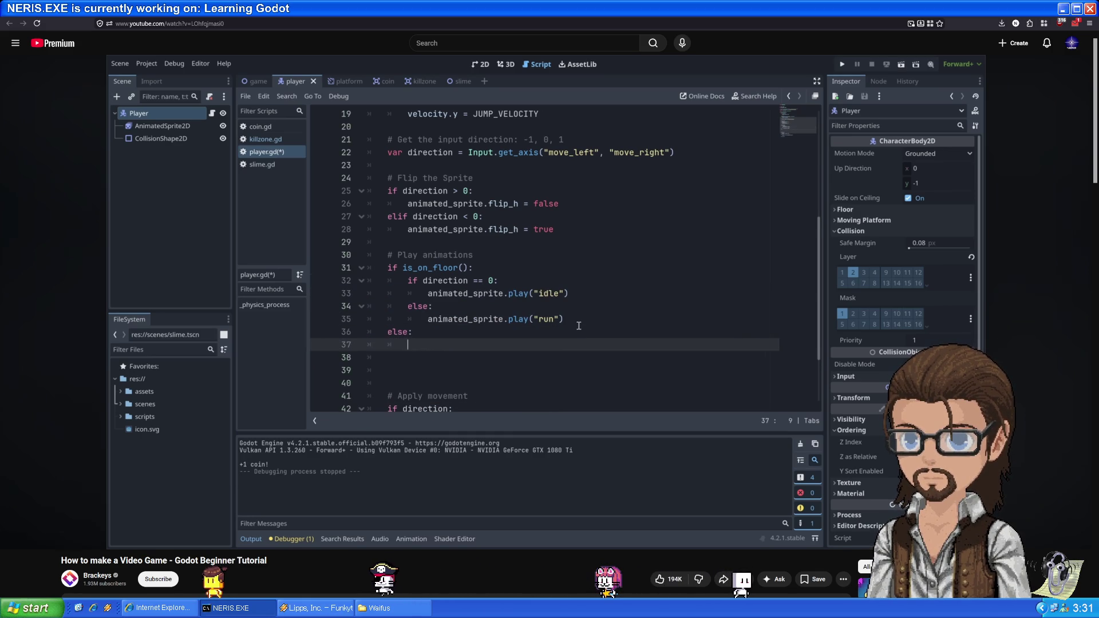
# - Add an else branch that plays the "jump" animation
pyautogui.write('animate')
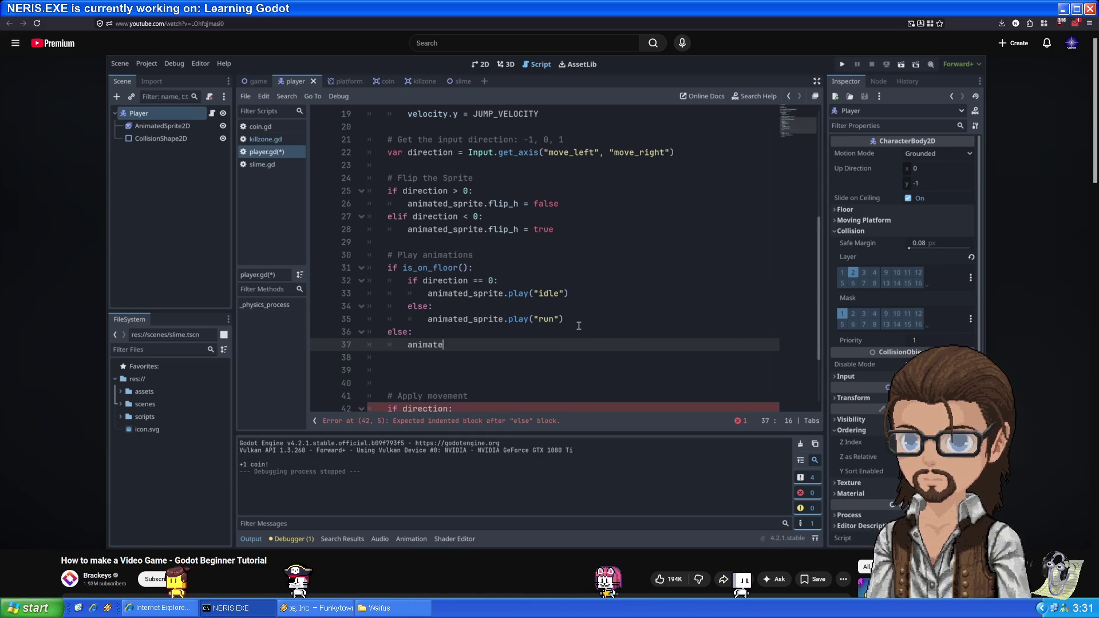
pyautogui.write('play(')
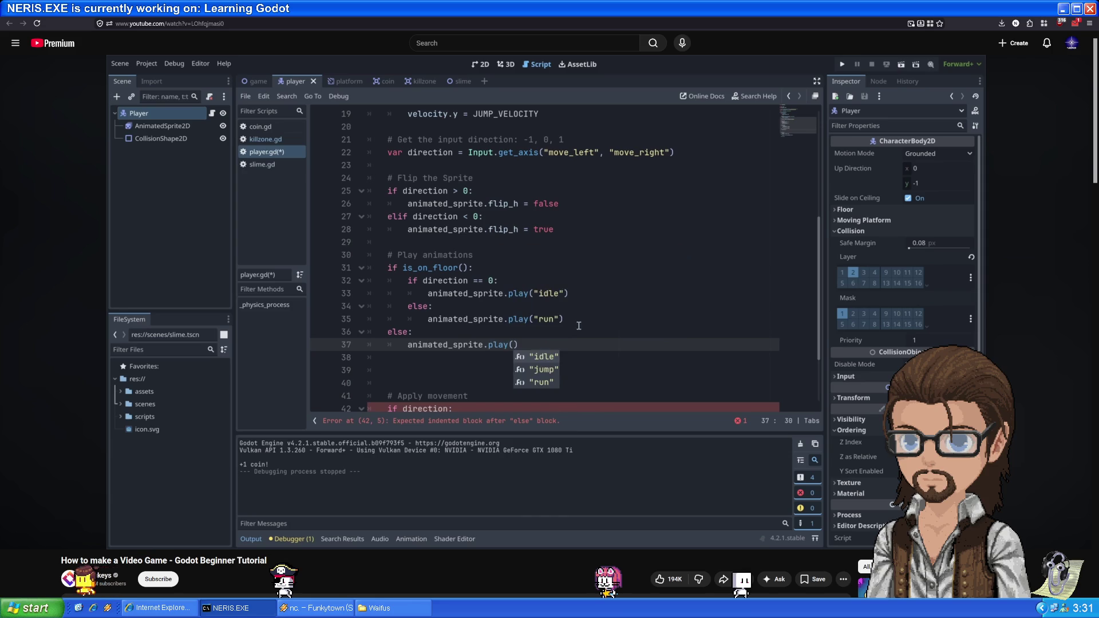
pyautogui.press('Down')
pyautogui.press('Return')
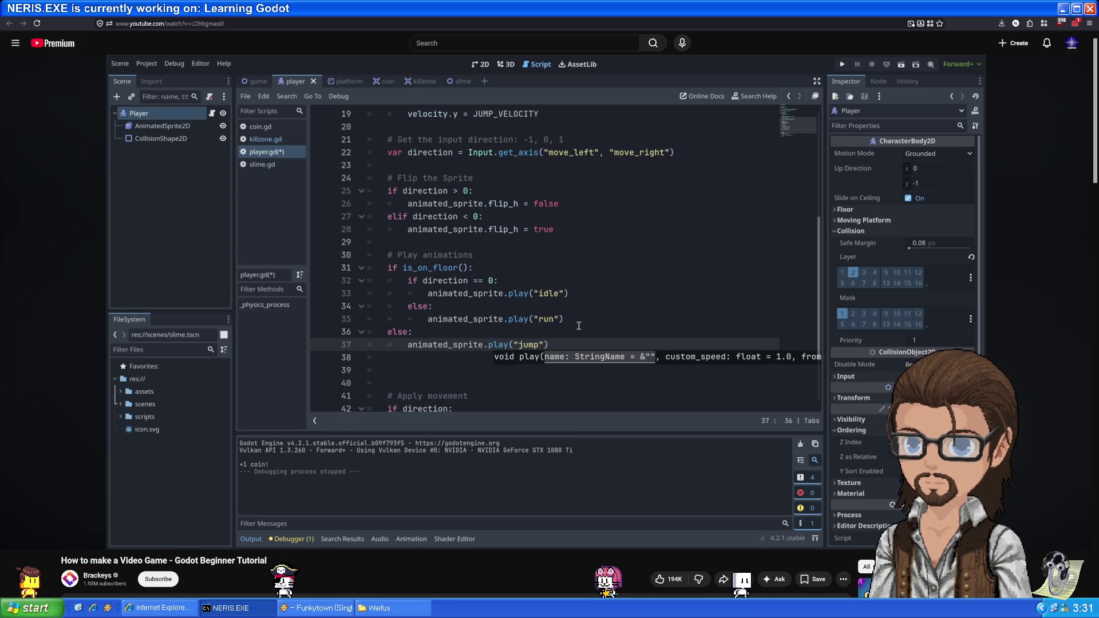
pyautogui.press('Delete')
pyautogui.press('Delete')
pyautogui.moveTo(388, 267); pyautogui.dragTo(488, 267)
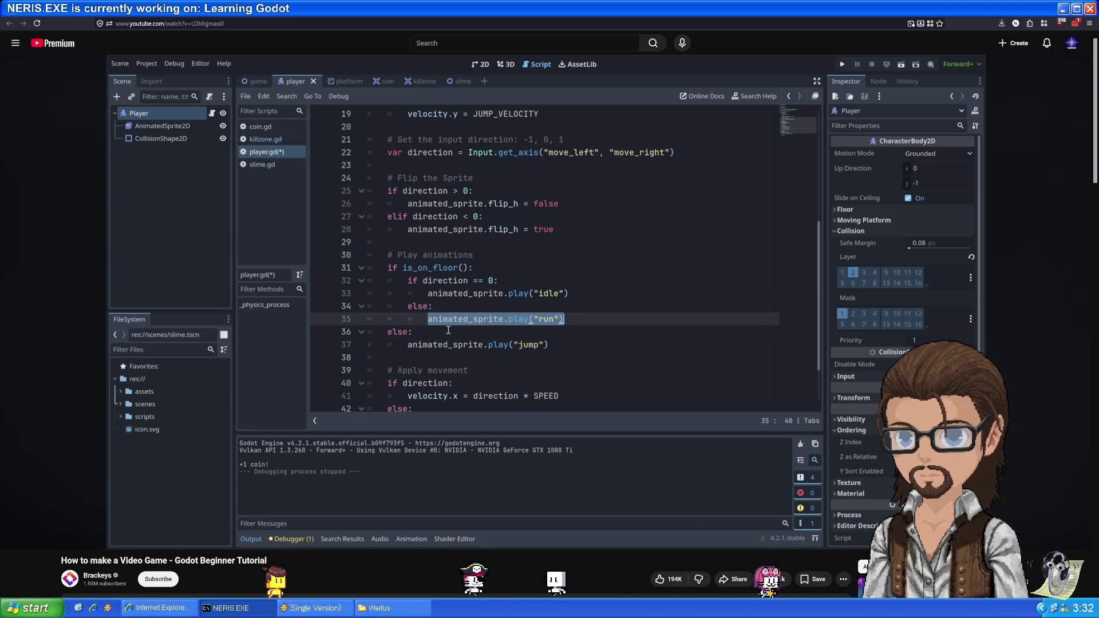
pyautogui.moveTo(639, 246)
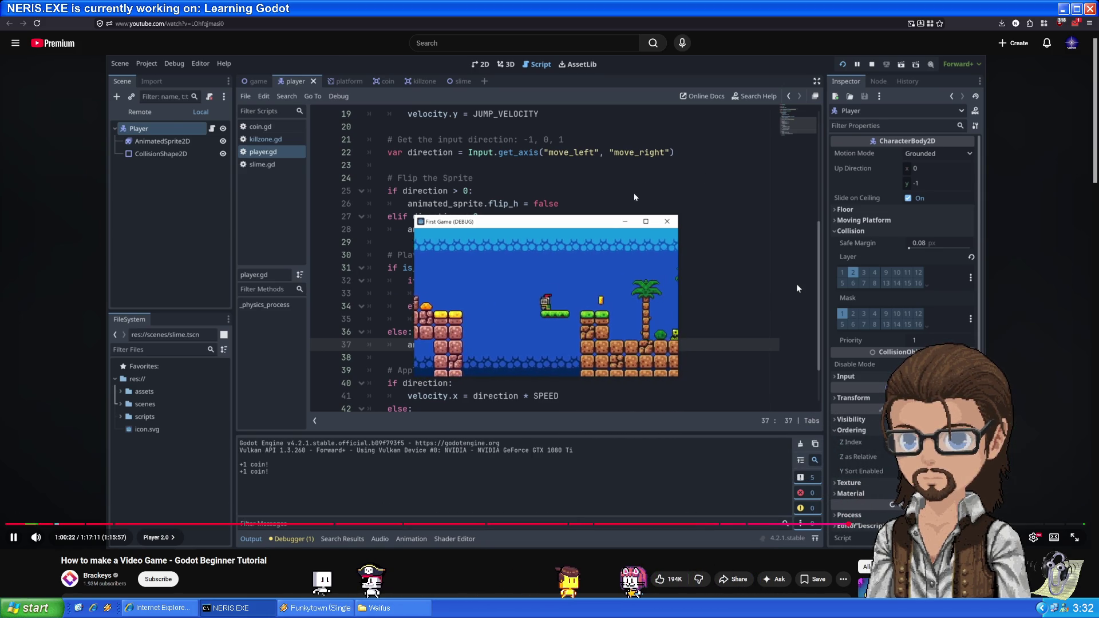
# - Pause the tutorial and return to Player.gd at the input_direction * move_speed velocity line
pyautogui.press('space')
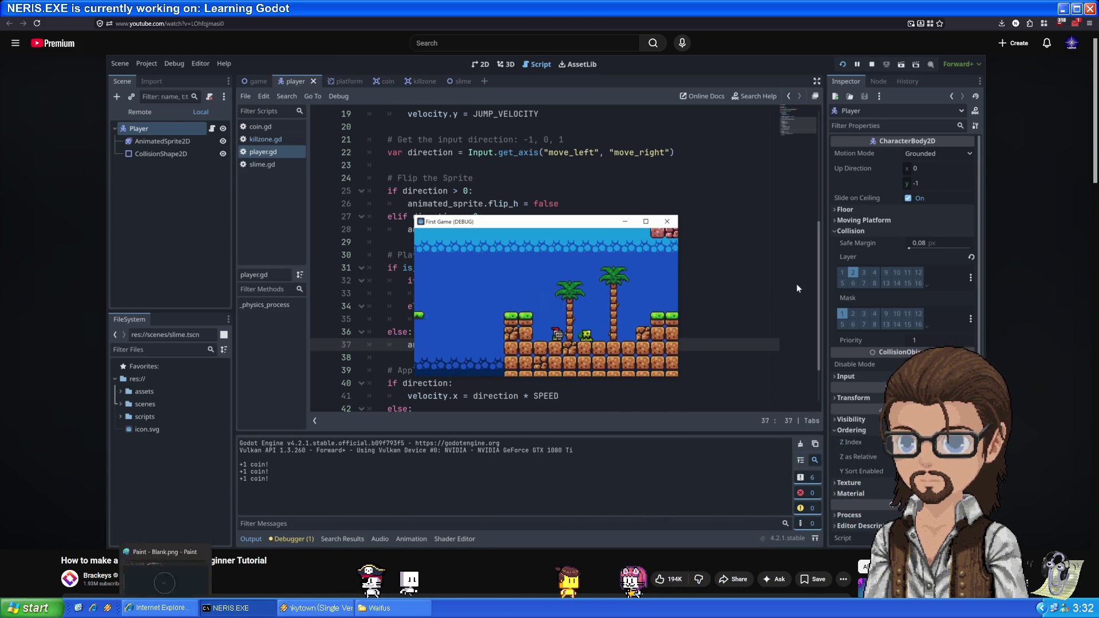
pyautogui.hotkey('alt', 'Tab')
pyautogui.scroll(-4, 444, 131)
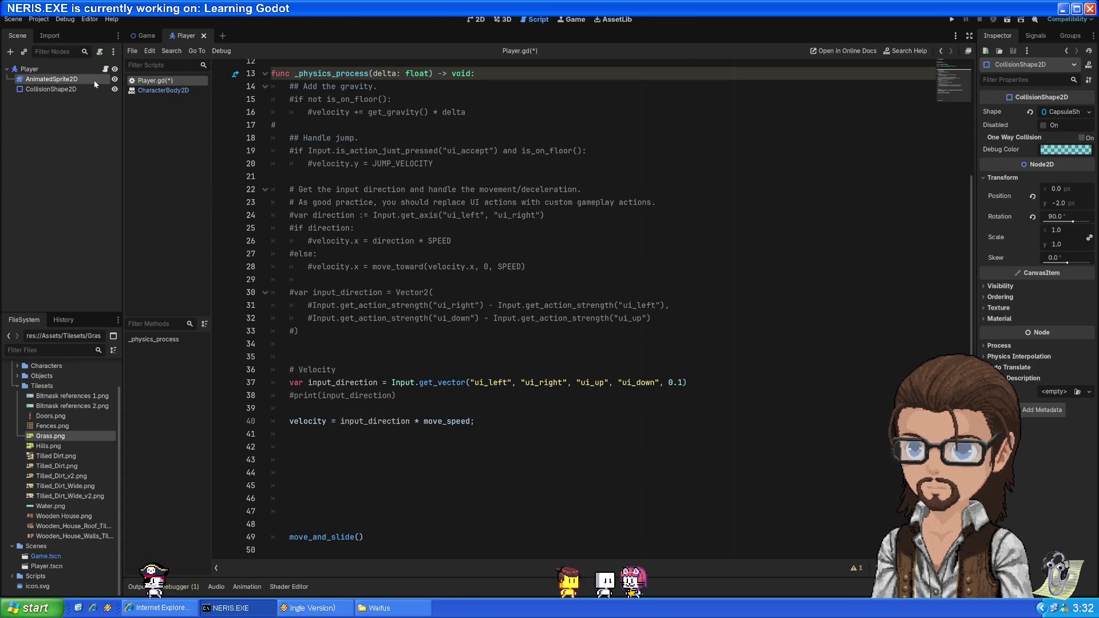
# - Select the Player's AnimatedSprite2D to show its two-frame idle animation at 2.0 FPS
pyautogui.click(476, 19)
pyautogui.doubleClick(42, 79)
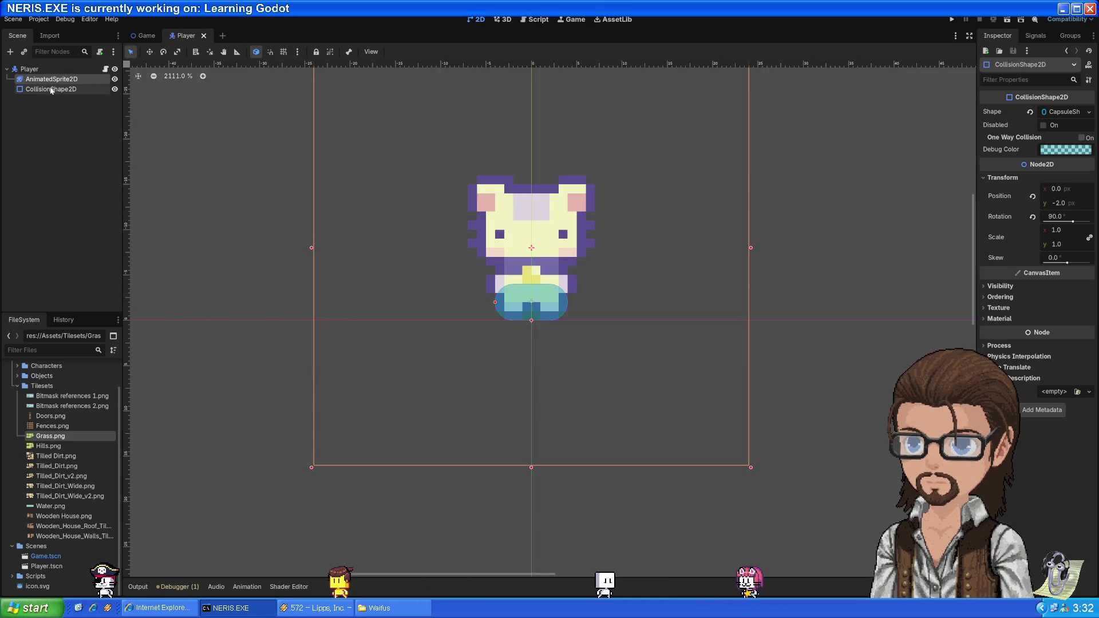
pyautogui.press('Escape')
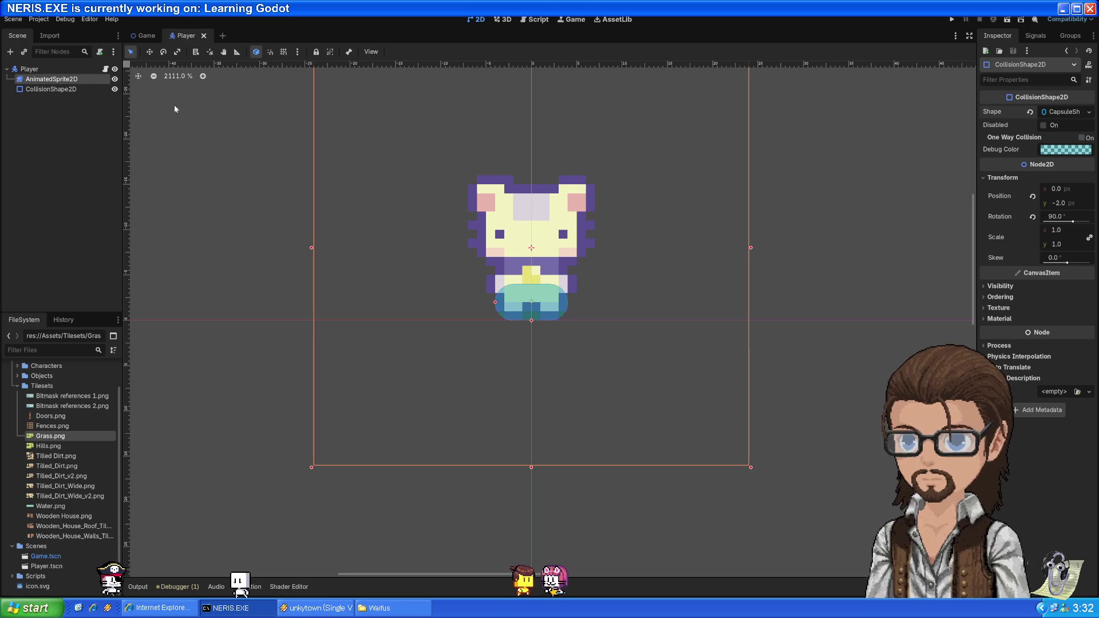
pyautogui.click(29, 68)
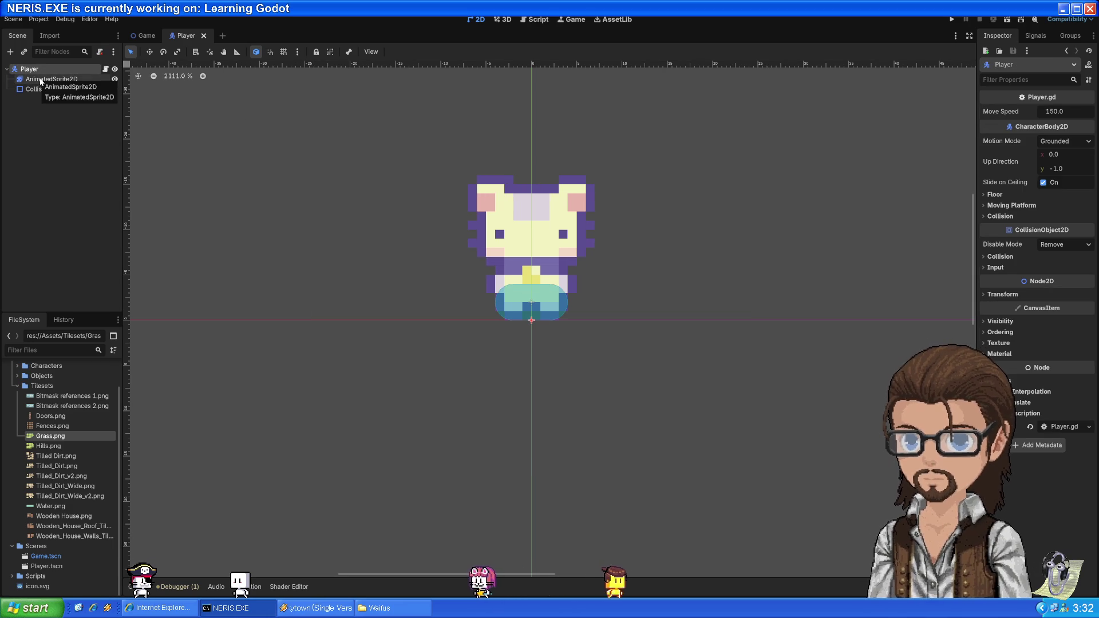
pyautogui.click(42, 80)
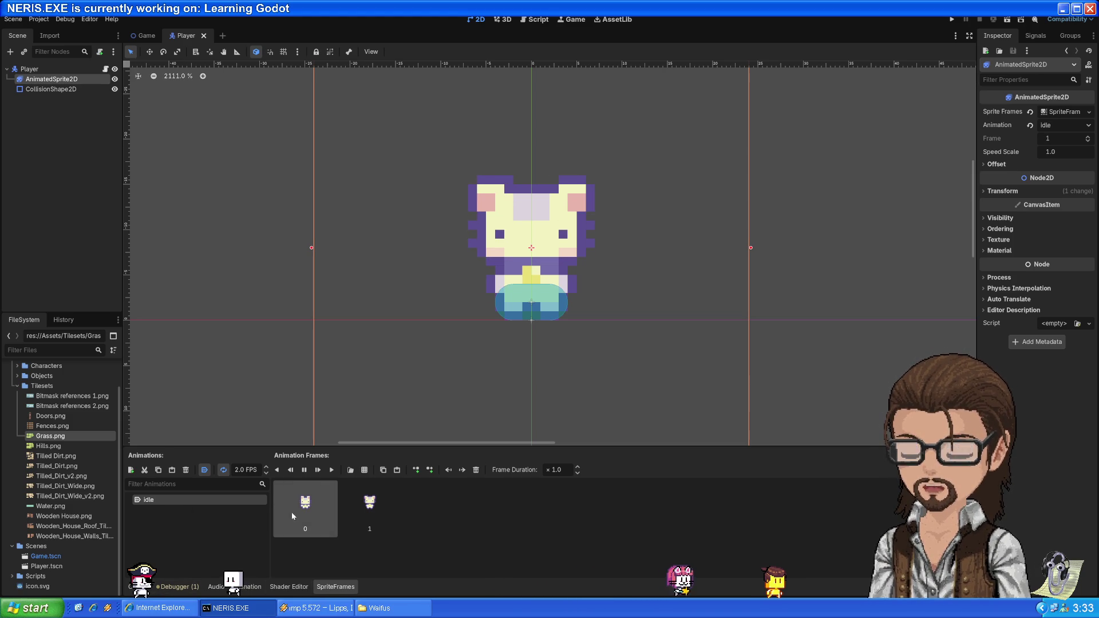
pyautogui.click(350, 469)
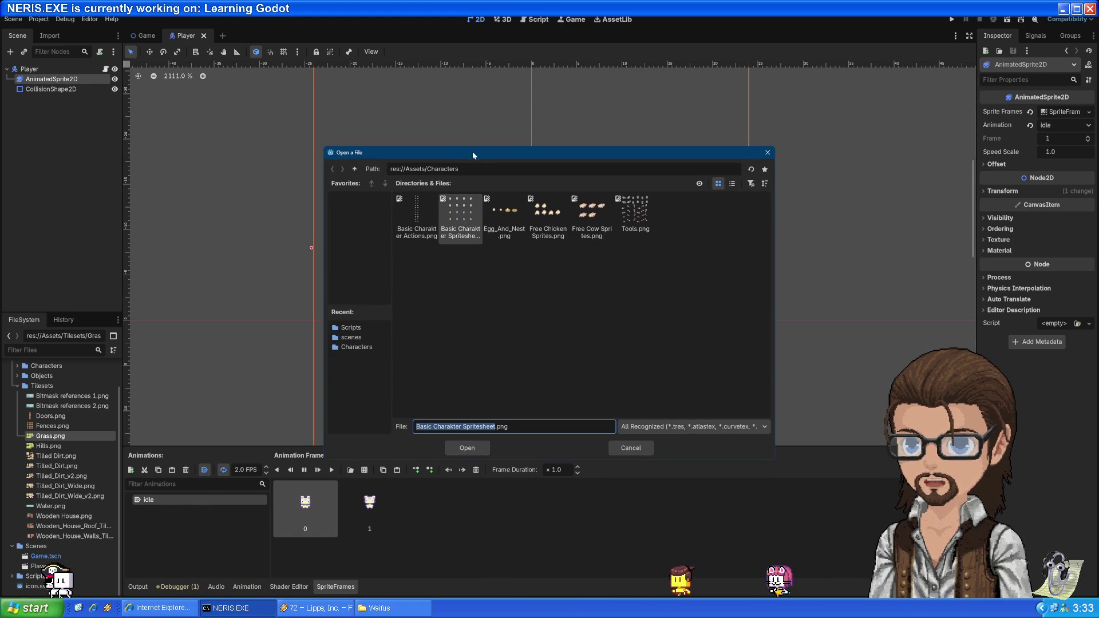
pyautogui.doubleClick(464, 201)
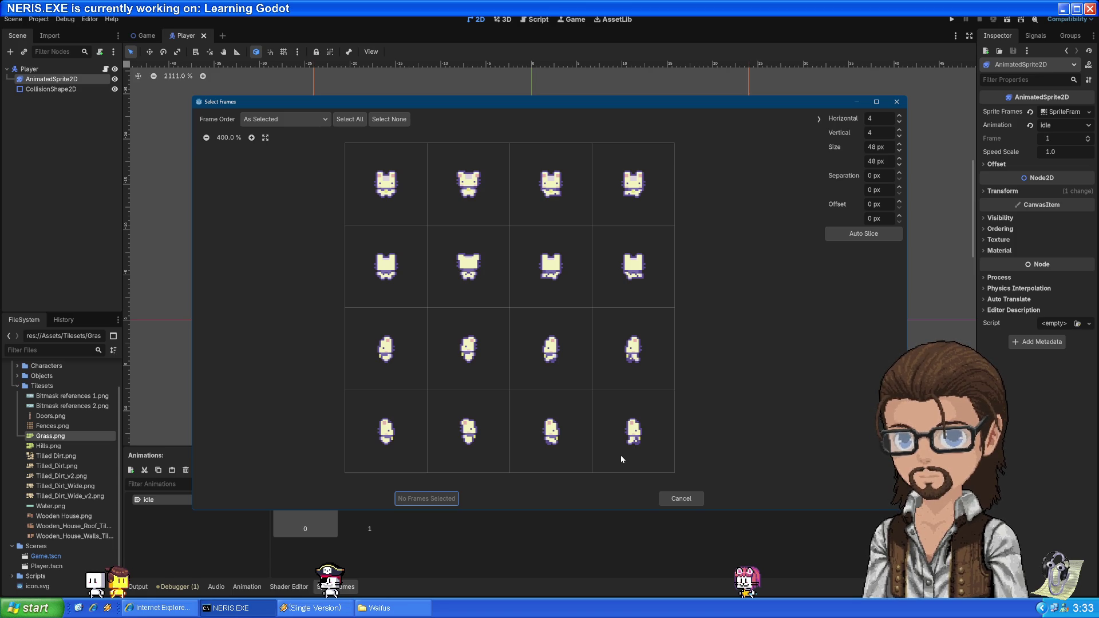
pyautogui.click(681, 499)
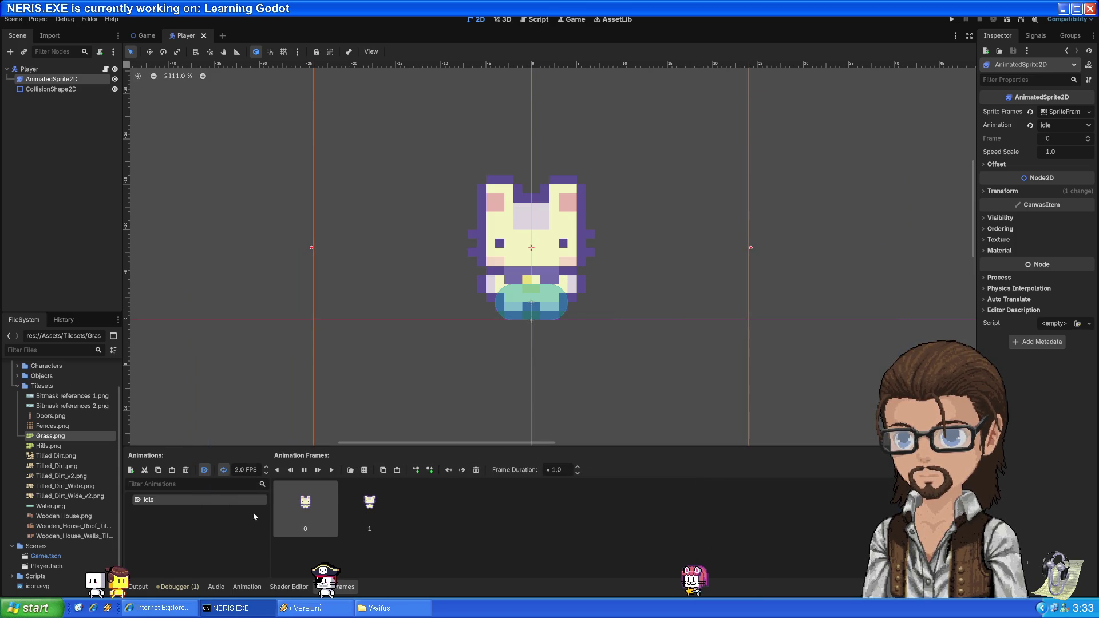
# - Rename the idle animation to down_idle and add a new animation named down_run
pyautogui.doubleClick(150, 500)
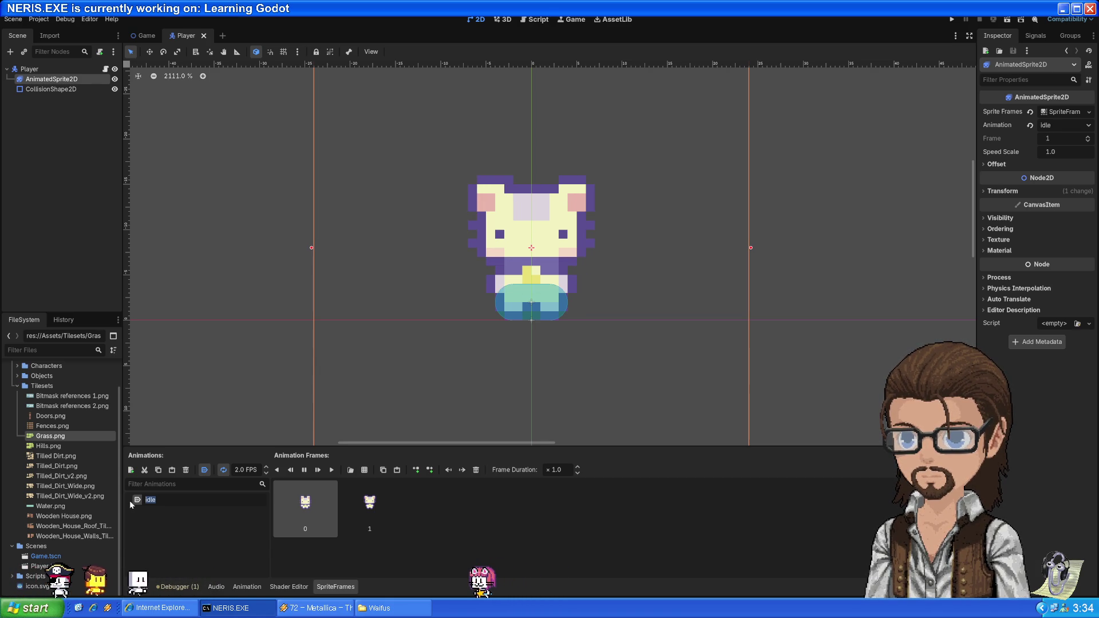
pyautogui.press('Home')
pyautogui.write('down_')
pyautogui.press('Return')
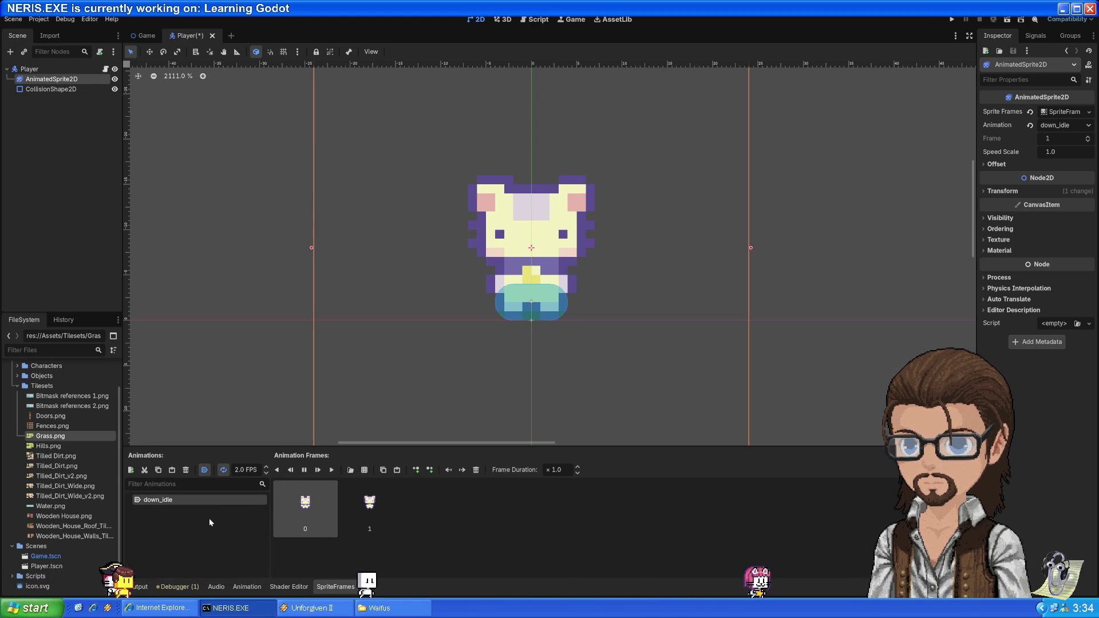
pyautogui.click(130, 469)
pyautogui.write('down_run')
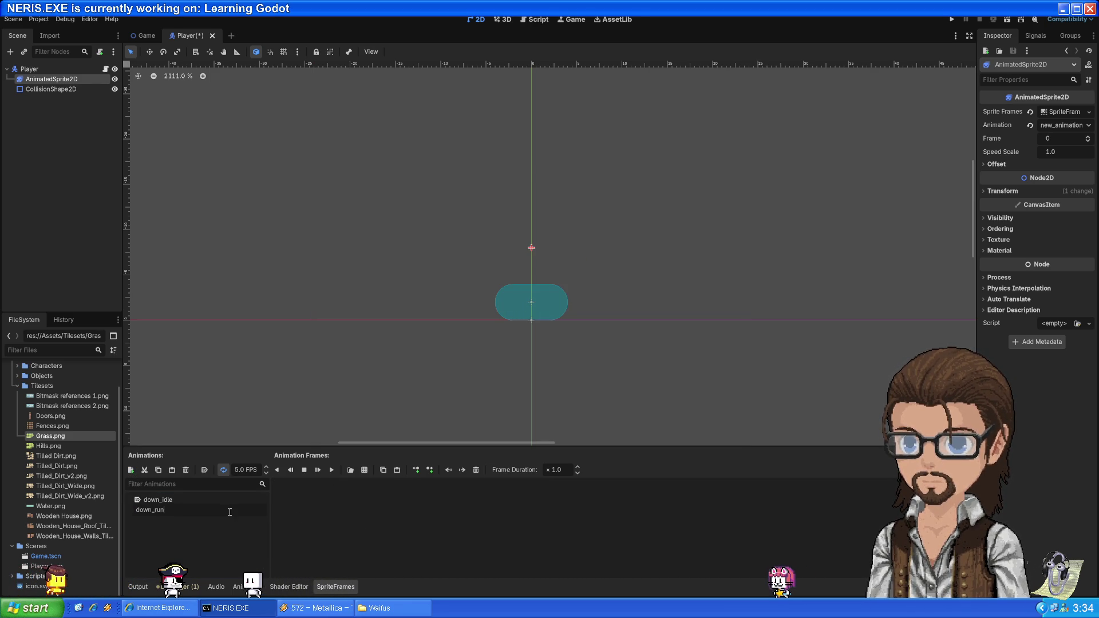
pyautogui.press('Return')
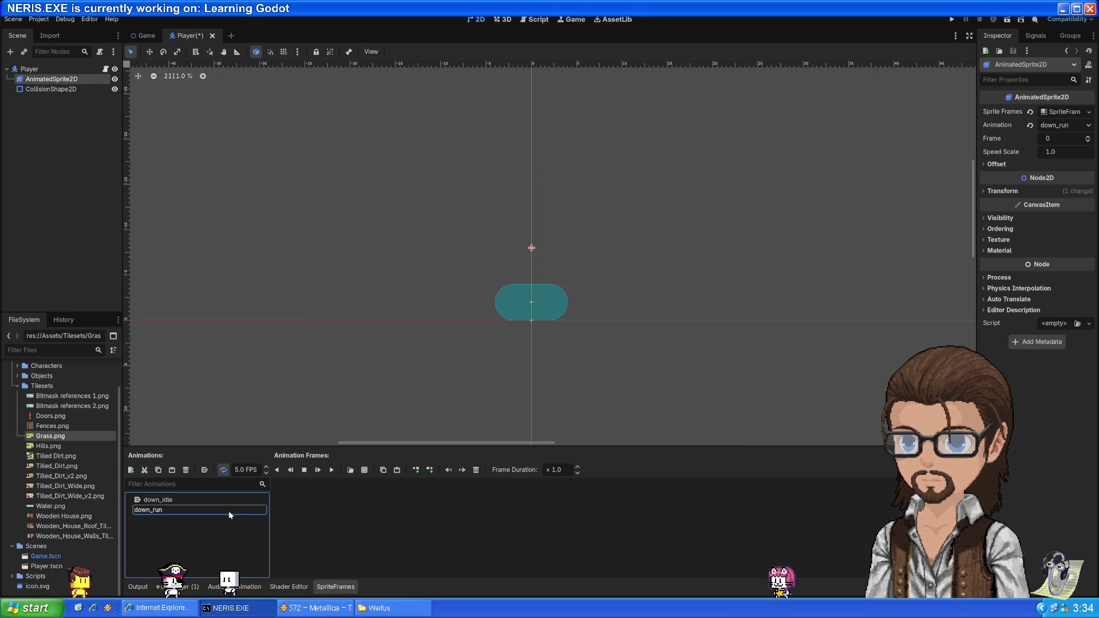
# - Give down_run two running frames from the character spritesheet at 2 FPS, then add another animation
pyautogui.click(161, 500)
pyautogui.click(205, 470)
pyautogui.click(170, 507)
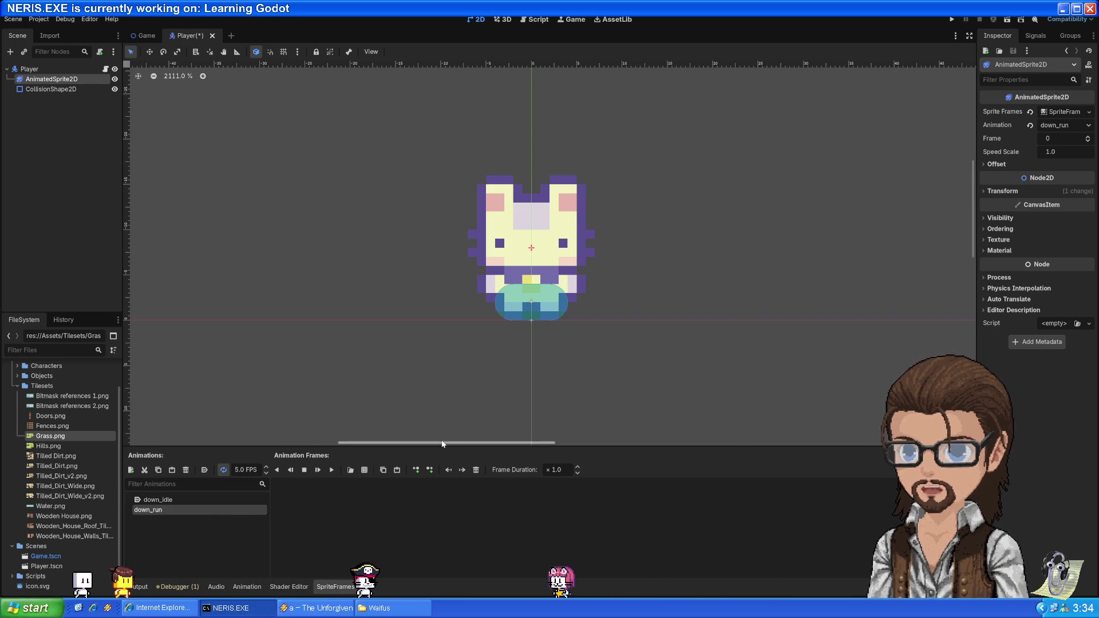
pyautogui.click(365, 474)
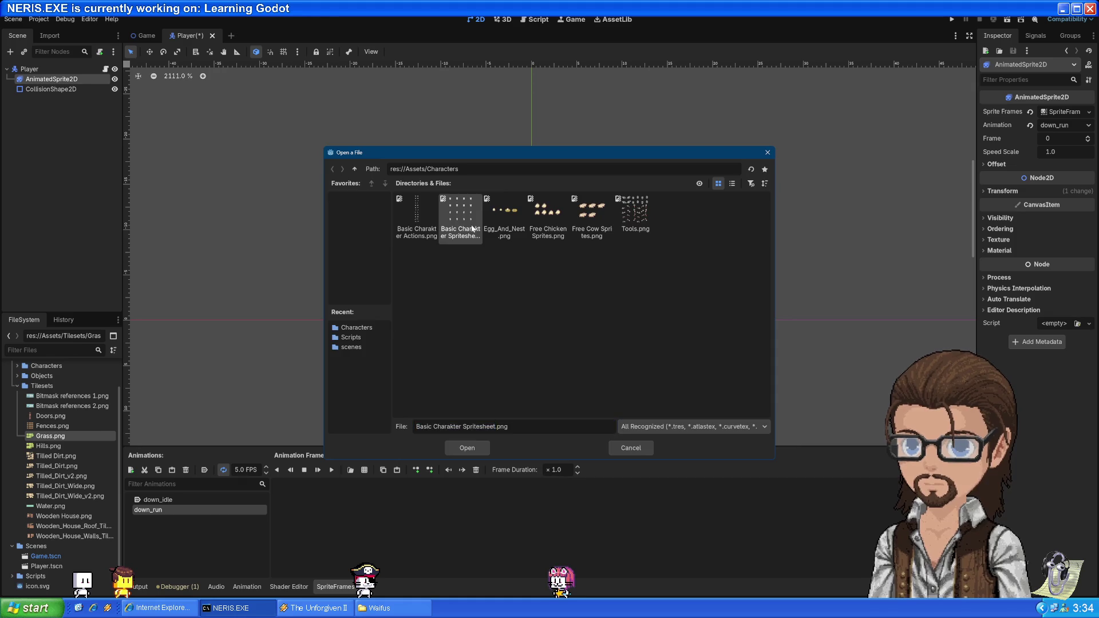
pyautogui.doubleClick(472, 228)
pyautogui.click(567, 194)
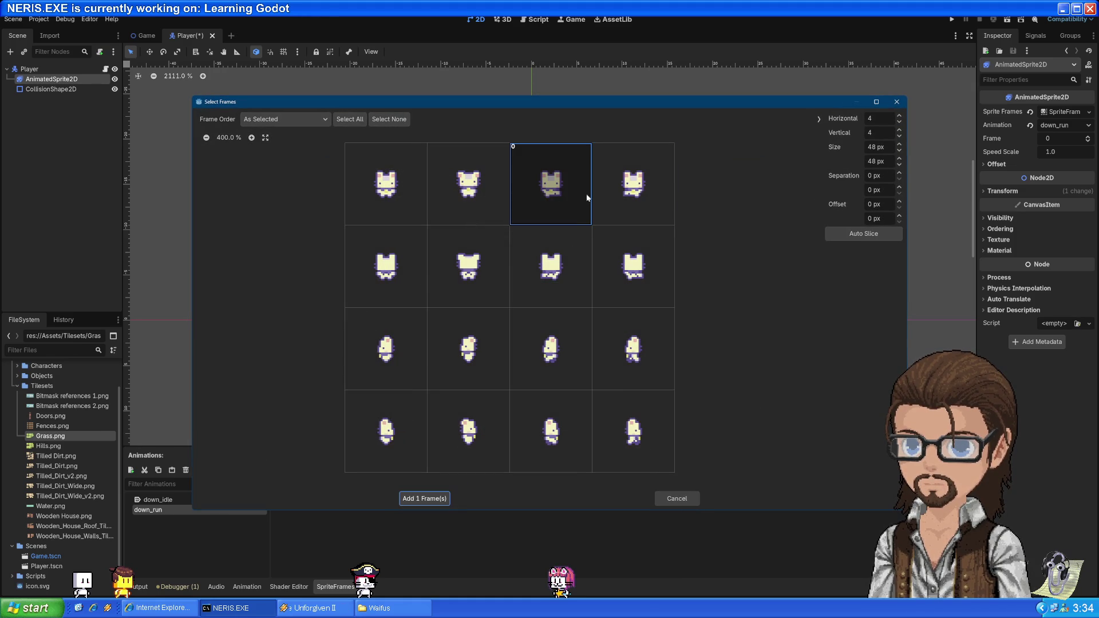
pyautogui.click(605, 216)
pyautogui.click(424, 499)
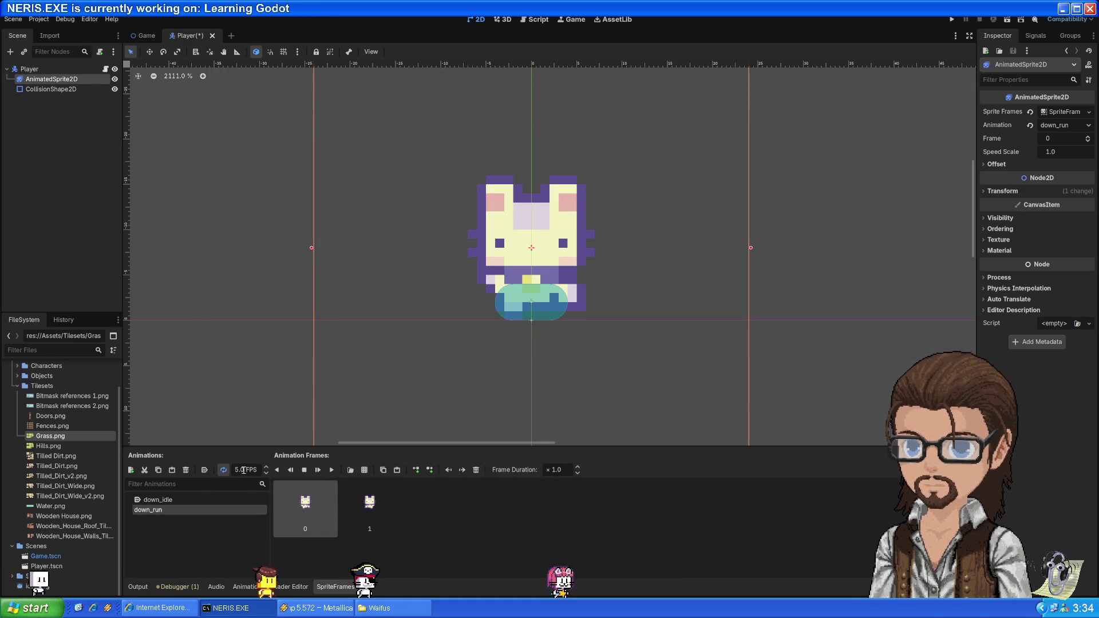
pyautogui.write('2')
pyautogui.press('Return')
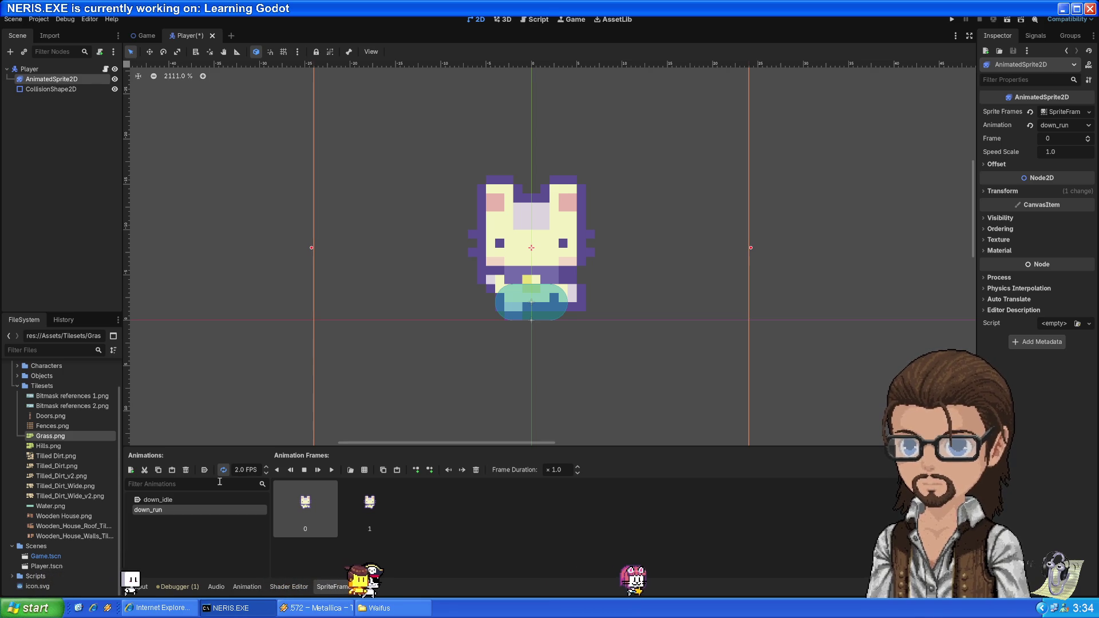
pyautogui.click(130, 472)
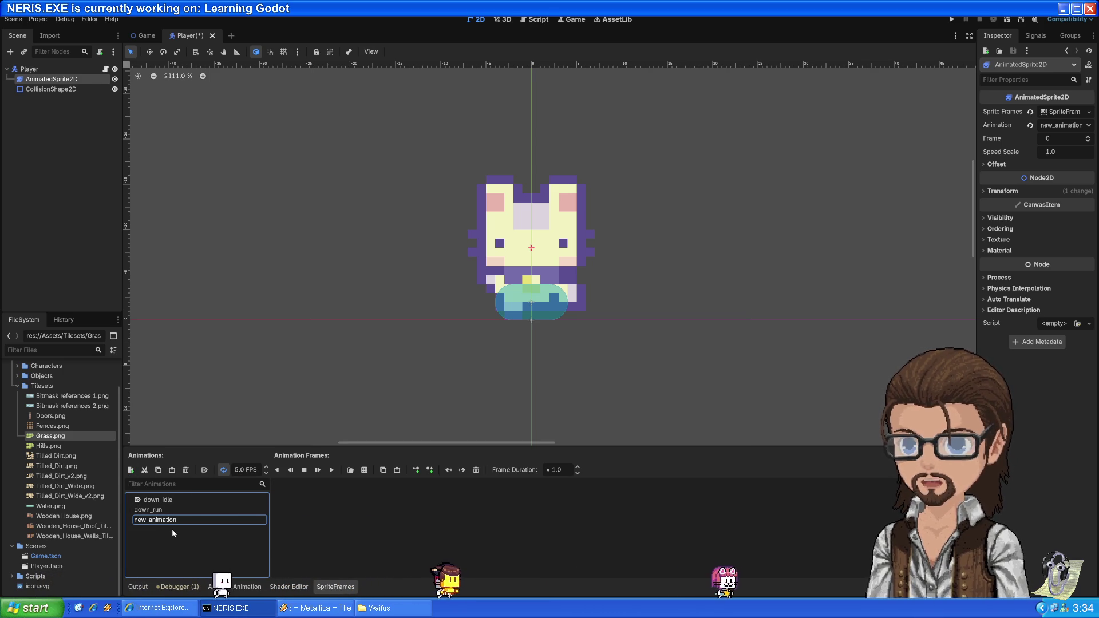
# - Rename the new animation to right_idle and close the spritesheet frame picker without adding frames
pyautogui.doubleClick(150, 522)
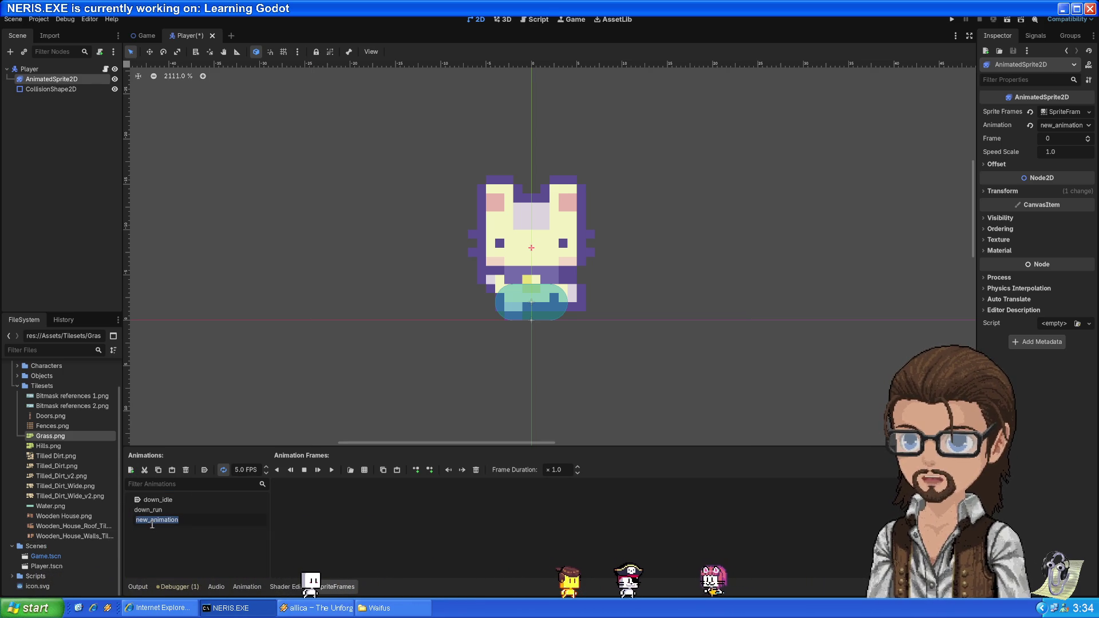
pyautogui.write('right_idle')
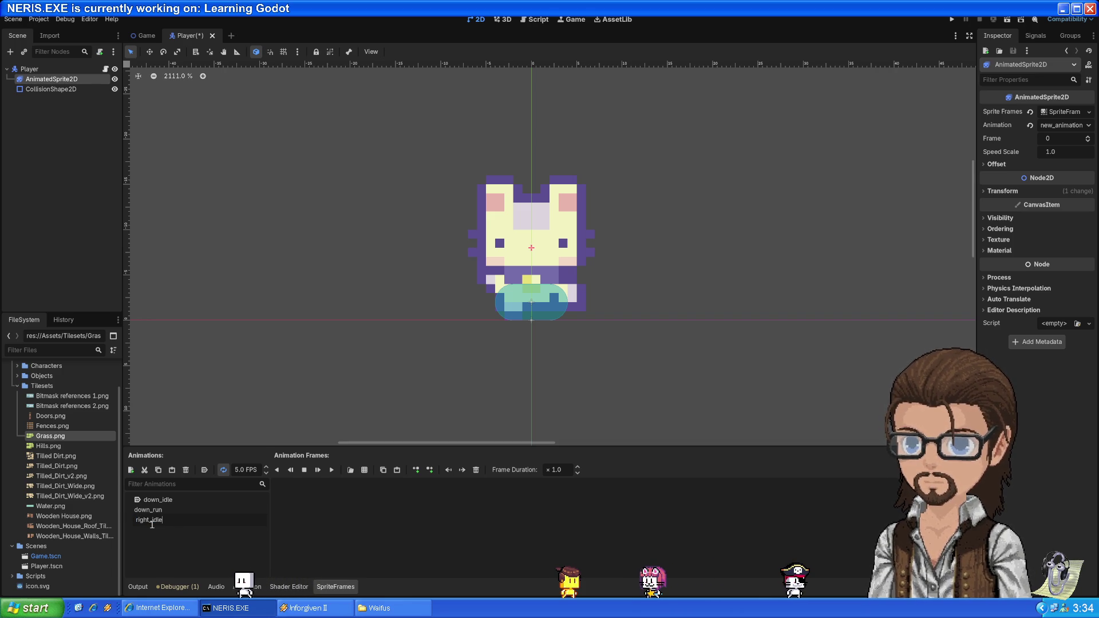
pyautogui.press('Return')
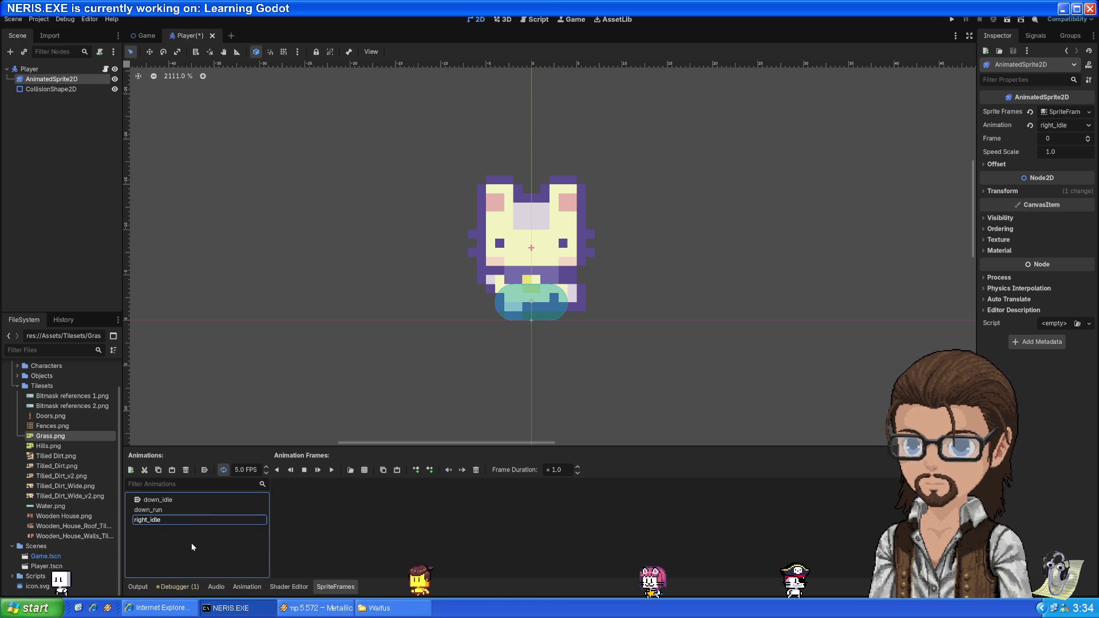
pyautogui.click(350, 469)
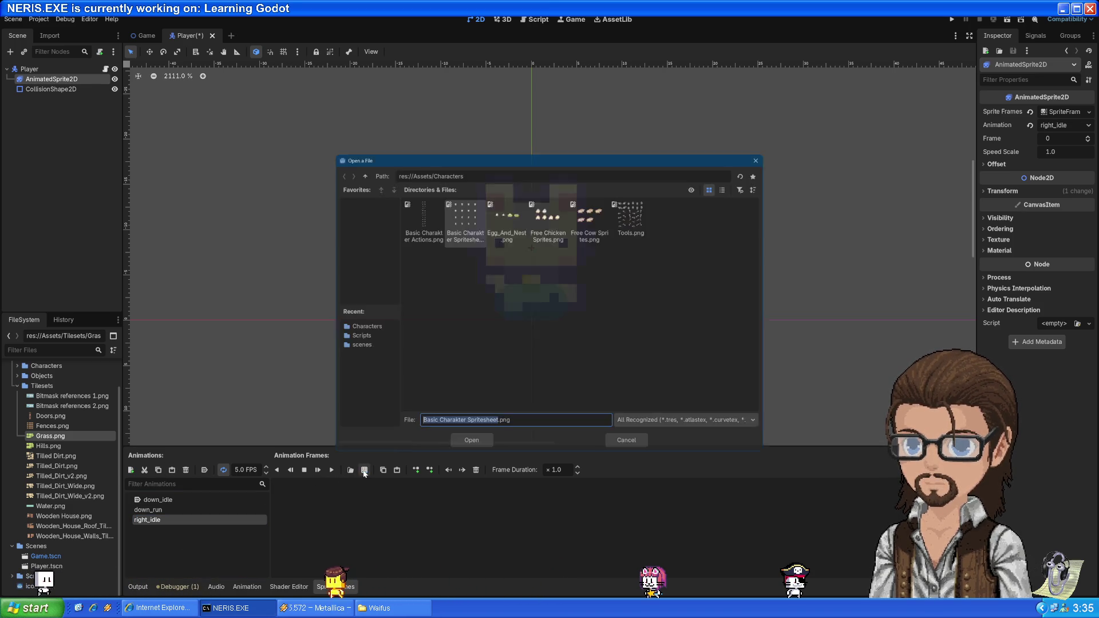
pyautogui.doubleClick(465, 225)
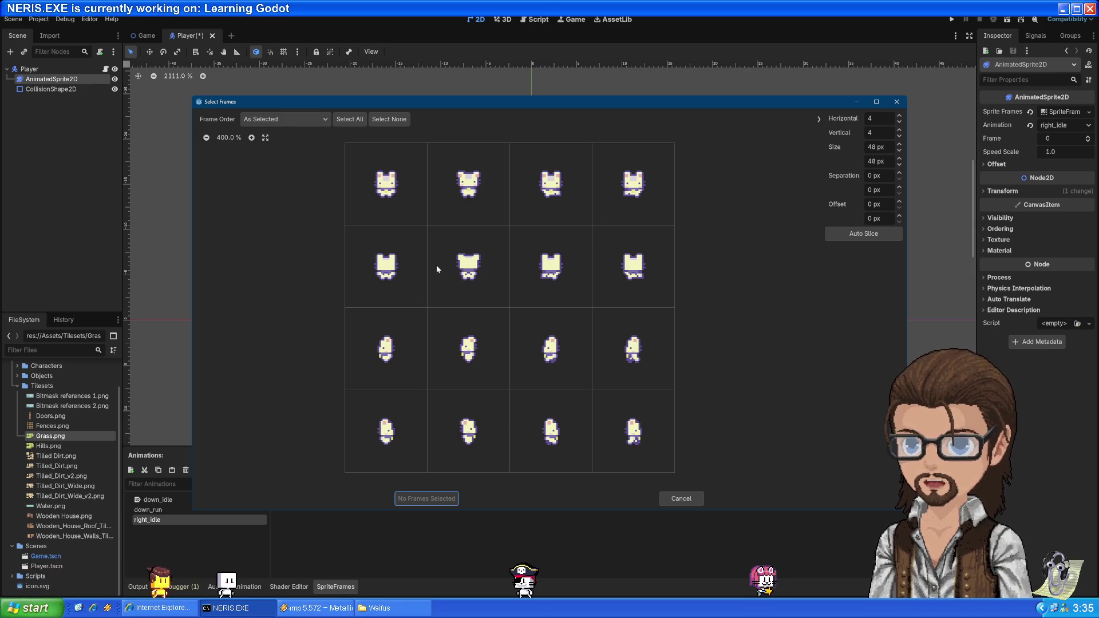
pyautogui.click(681, 498)
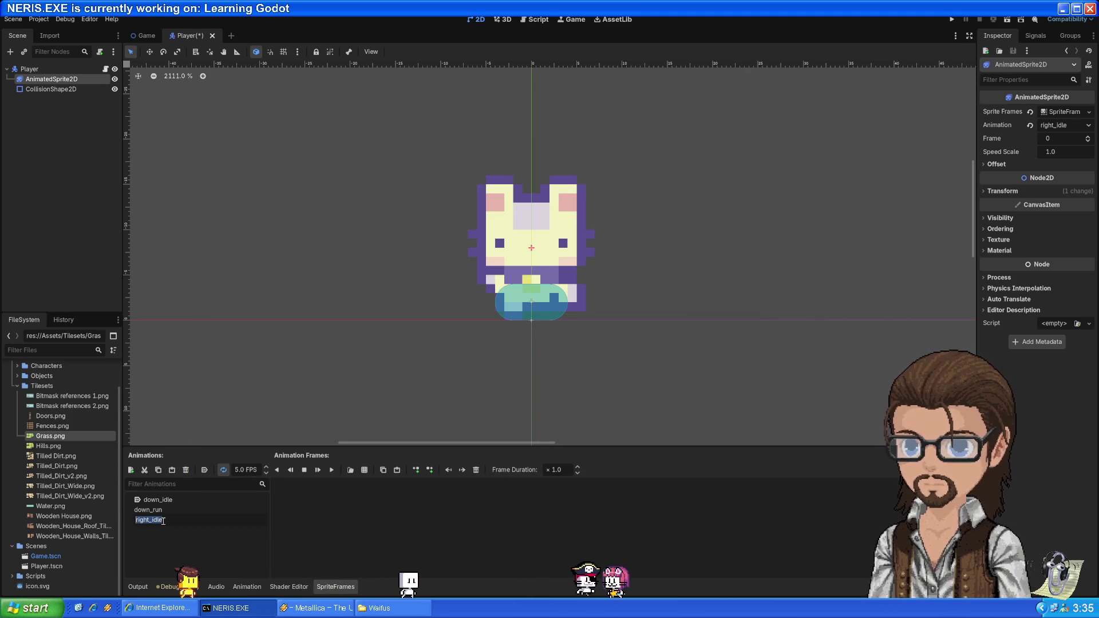
pyautogui.click(162, 520)
# - Rename the animation to up_idle and give it two up-facing idle frames from the spritesheet
pyautogui.write('up_idle')
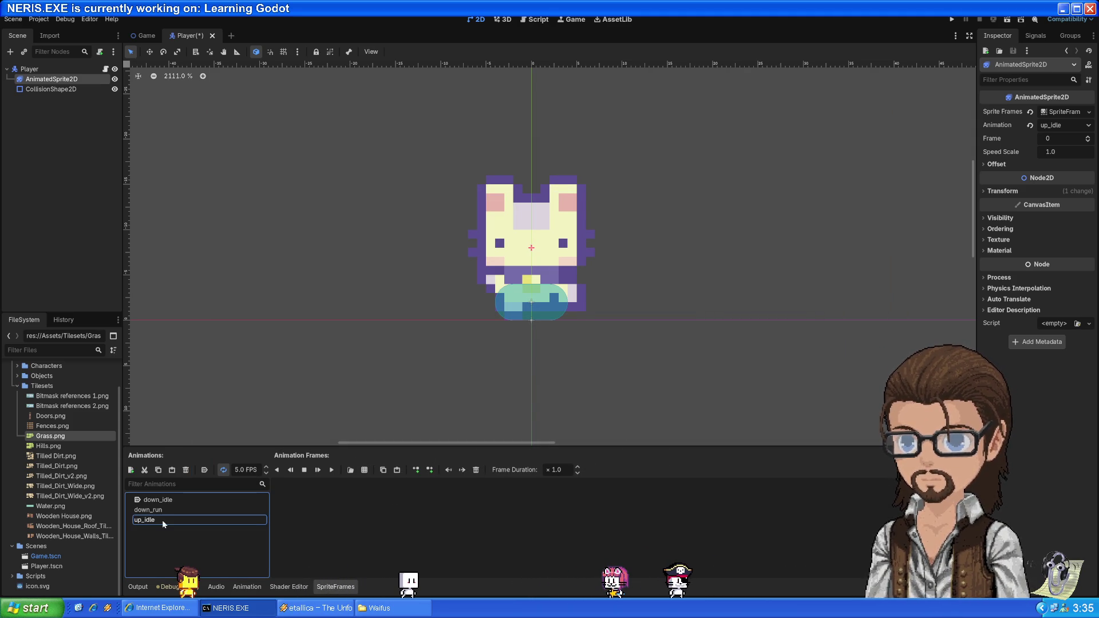
pyautogui.press('Return')
pyautogui.click(350, 470)
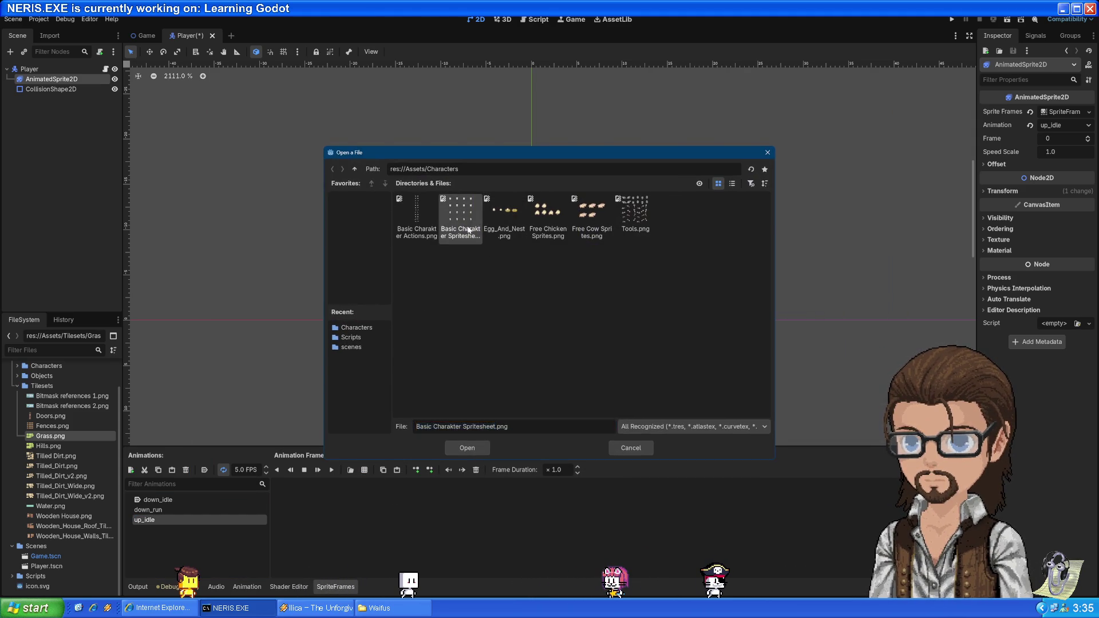
pyautogui.doubleClick(468, 230)
pyautogui.click(412, 258)
pyautogui.click(469, 266)
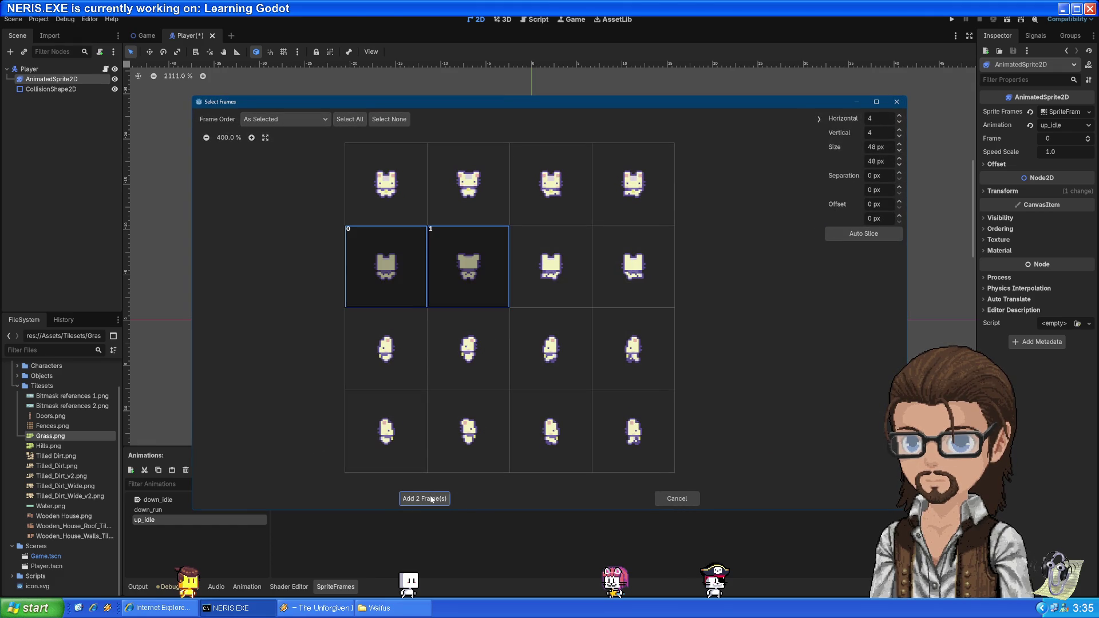
pyautogui.click(431, 498)
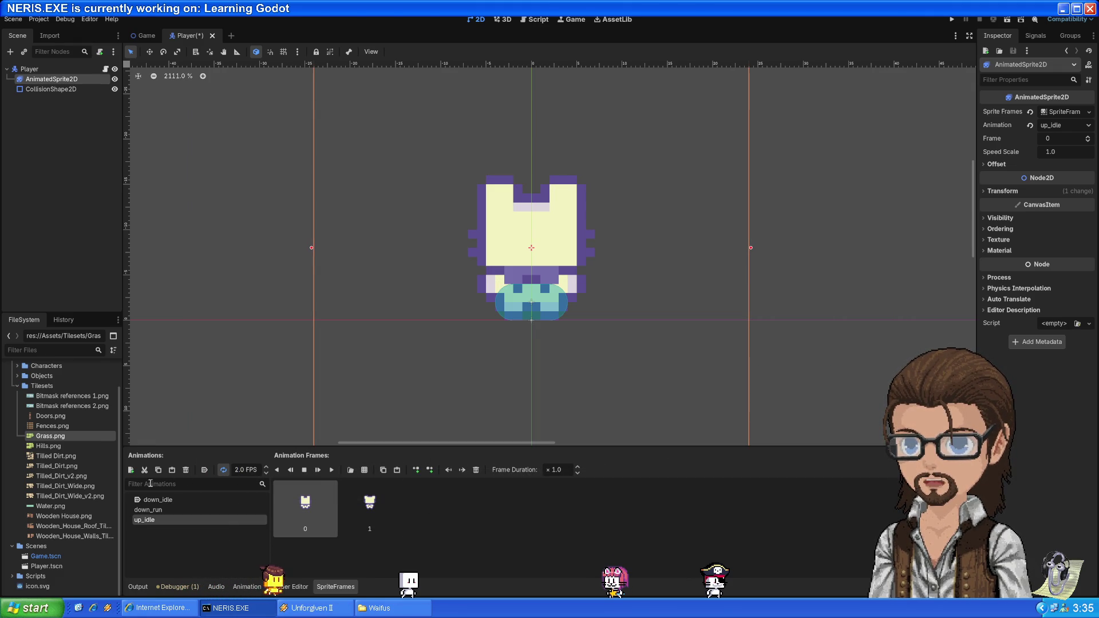
# - Add an up_run animation with two back-facing run frames, then add another empty animation
pyautogui.click(131, 469)
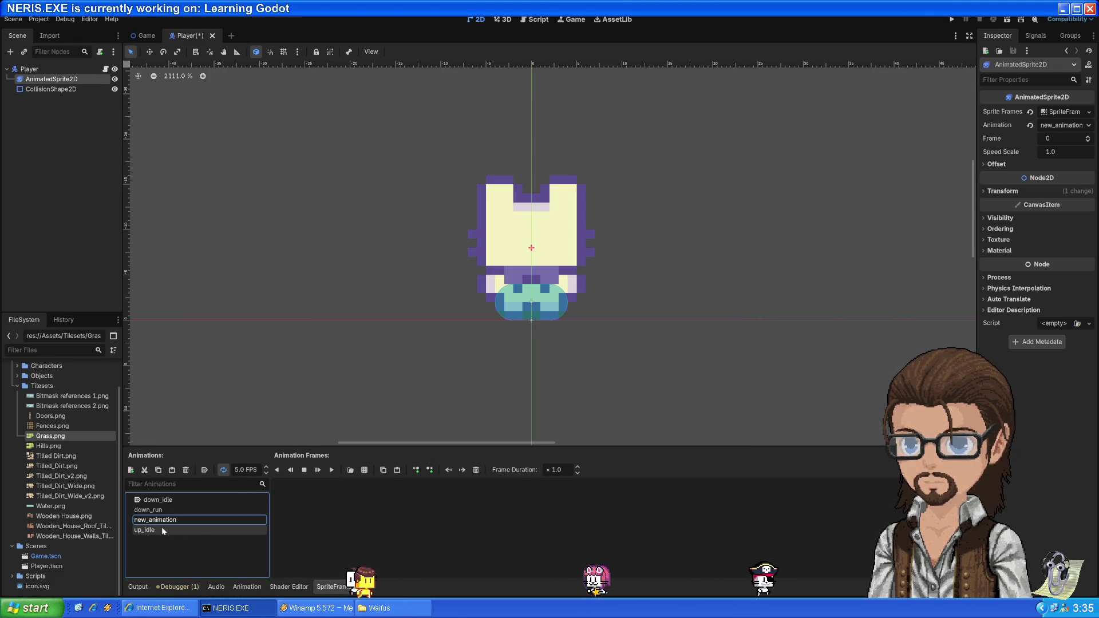
pyautogui.doubleClick(156, 521)
pyautogui.write('up')
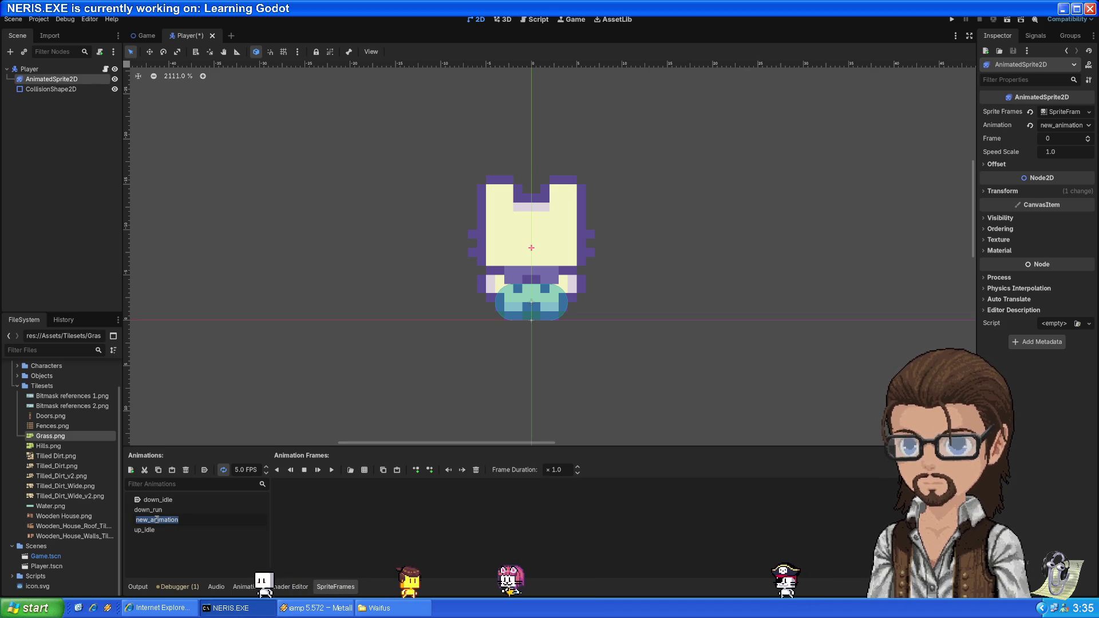
pyautogui.write('_run')
pyautogui.press('Return')
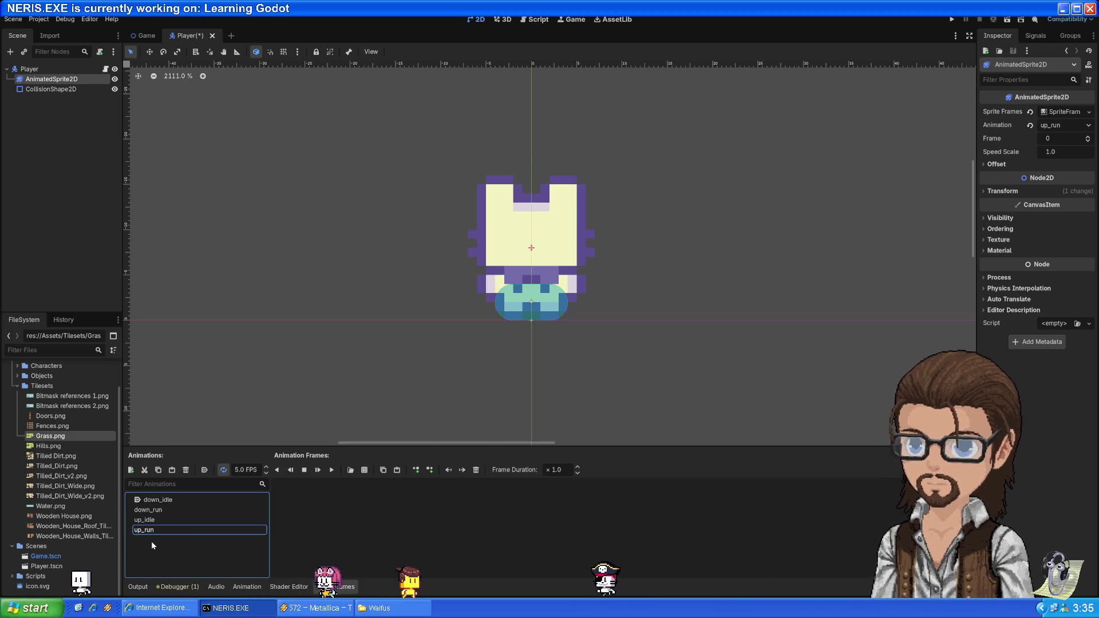
pyautogui.click(364, 470)
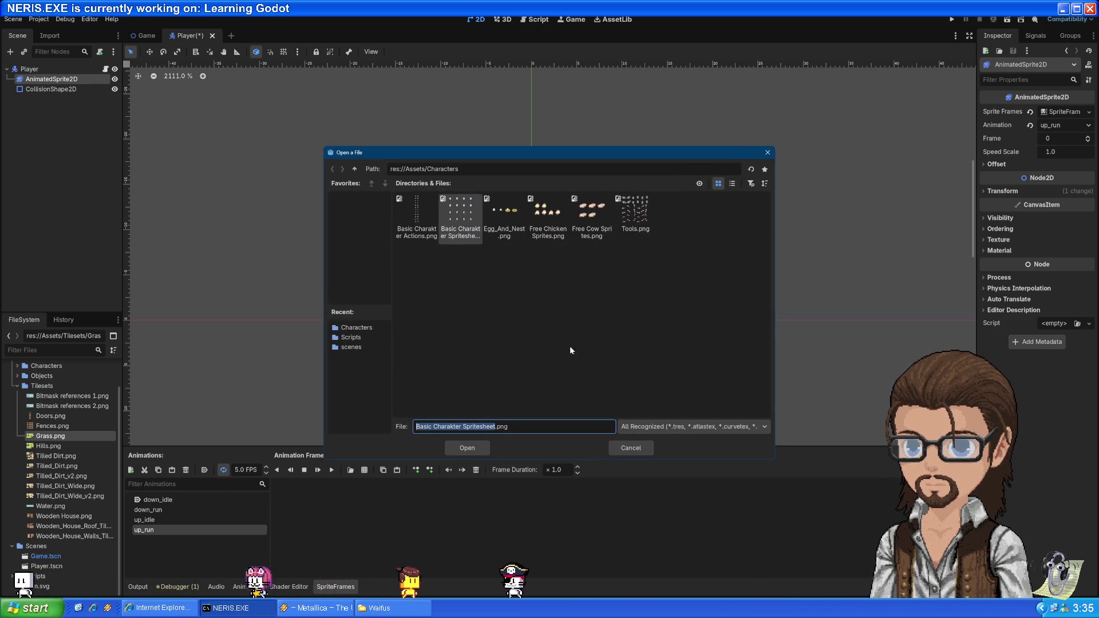
pyautogui.doubleClick(474, 209)
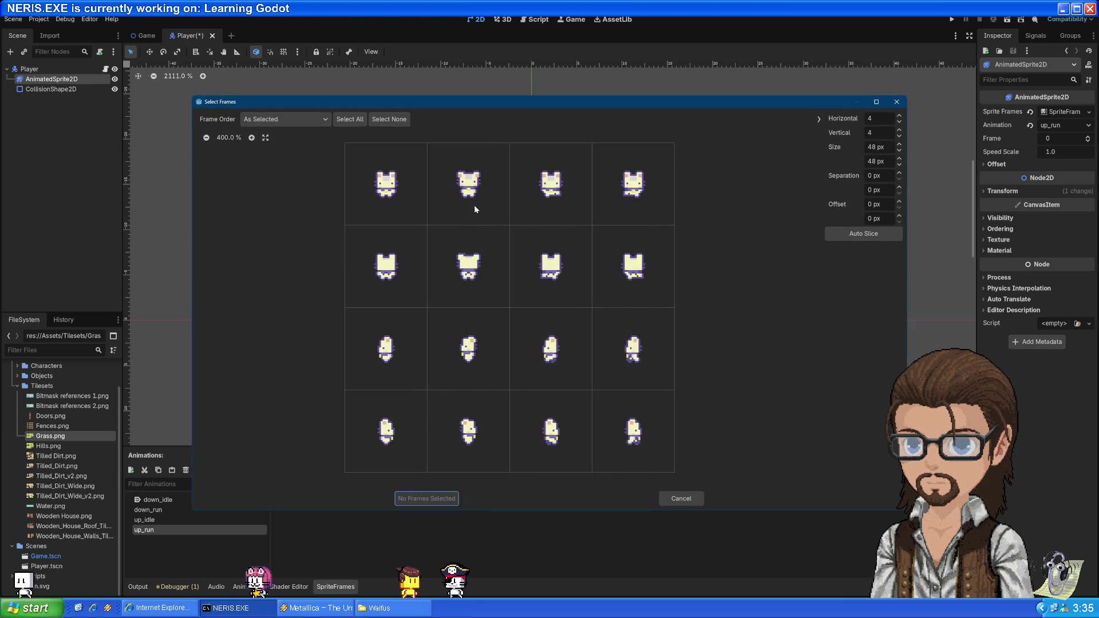
pyautogui.click(544, 277)
pyautogui.click(630, 269)
pyautogui.click(433, 501)
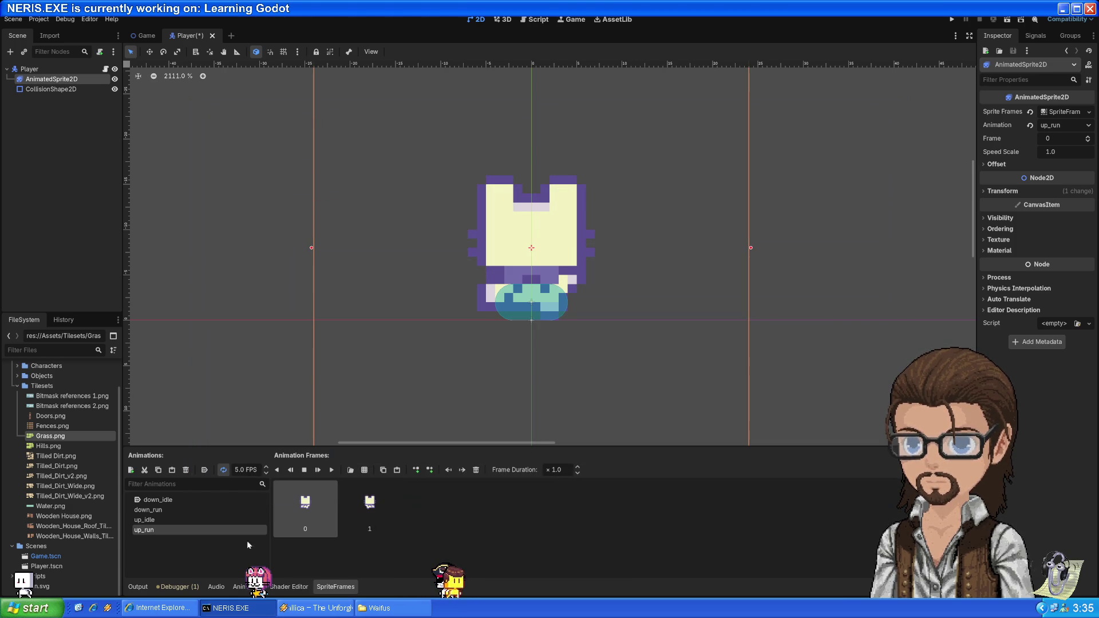
pyautogui.click(132, 470)
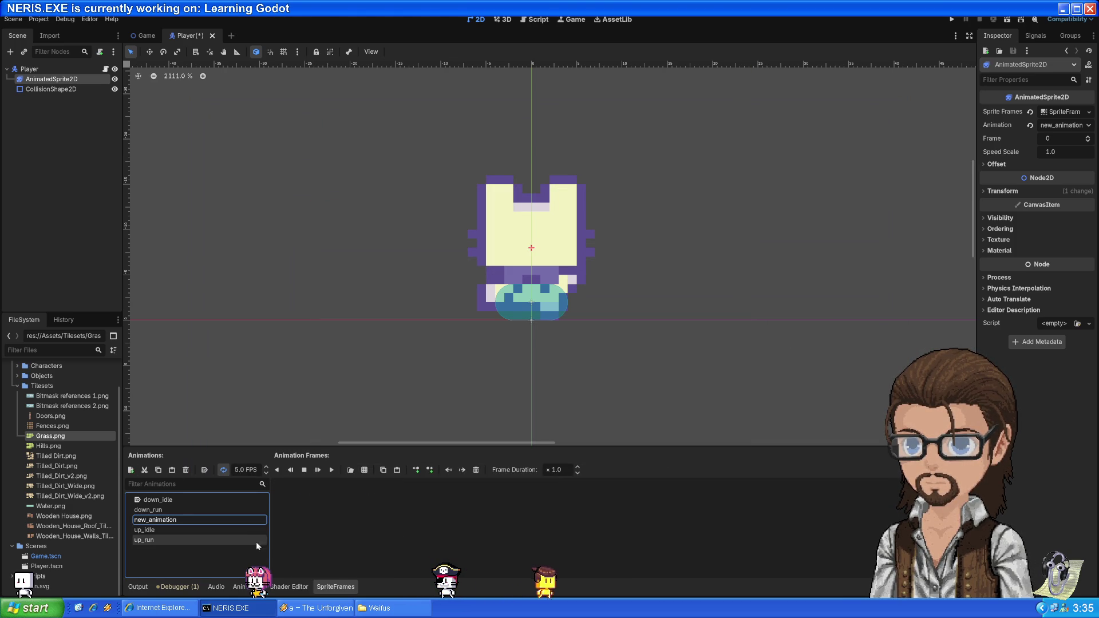
# - Add the first two side-facing frames from row three of the spritesheet to the new animation
pyautogui.click(198, 518)
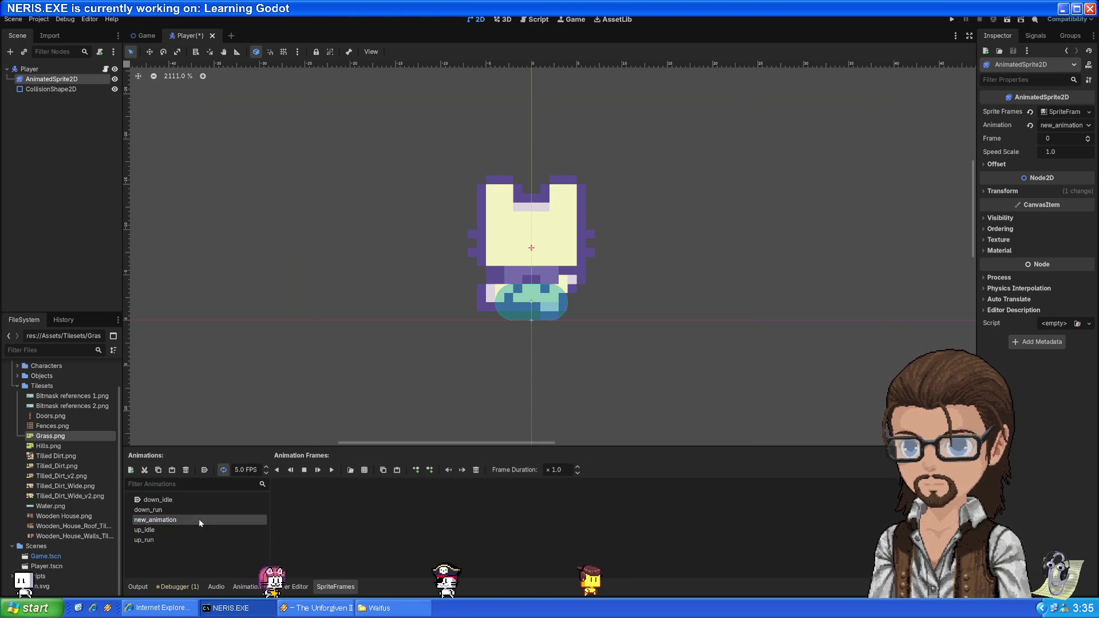
pyautogui.press('Return')
pyautogui.click(365, 470)
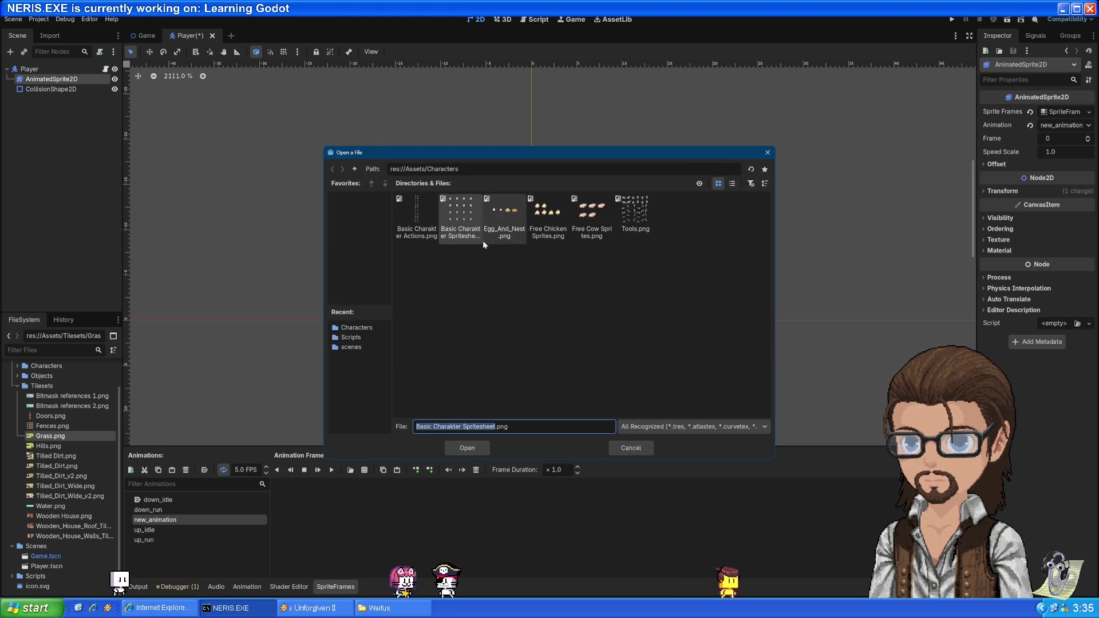
pyautogui.doubleClick(473, 222)
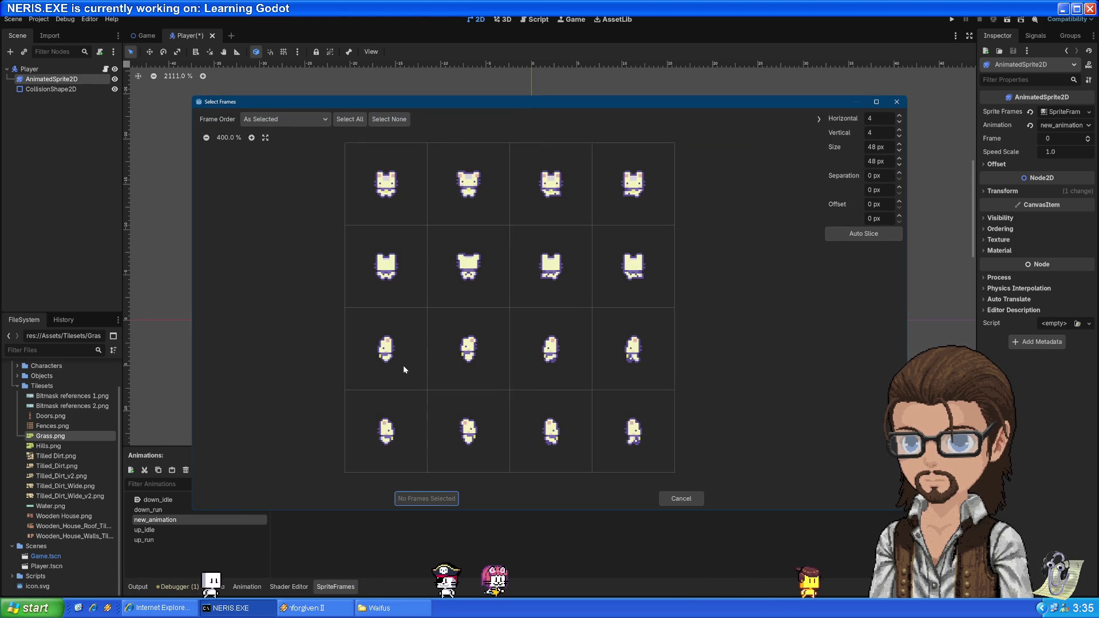
pyautogui.moveTo(397, 360); pyautogui.dragTo(442, 362)
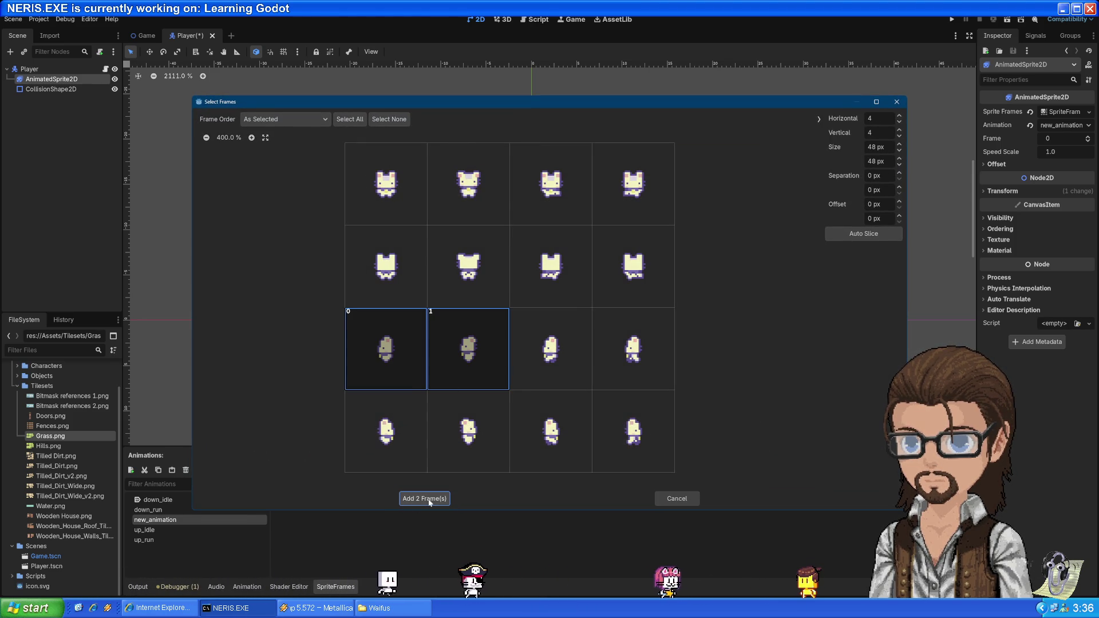
pyautogui.click(408, 502)
# - Rename the animation to left_idle and set its speed to 2 FPS
pyautogui.doubleClick(198, 520)
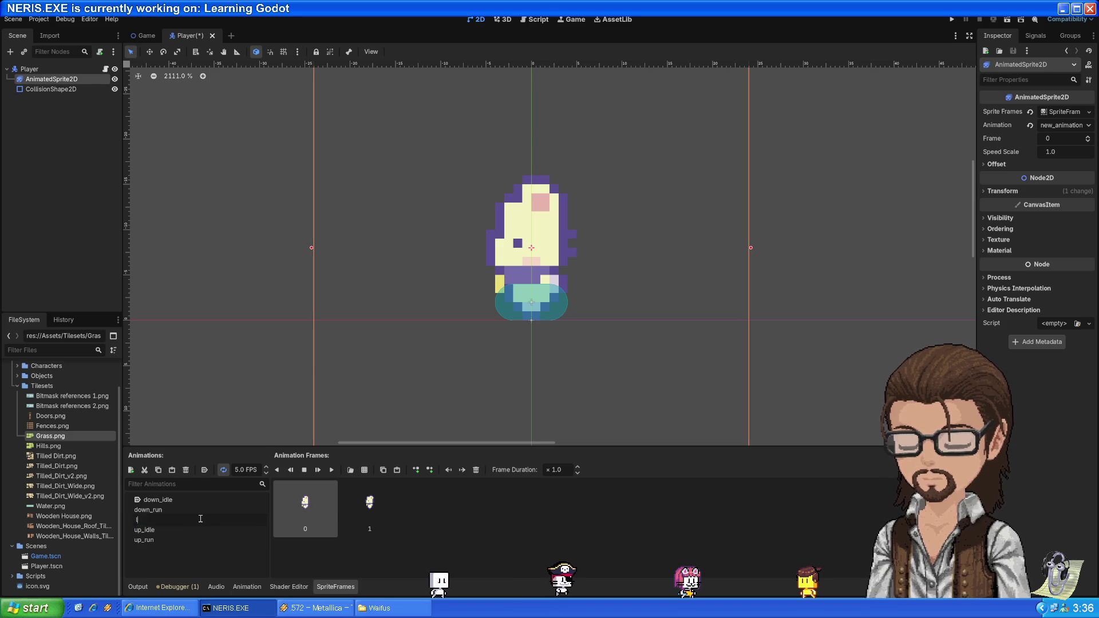
pyautogui.write('le')
pyautogui.press('Return')
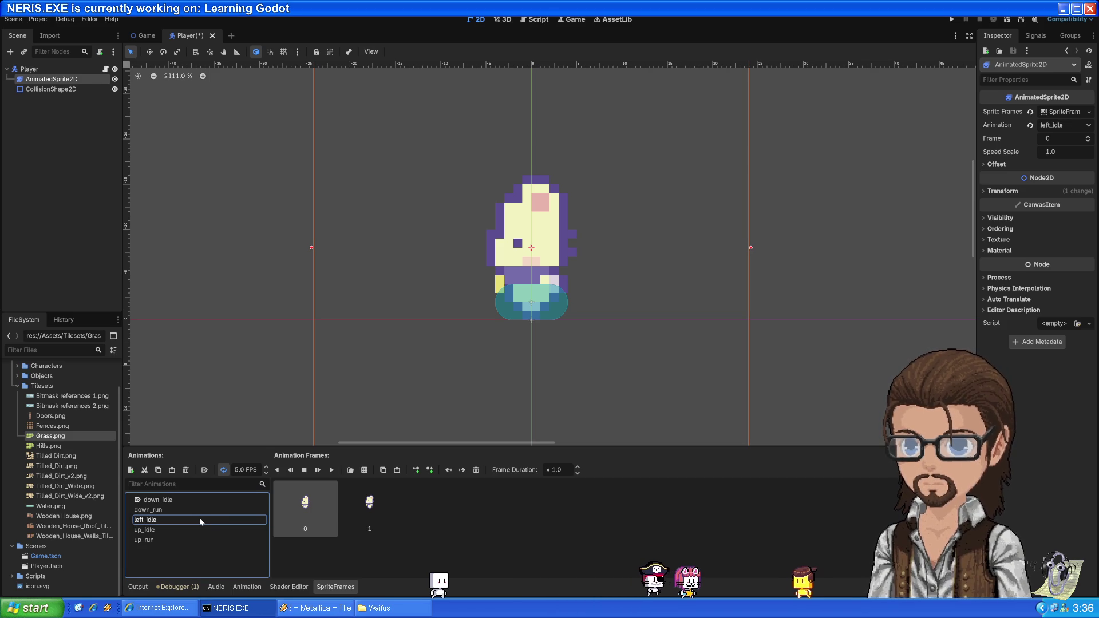
pyautogui.doubleClick(247, 470)
pyautogui.write('2')
pyautogui.press('Return')
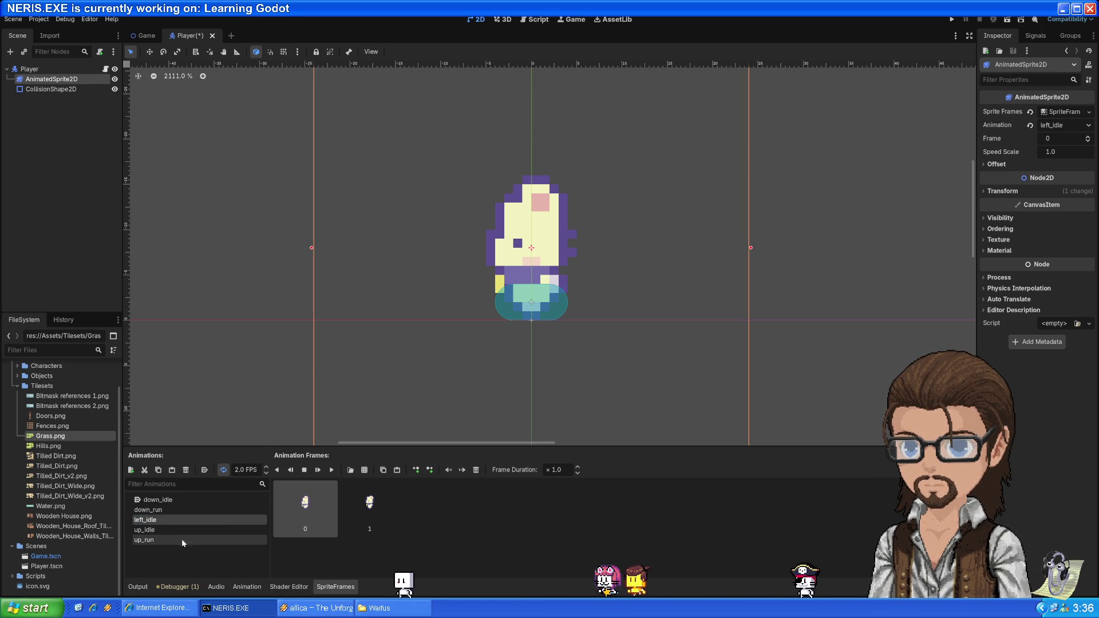
# - Step through the animations, set up_run to 2 FPS, and add another animation
pyautogui.click(157, 501)
pyautogui.click(157, 510)
pyautogui.click(160, 521)
pyautogui.click(161, 530)
pyautogui.click(159, 539)
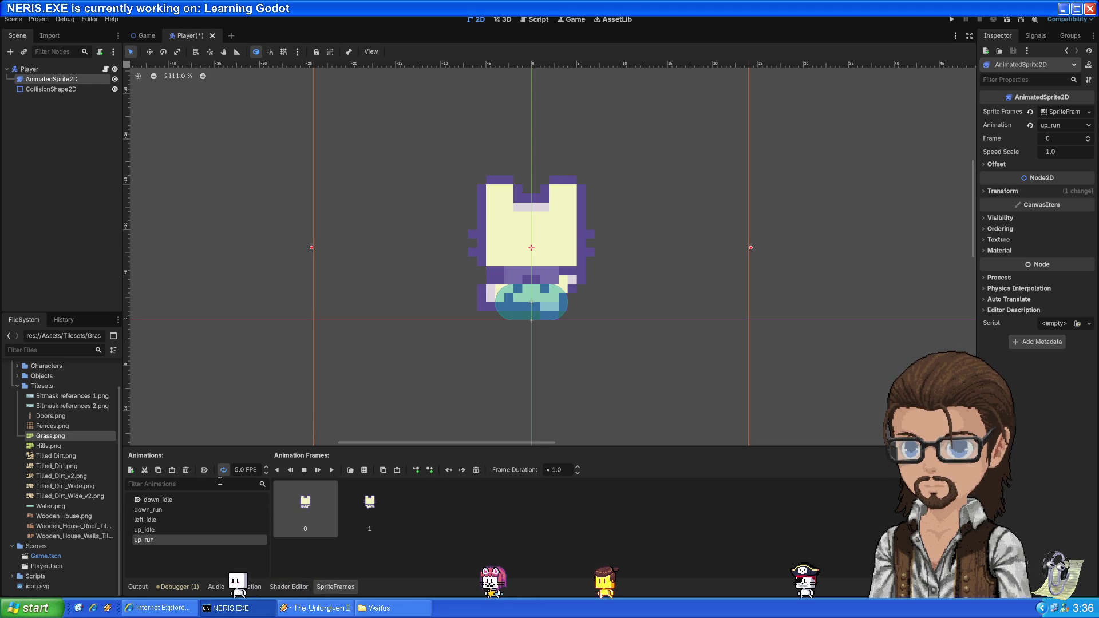
pyautogui.write('2')
pyautogui.press('Return')
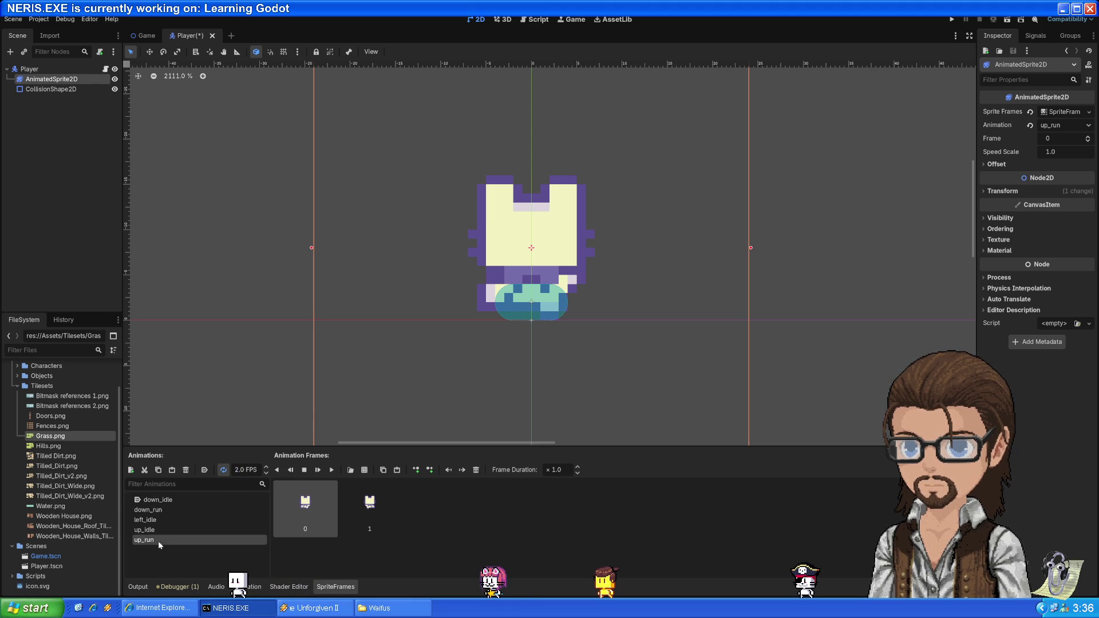
pyautogui.click(131, 470)
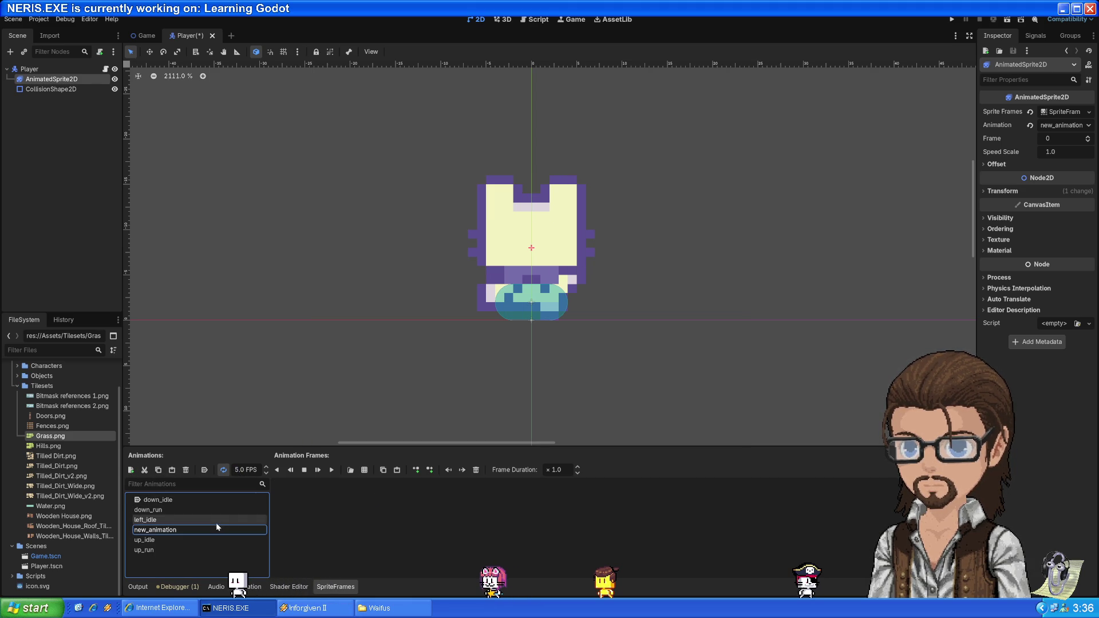
# - Create left_run with two side-facing run frames from the Basic Charakter Spritesheet, then add another animation
pyautogui.write('left_run')
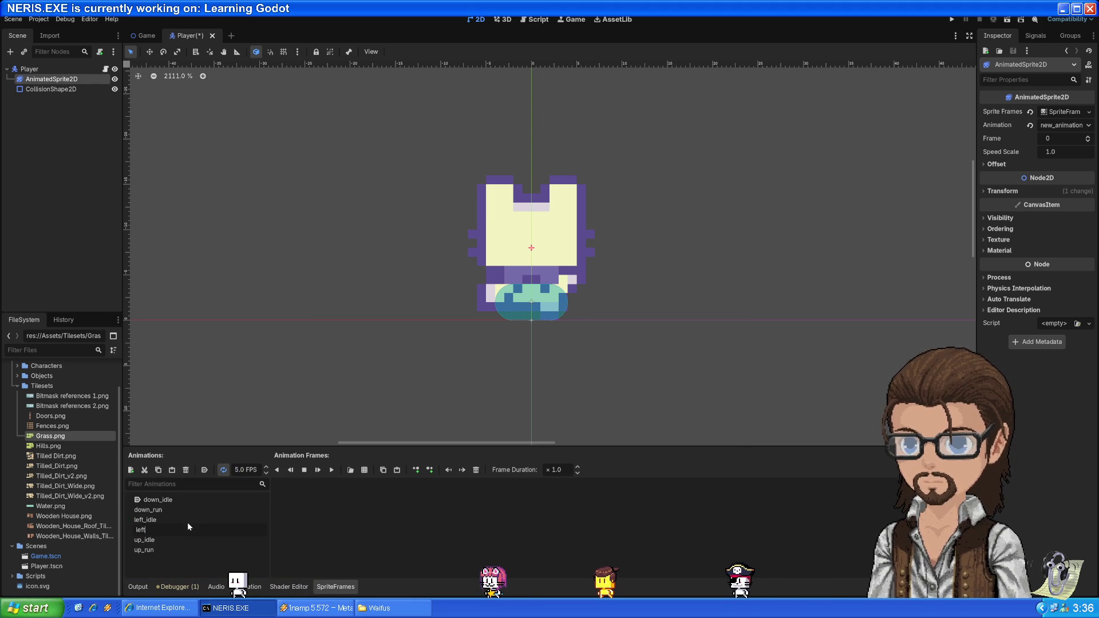
pyautogui.press('Return')
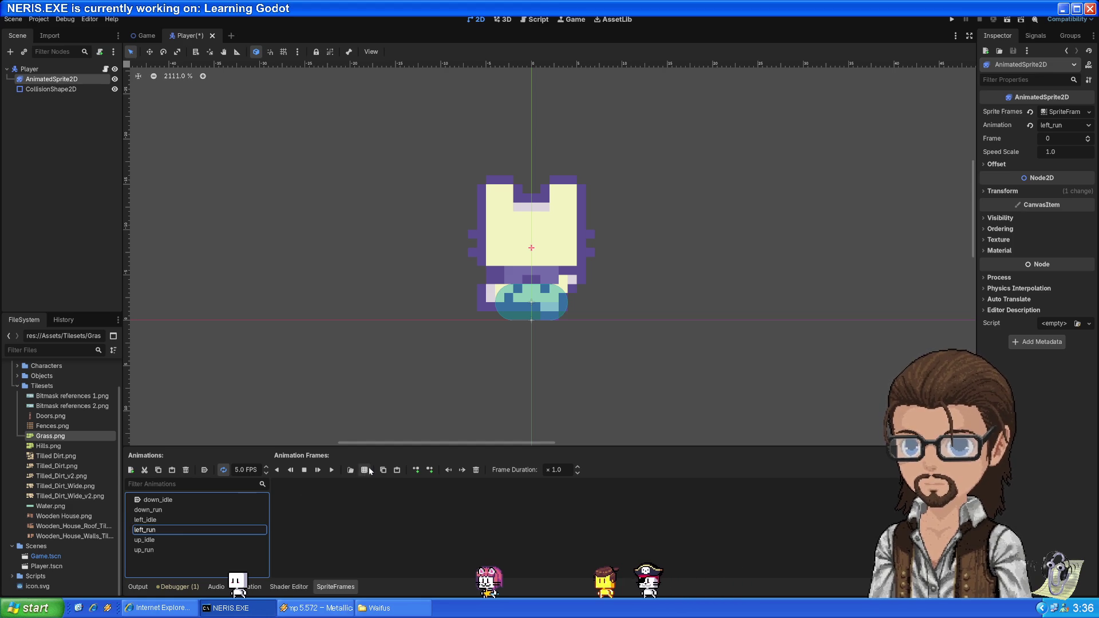
pyautogui.click(351, 470)
pyautogui.click(464, 241)
pyautogui.doubleClick(463, 240)
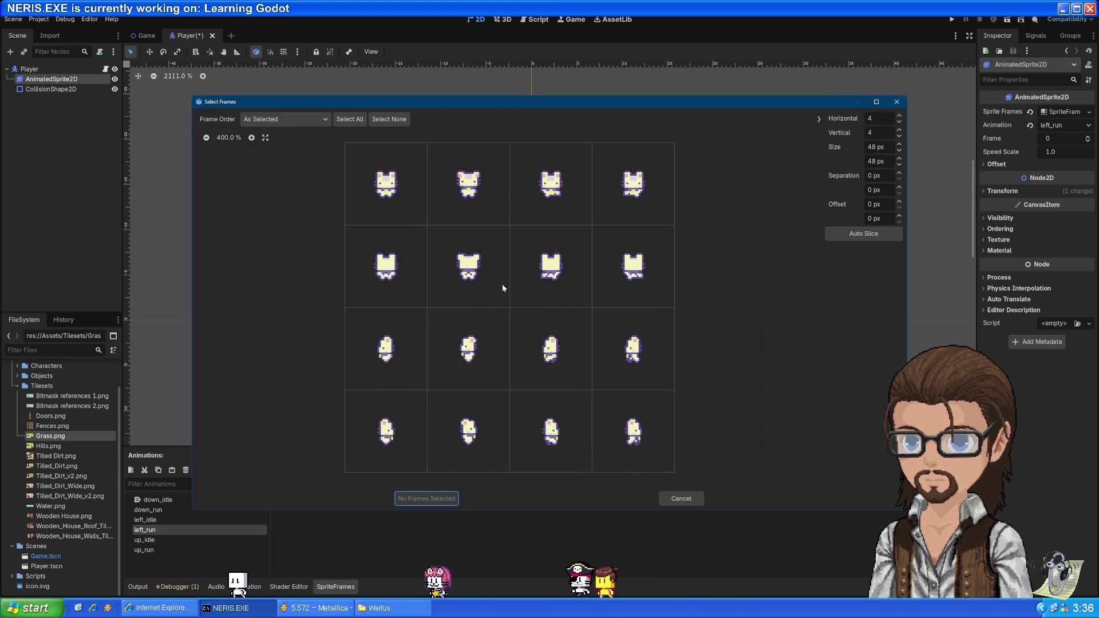
pyautogui.click(570, 362)
pyautogui.click(614, 356)
pyautogui.click(424, 499)
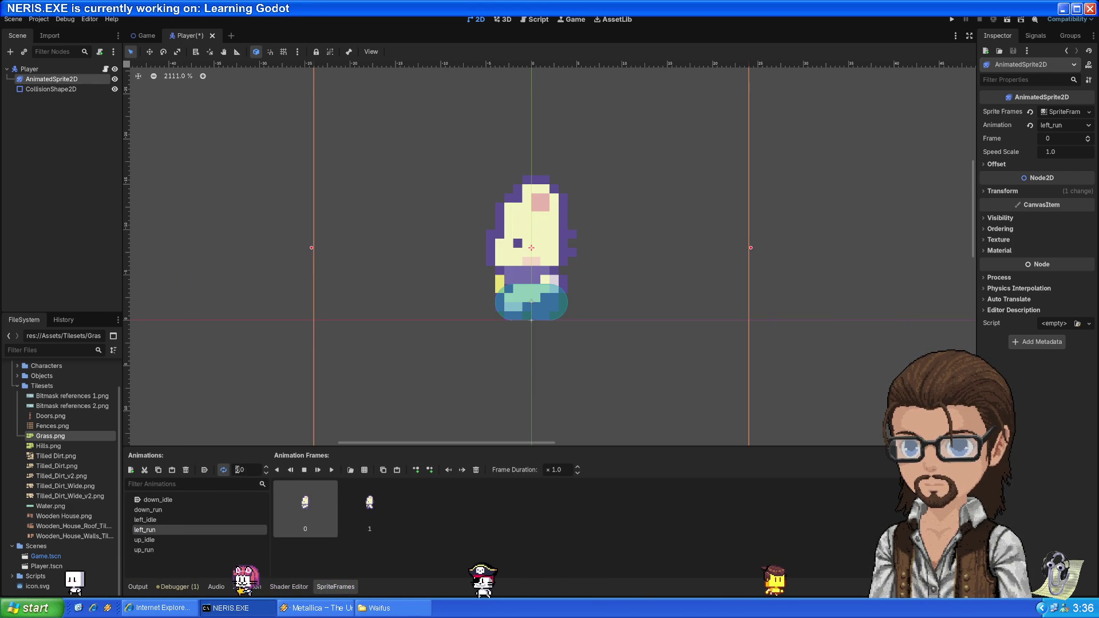
pyautogui.click(131, 469)
pyautogui.click(157, 540)
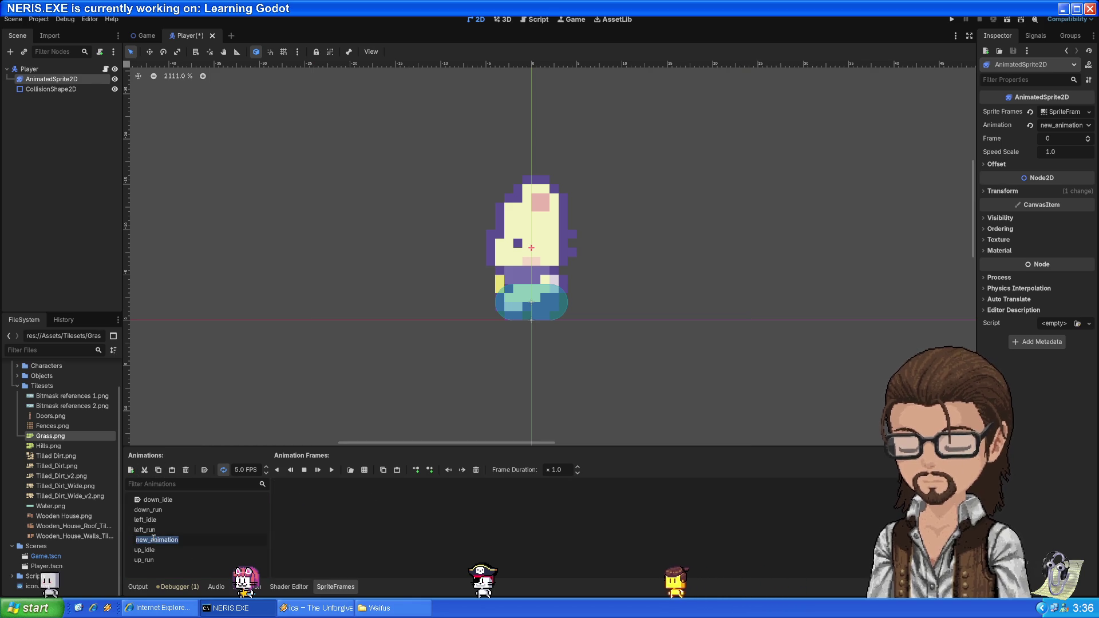
# - Name the animation right_idle with the first two bottom-row frames at 2 FPS
pyautogui.write('right_idle')
pyautogui.press('Return')
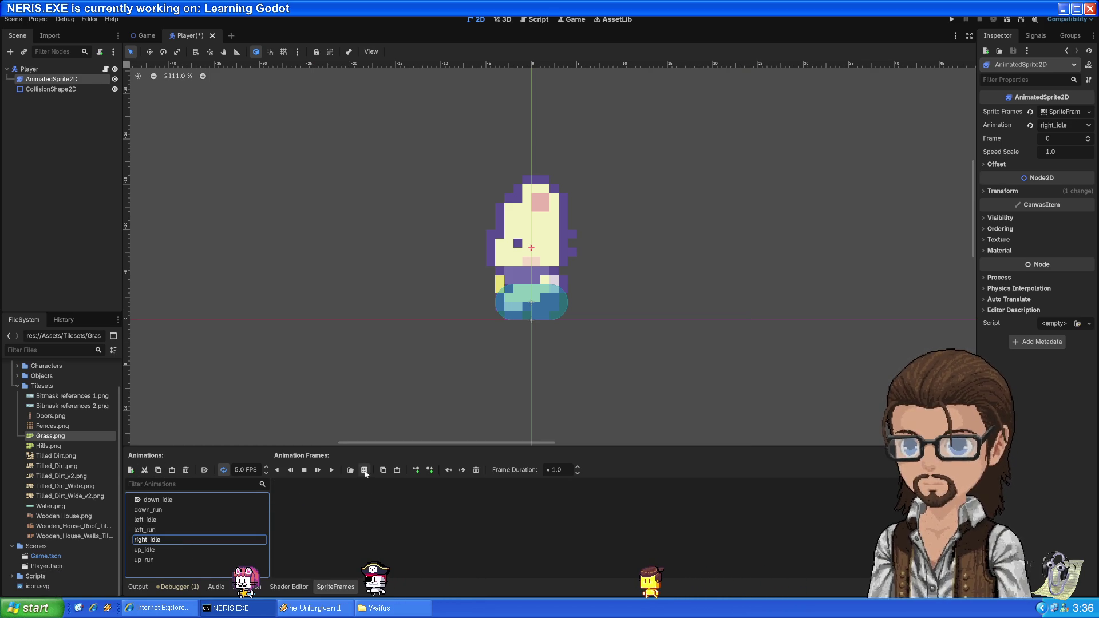
pyautogui.click(364, 469)
pyautogui.doubleClick(464, 217)
pyautogui.moveTo(403, 455); pyautogui.dragTo(431, 445)
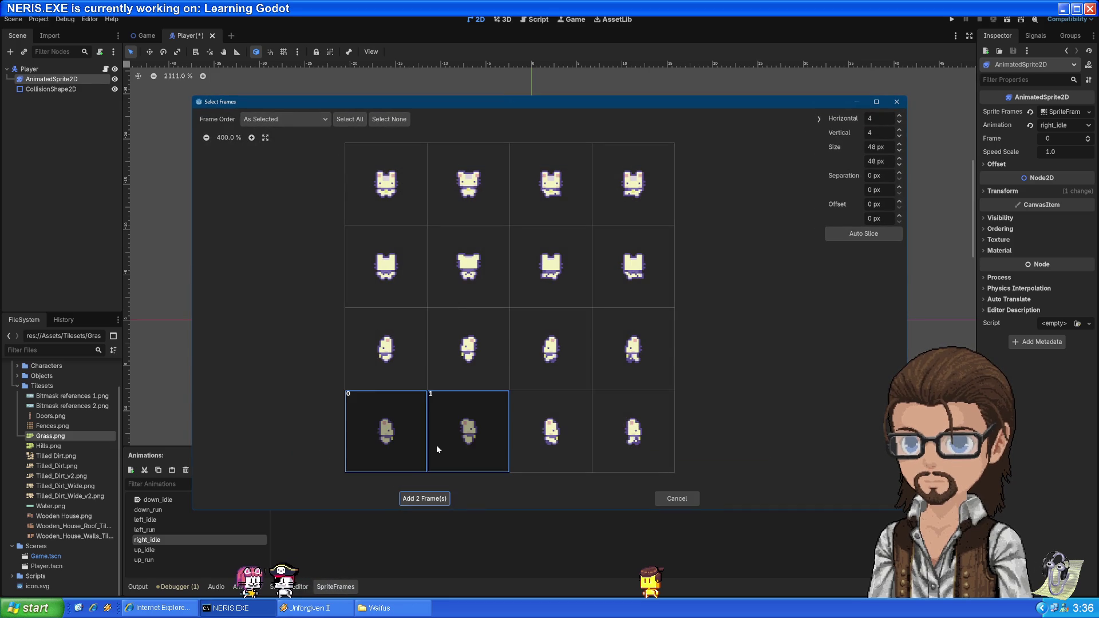
pyautogui.click(442, 497)
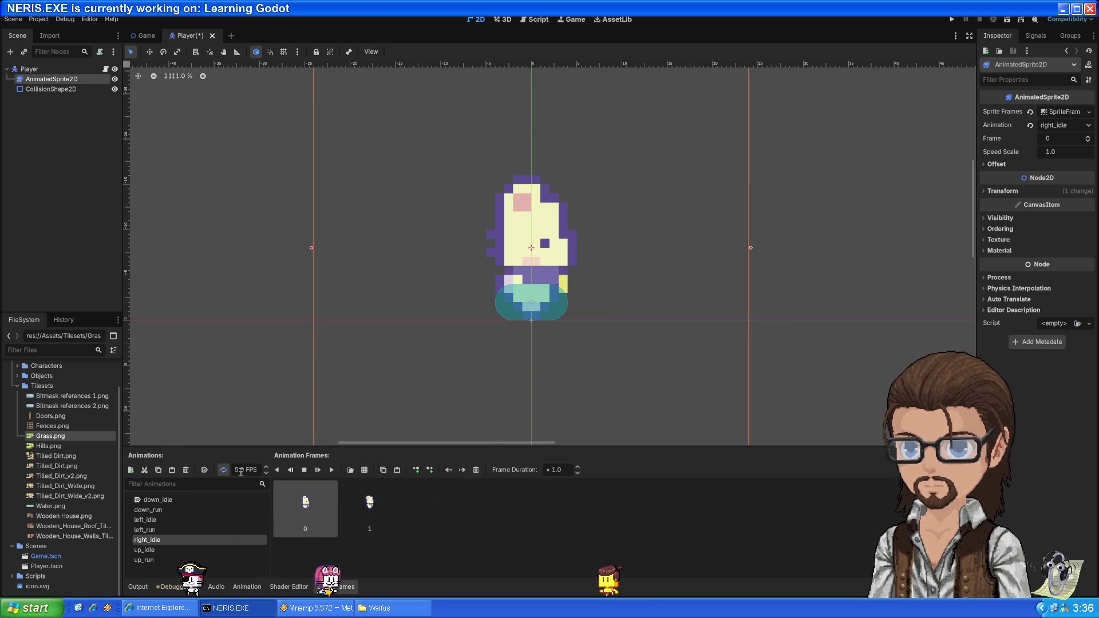
pyautogui.write('2')
pyautogui.press('Return')
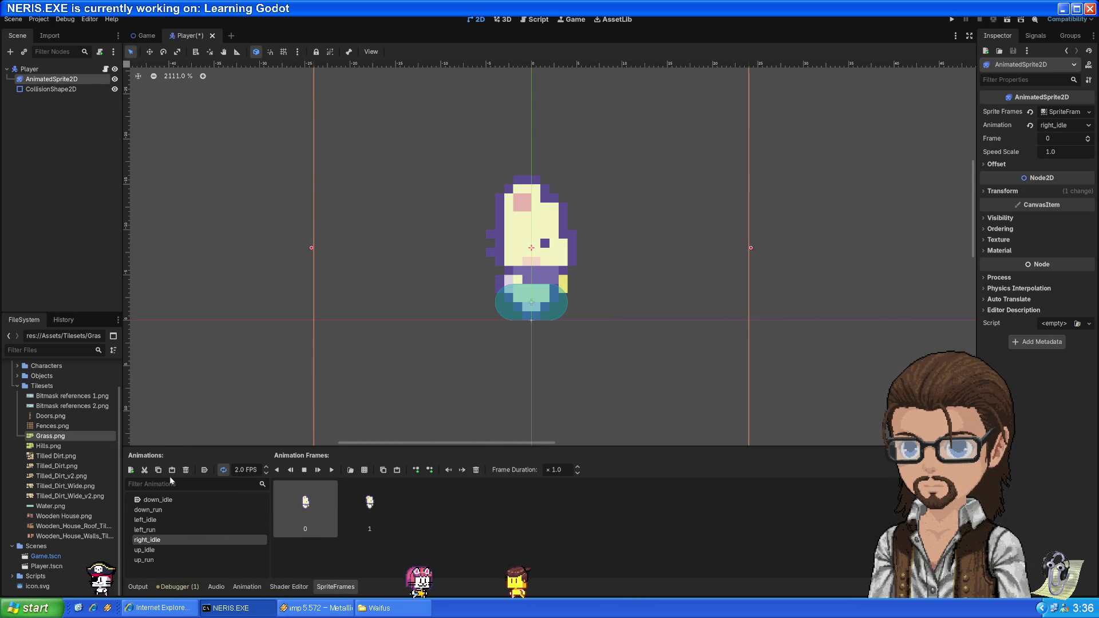
# - Add right_run with the two rightmost bottom-row frames and set its speed to 2 FPS
pyautogui.click(130, 469)
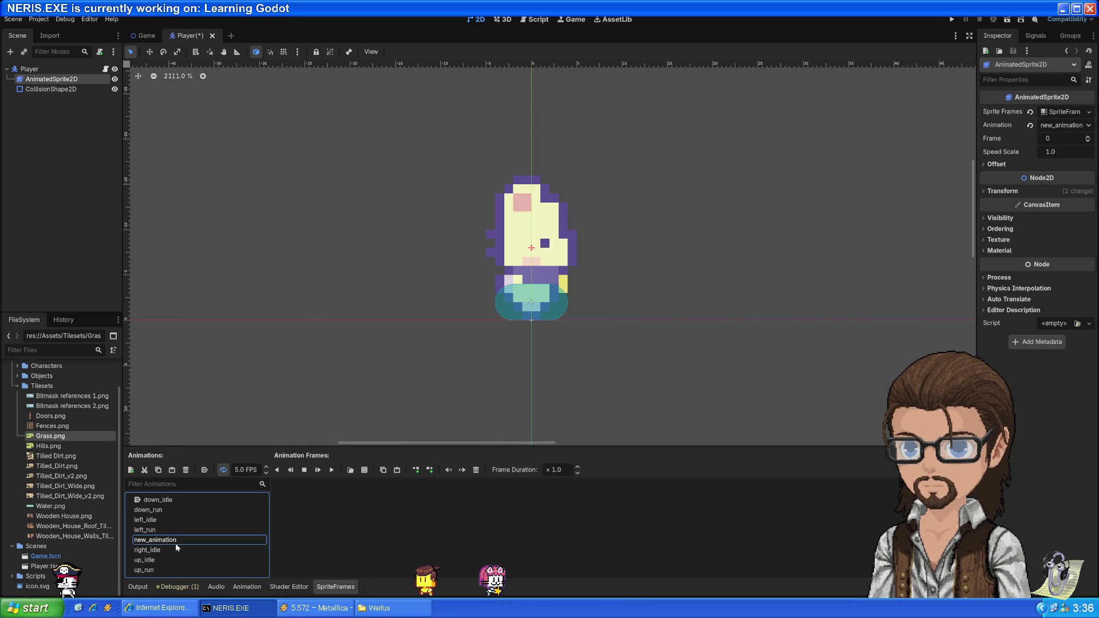
pyautogui.write('right_run')
pyautogui.press('Return')
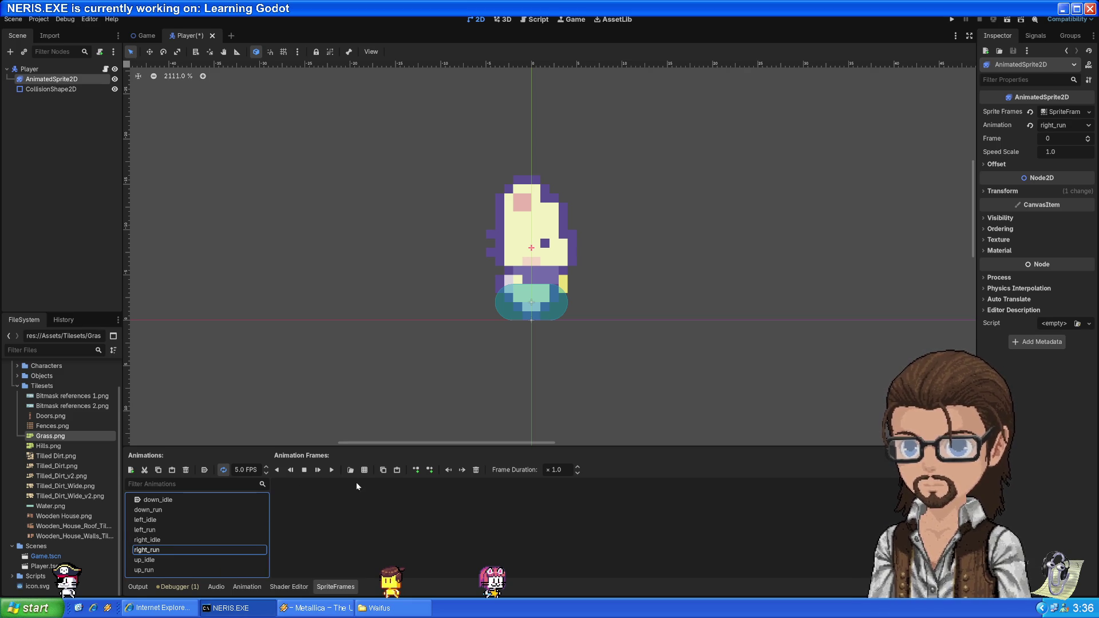
pyautogui.click(350, 469)
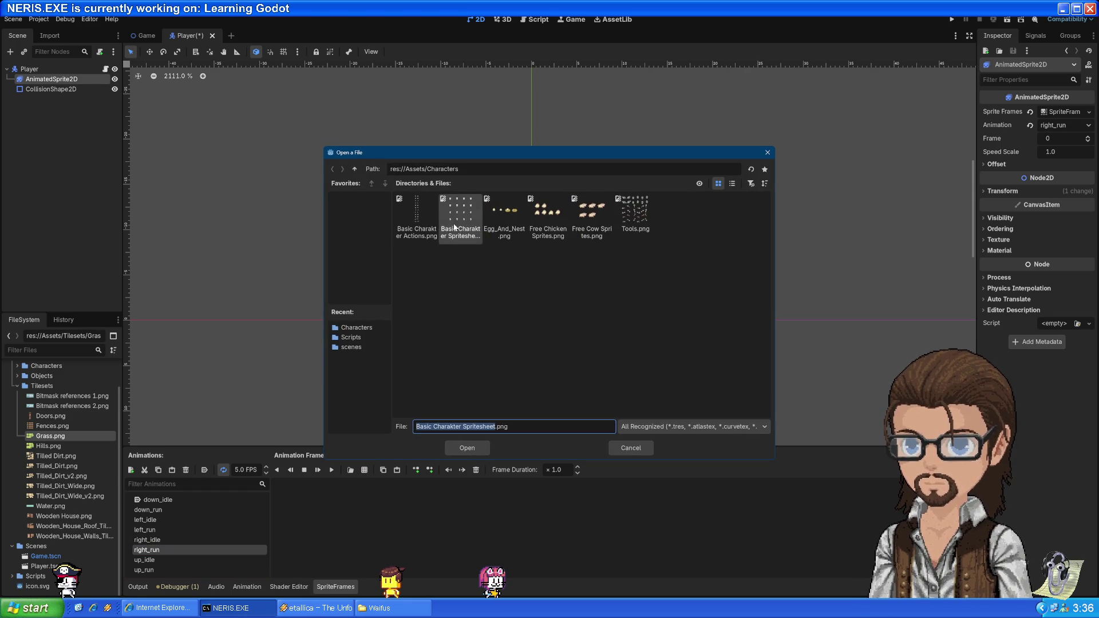
pyautogui.doubleClick(461, 239)
pyautogui.moveTo(552, 467); pyautogui.dragTo(596, 456)
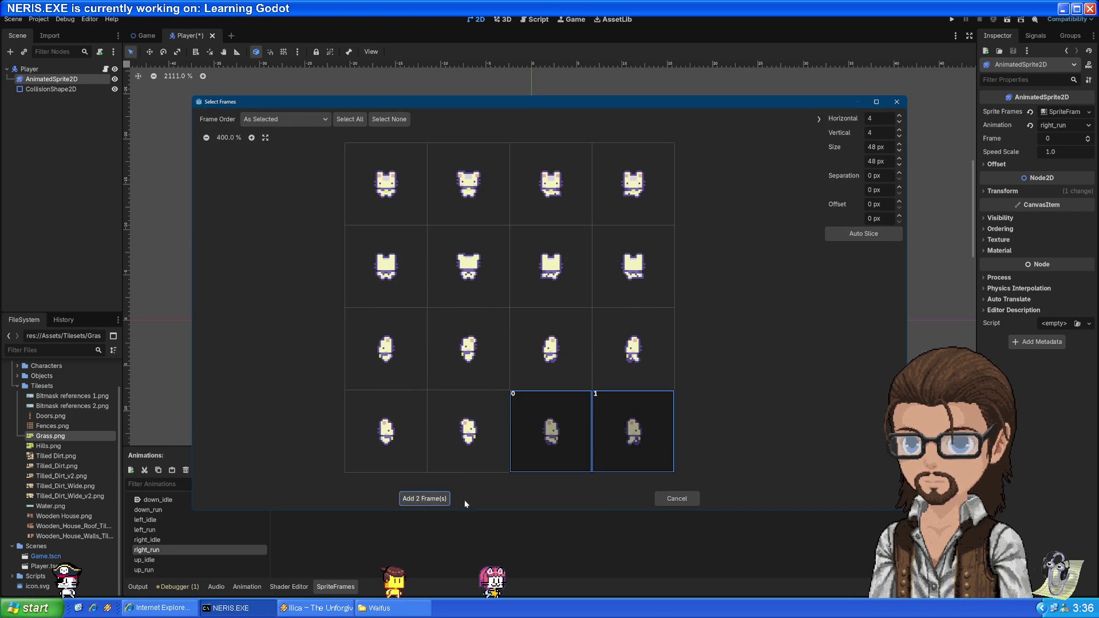
pyautogui.click(424, 498)
pyautogui.doubleClick(239, 469)
pyautogui.write('2')
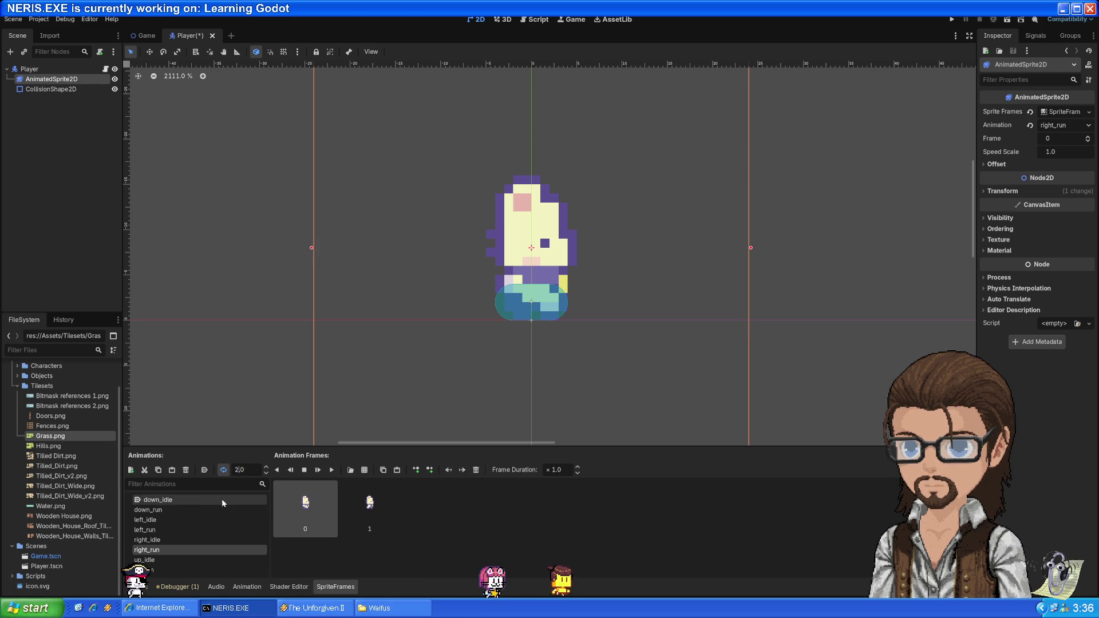
pyautogui.doubleClick(187, 507)
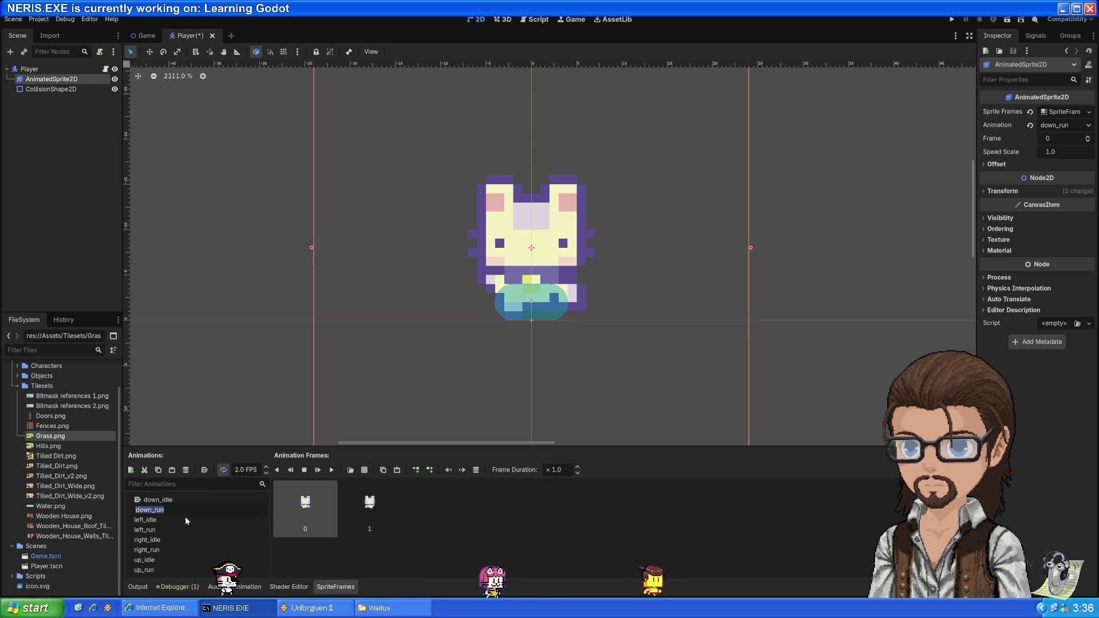
# - Review the left_run, up_idle, up_run and down_idle animations, then switch to the tutorial video
pyautogui.click(173, 528)
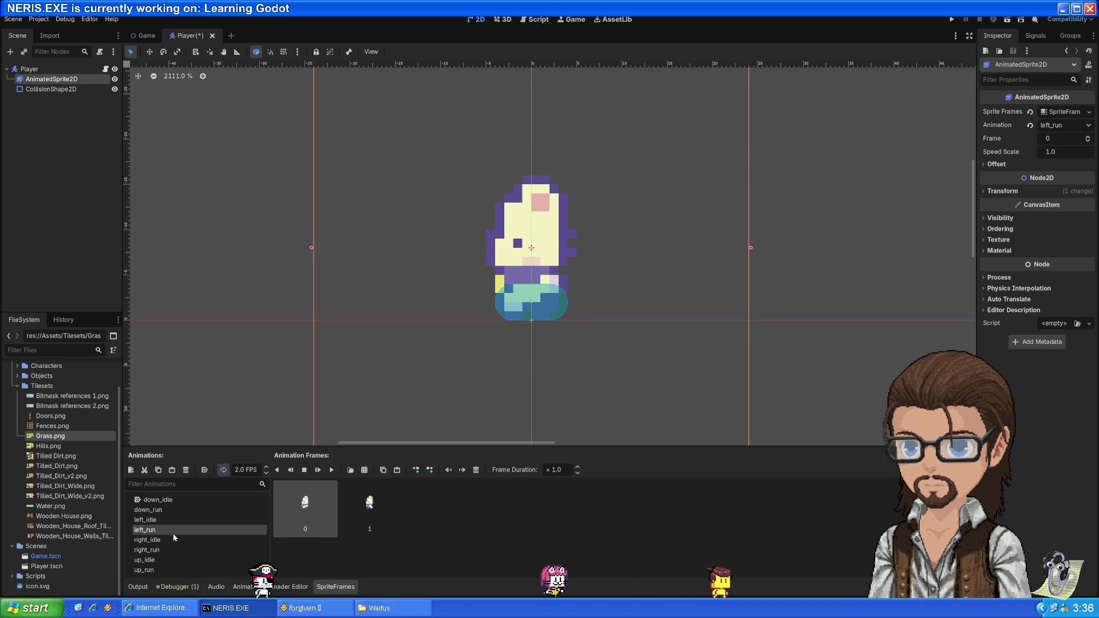
pyautogui.click(172, 561)
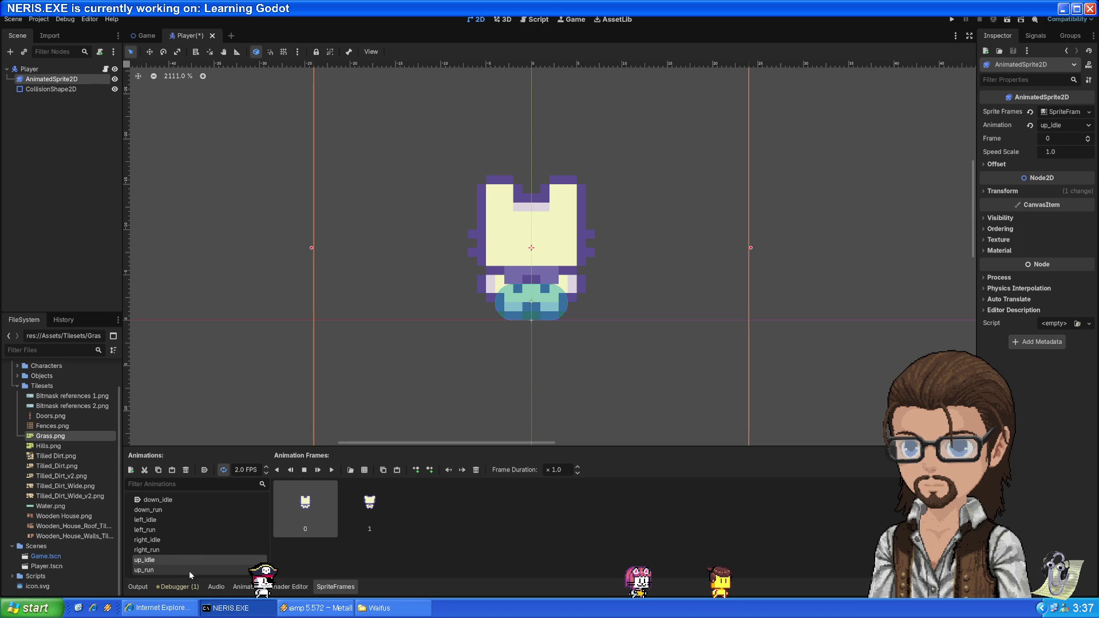
pyautogui.click(158, 570)
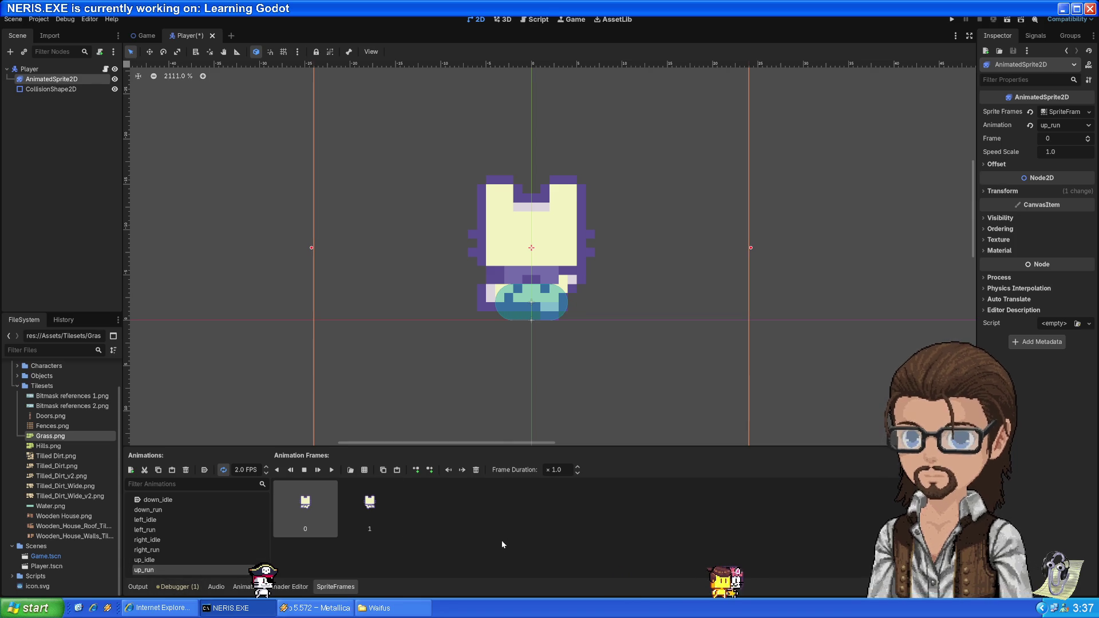
pyautogui.click(191, 501)
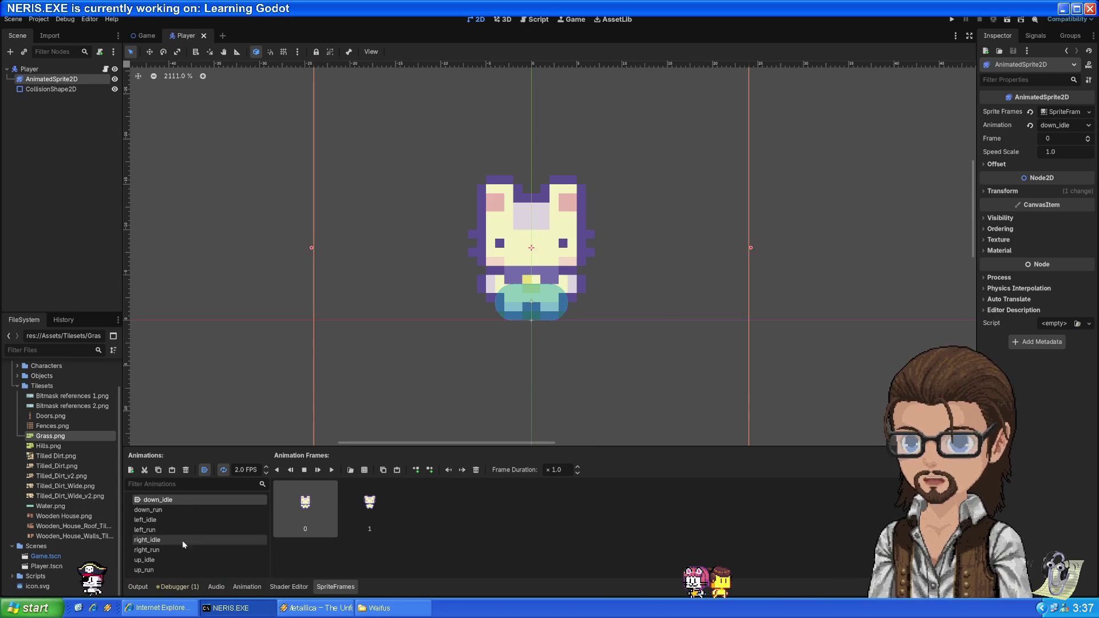
pyautogui.hotkey('alt', 'Tab')
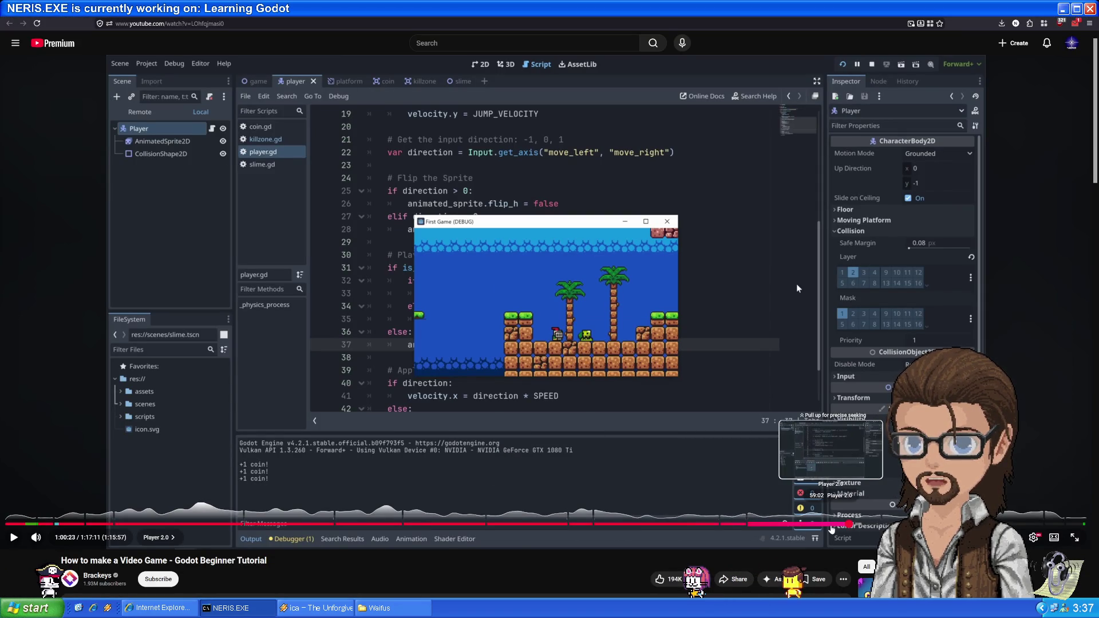
# - Seek the Brackeys tutorial to 59:57, where the animation-playing code appears
pyautogui.click(830, 525)
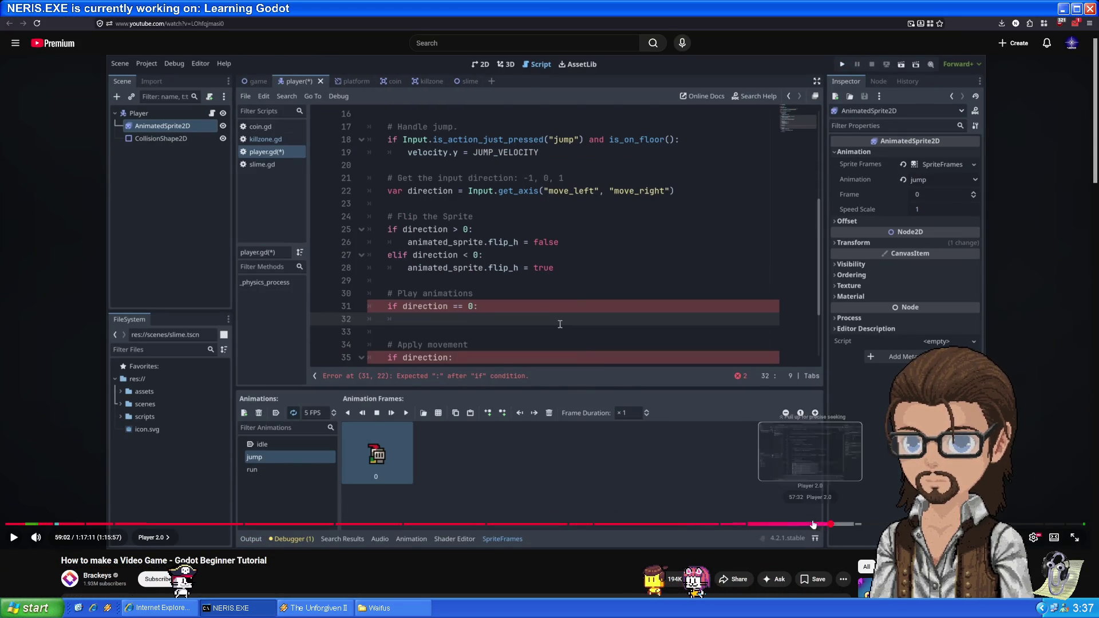
pyautogui.click(842, 524)
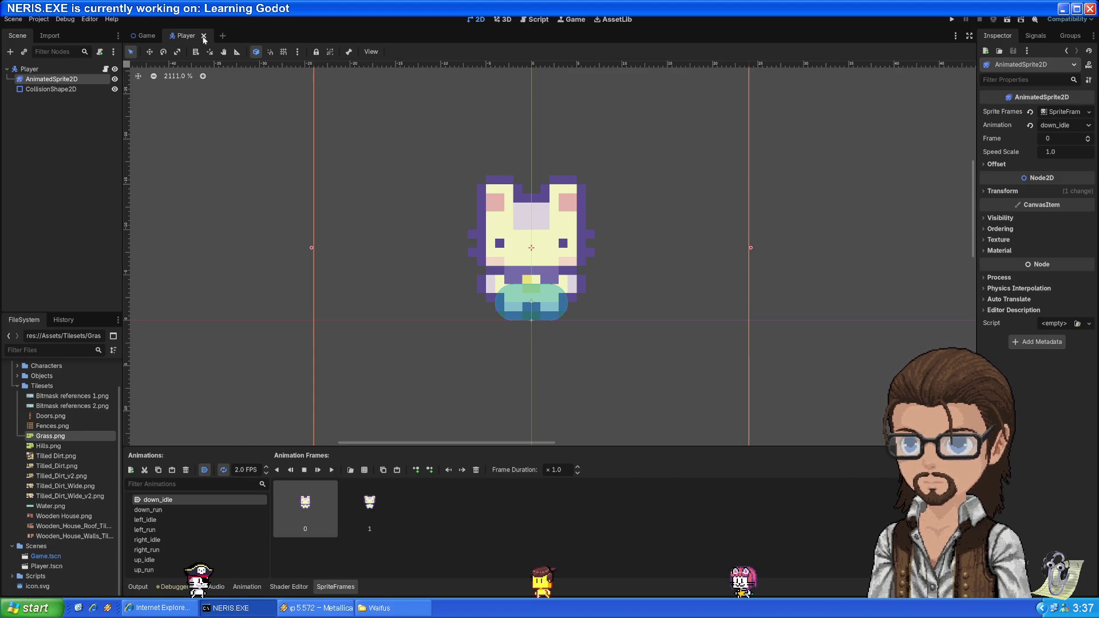
# - In Player.gd, add 'if (input_direction.x > 0):' below line 37
pyautogui.click(534, 22)
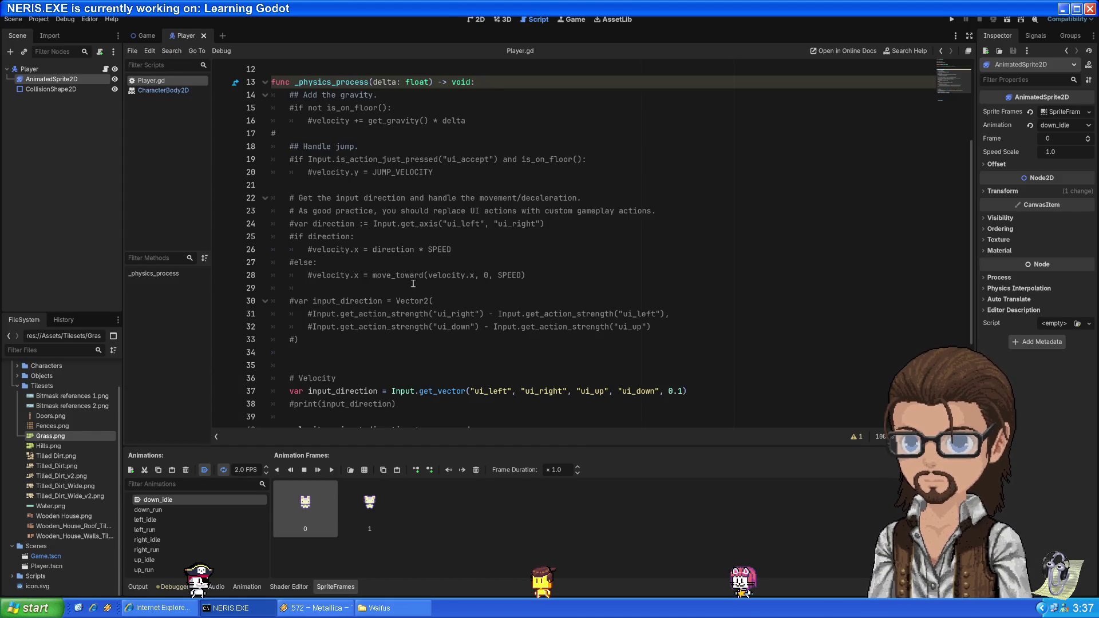
pyautogui.scroll(-4, 419, 289)
pyautogui.doubleClick(354, 253)
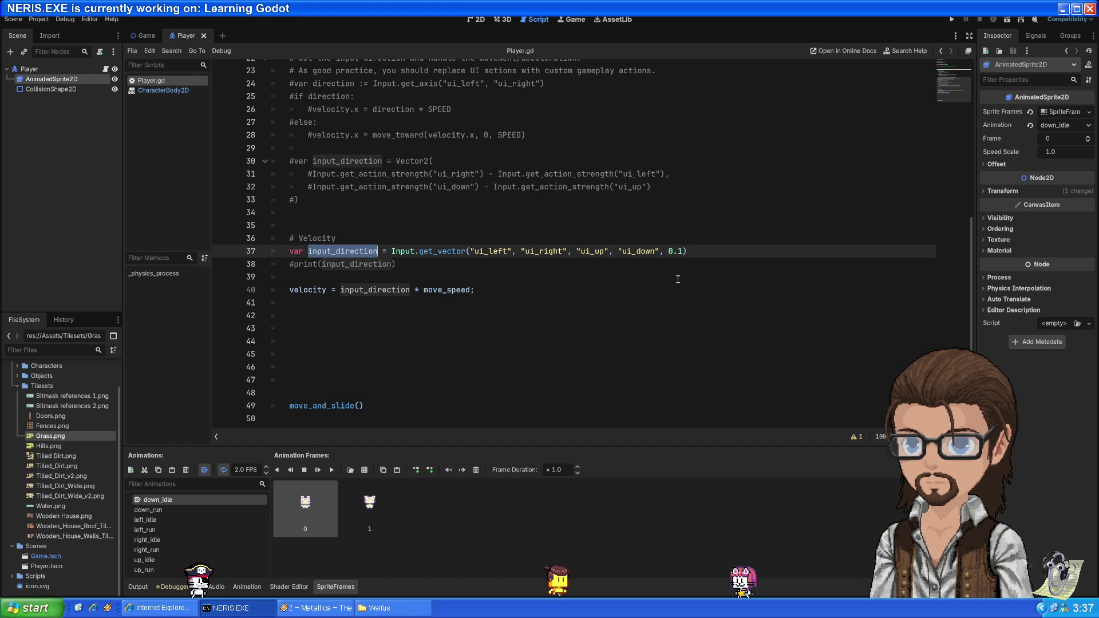
pyautogui.click(718, 252)
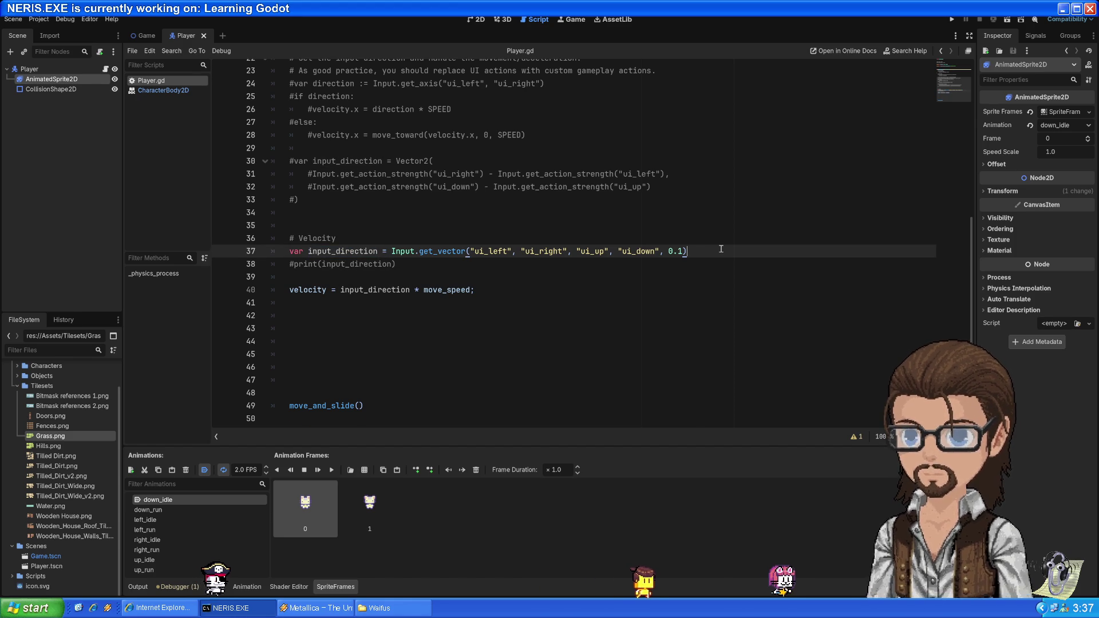
pyautogui.press('Return')
pyautogui.press('Return')
pyautogui.press('Return')
pyautogui.press('Return')
pyautogui.press('Up')
pyautogui.press('Up')
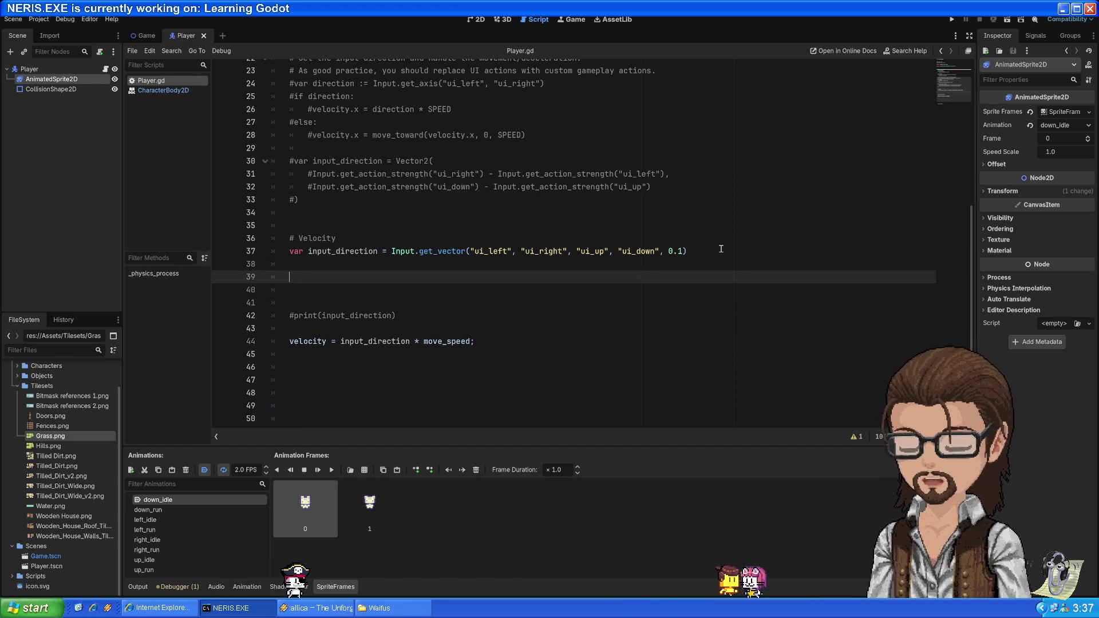
pyautogui.write('if ')
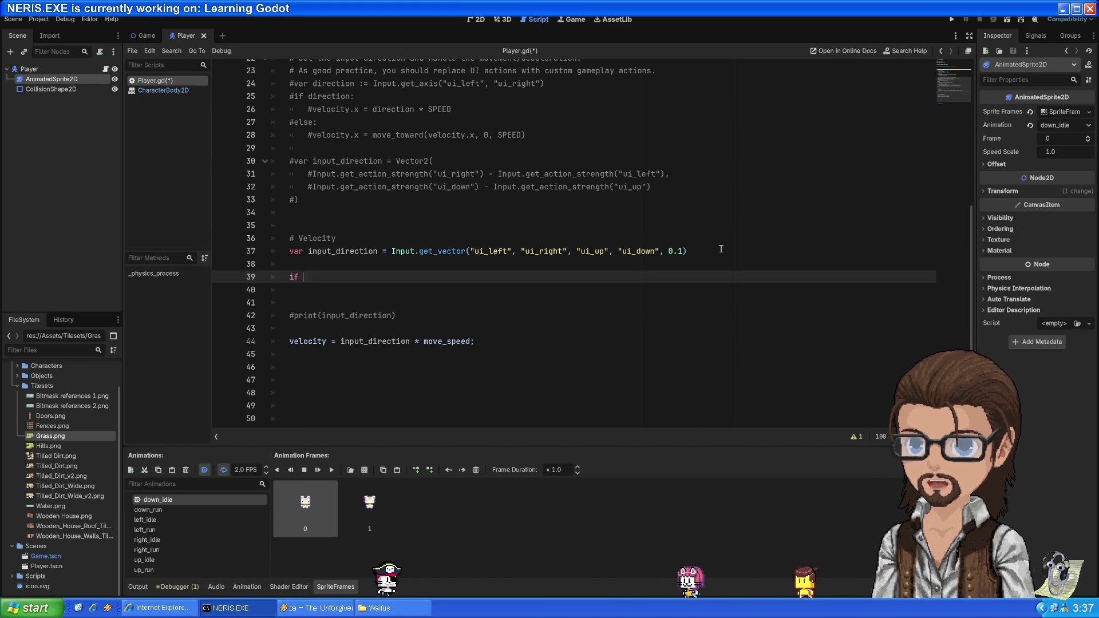
pyautogui.write('(inp')
pyautogui.press('Return')
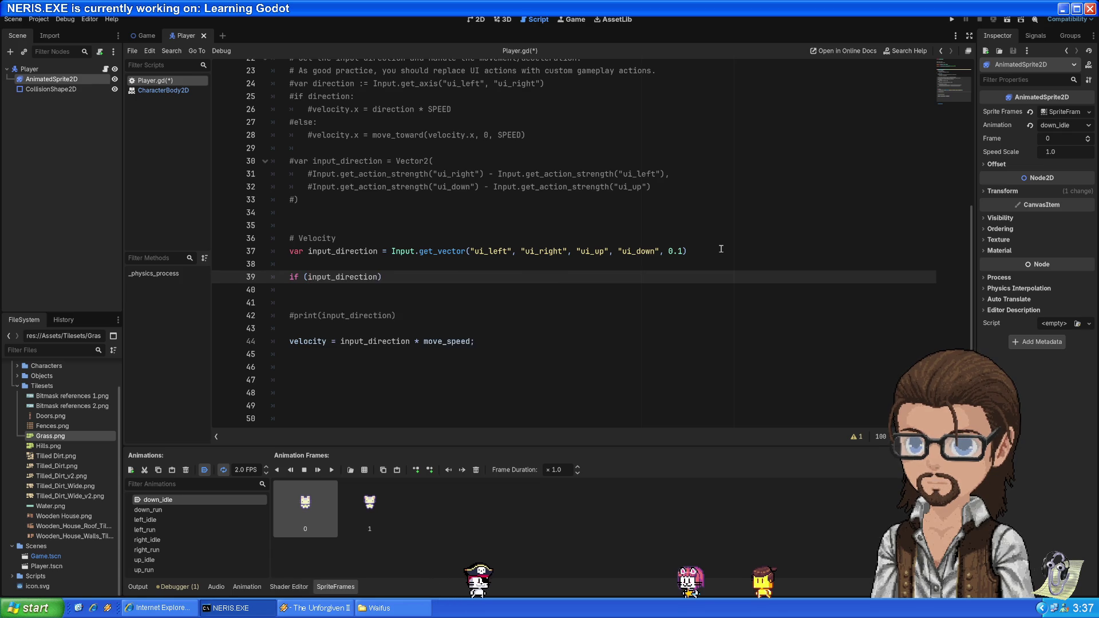
pyautogui.write('.x')
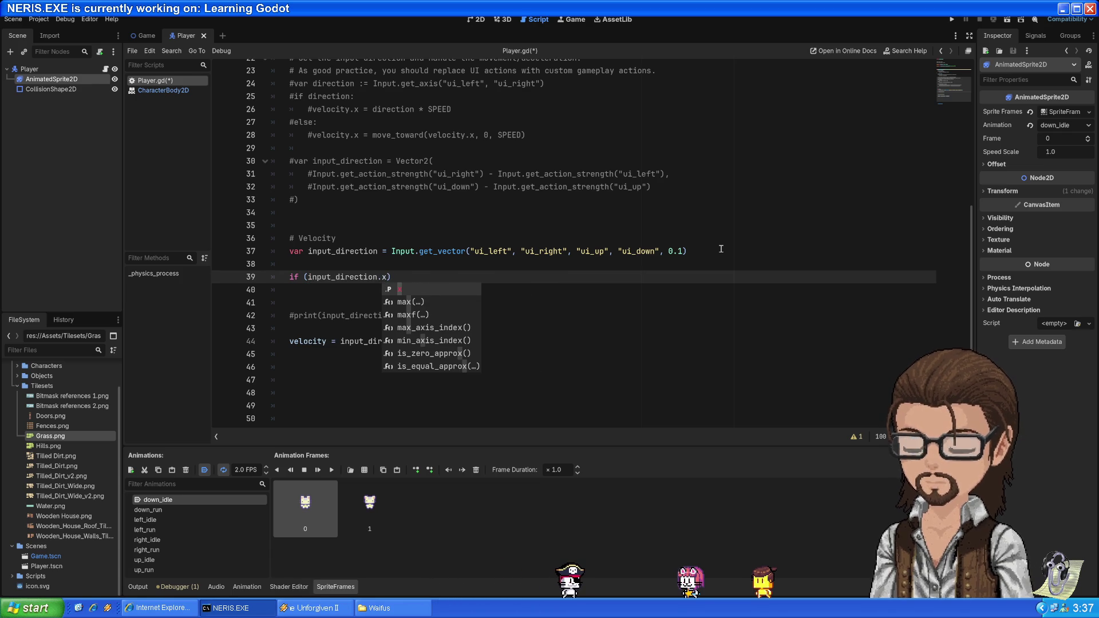
pyautogui.write(' > 0')
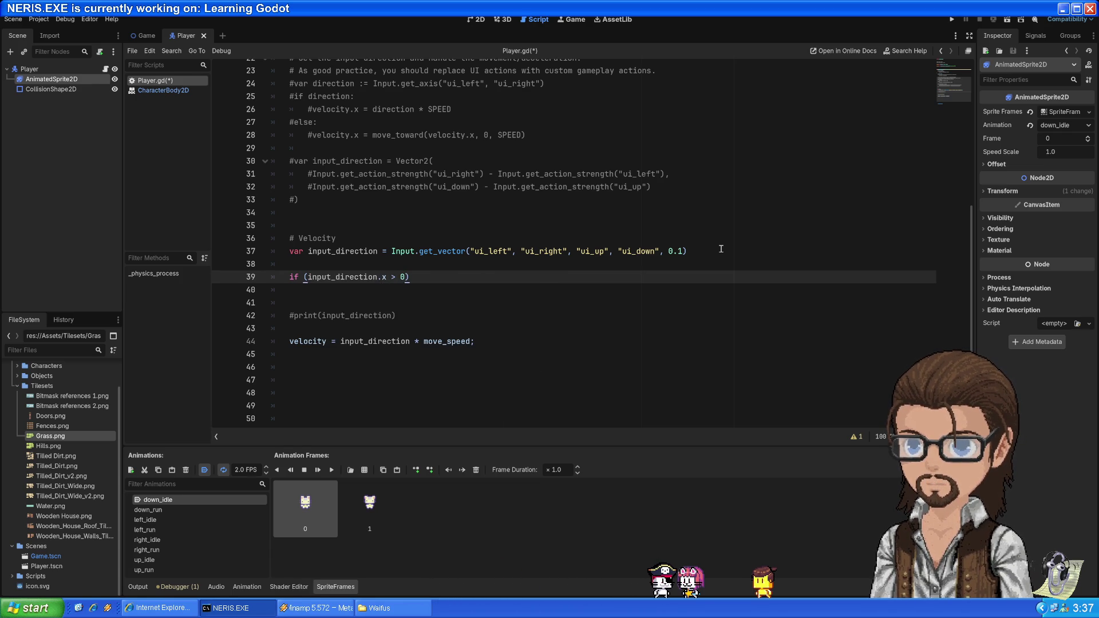
pyautogui.press('Return')
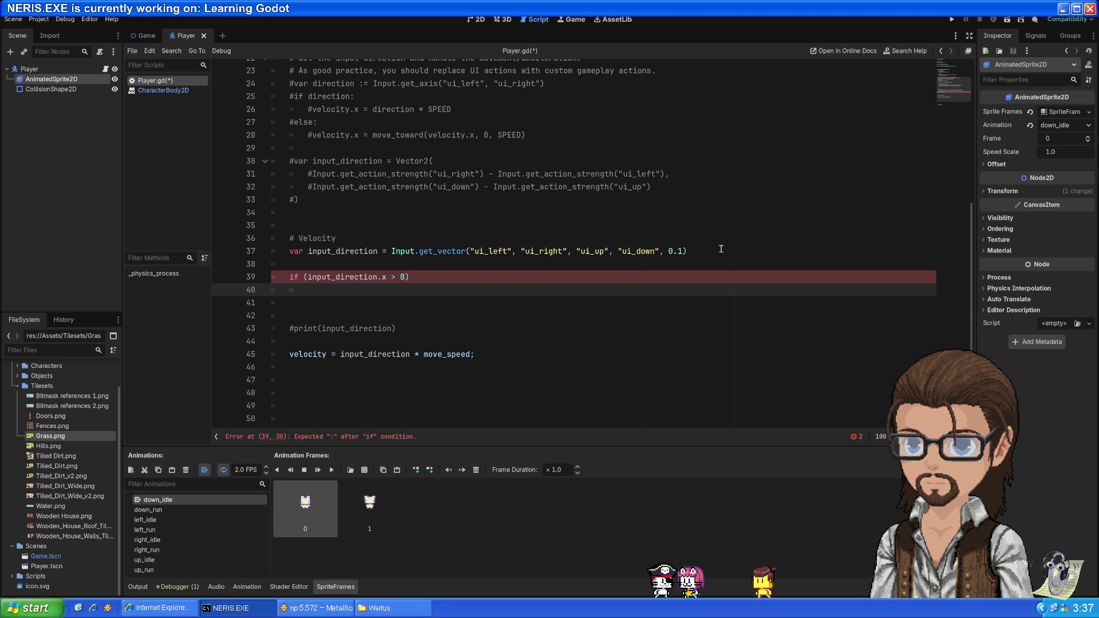
# - Check the tutorial's syntax, then copy animated_sprite into the if block's body
pyautogui.hotkey('alt', 'Tab')
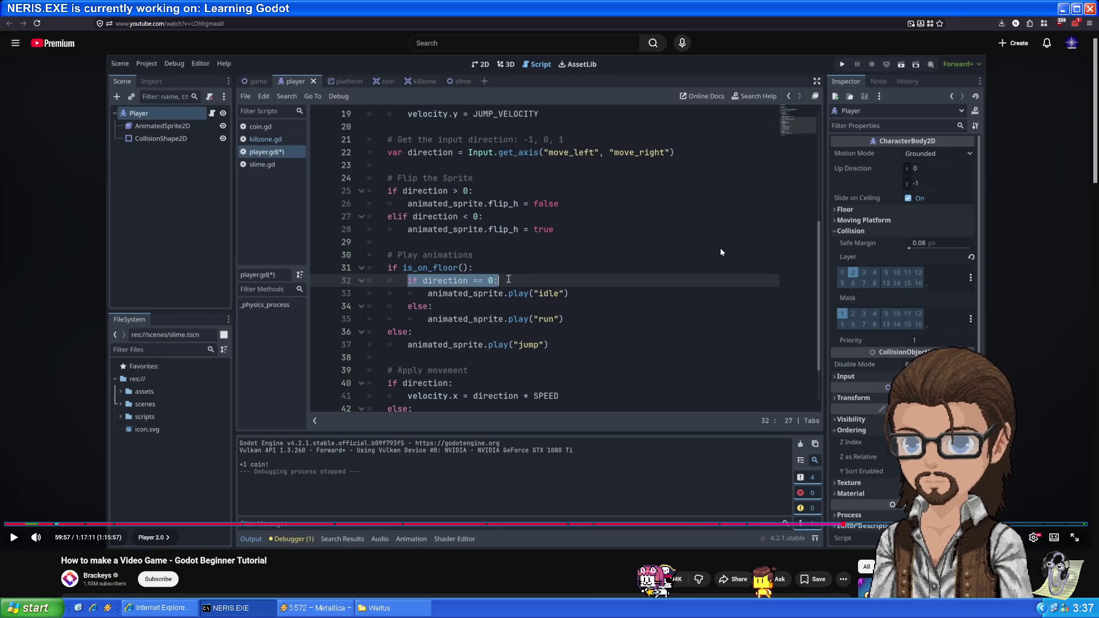
pyautogui.hotkey('alt', 'Tab')
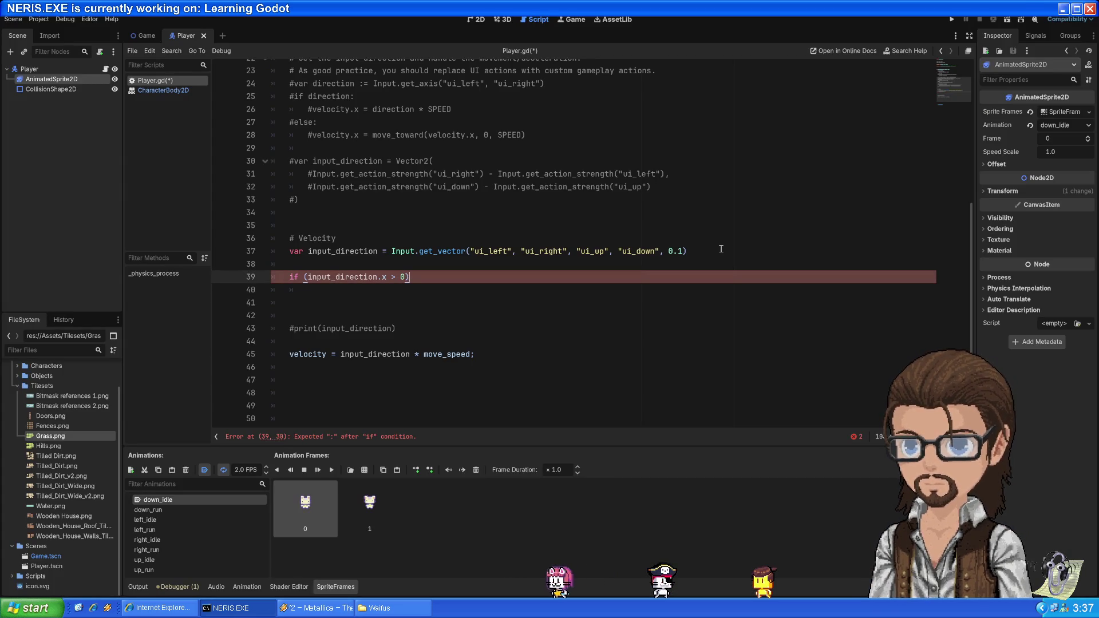
pyautogui.press('Down')
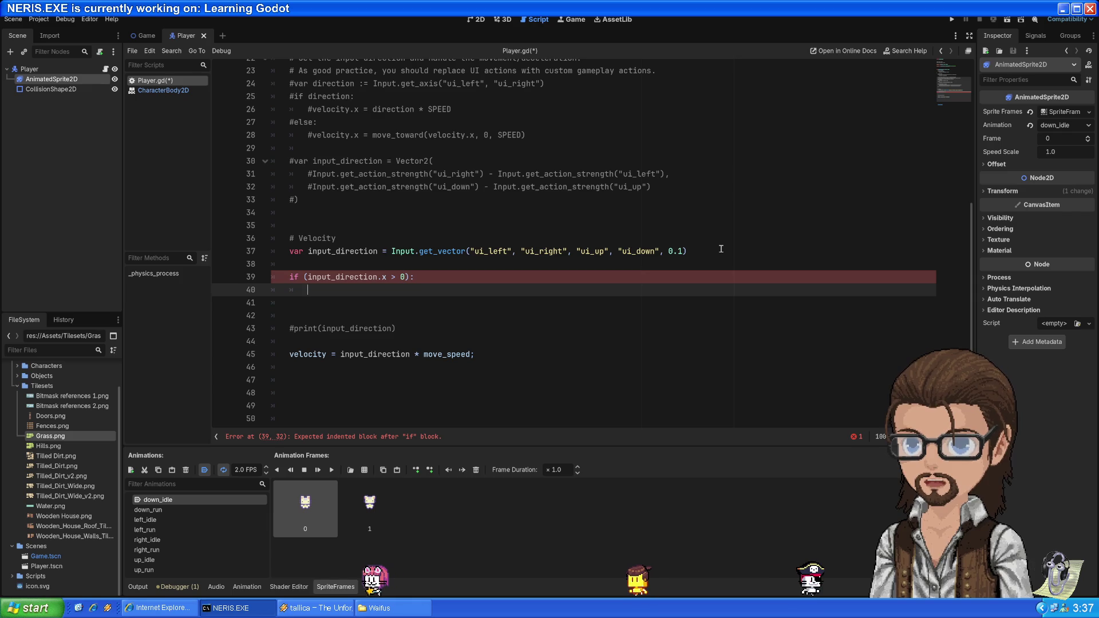
pyautogui.scroll(6, 683, 215)
pyautogui.doubleClick(381, 122)
pyautogui.hotkey('ctrl', 'c')
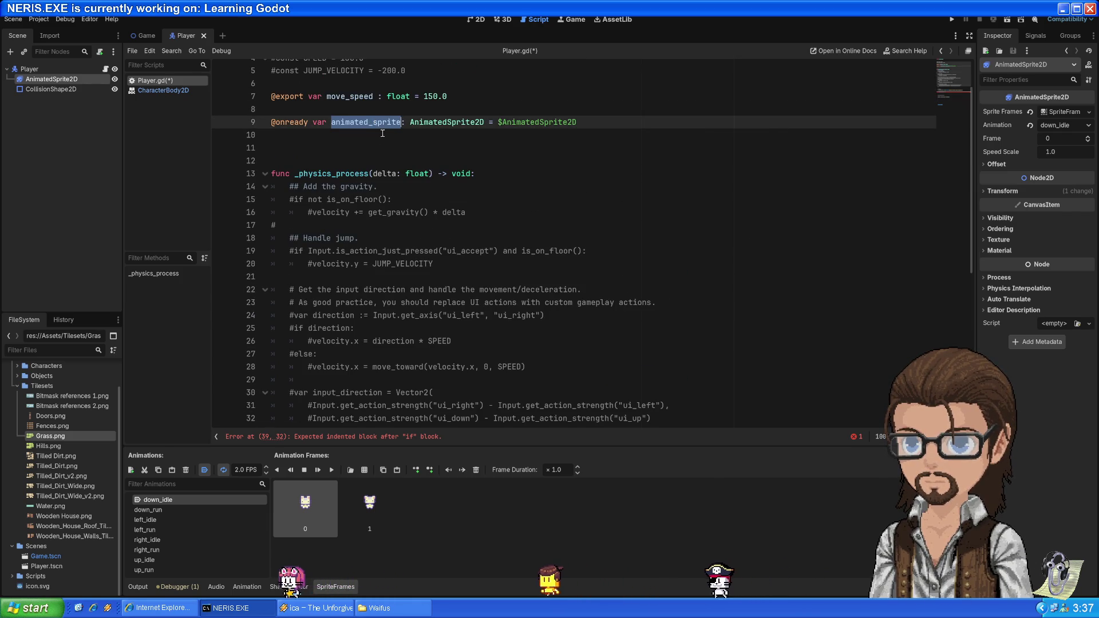
pyautogui.scroll(-5, 423, 237)
pyautogui.scroll(-3, 423, 237)
pyautogui.click(424, 227)
pyautogui.hotkey('ctrl', 'v')
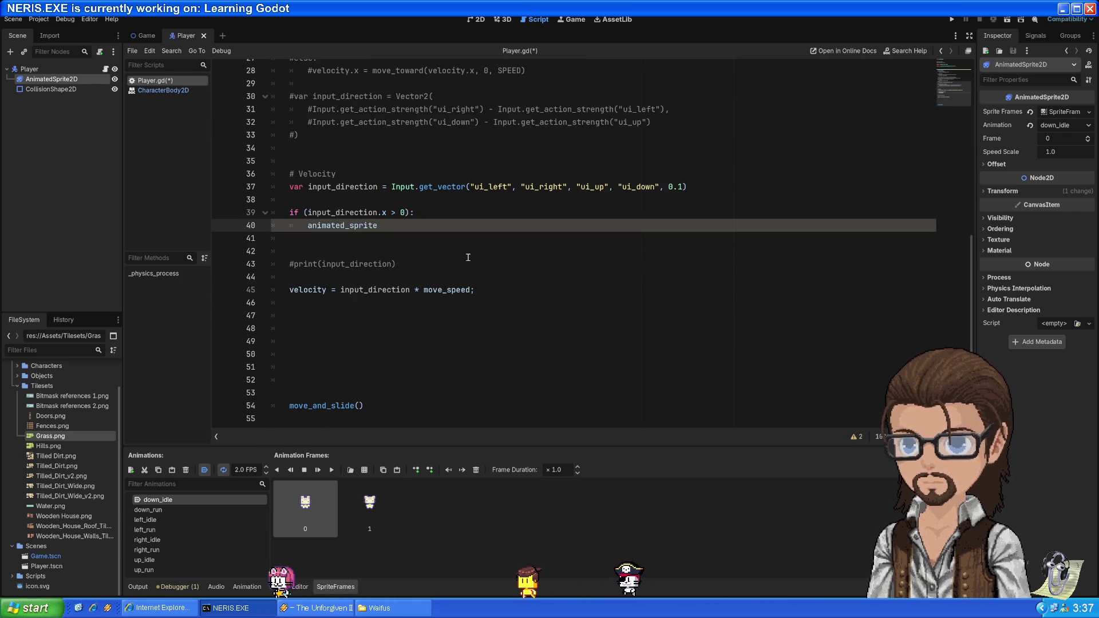
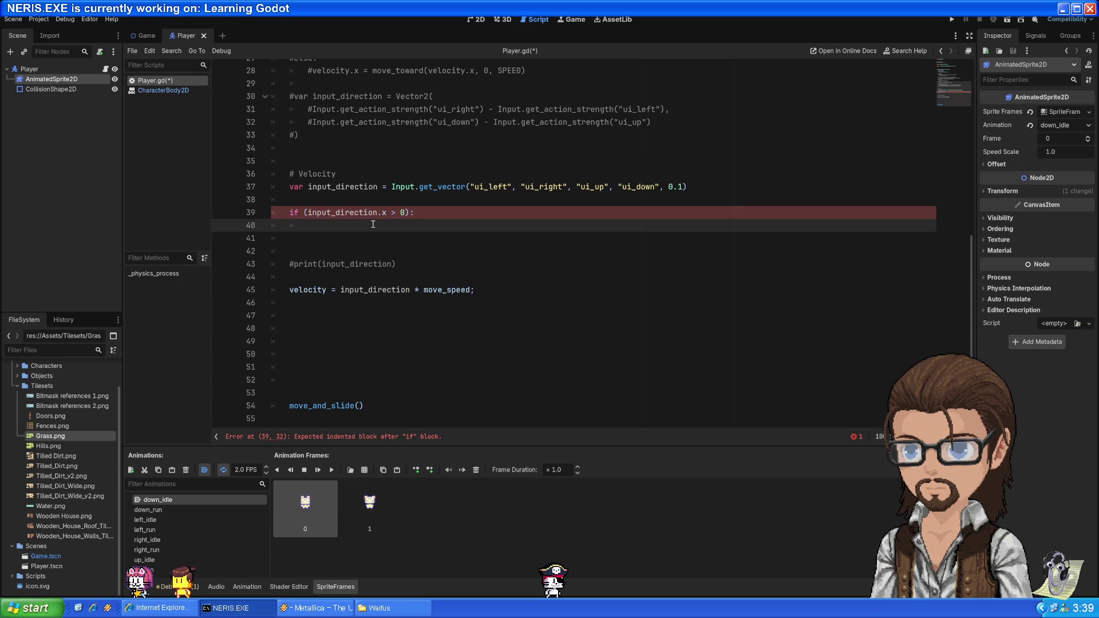
# - Select and inspect the input_direction condition on line 39 and its other uses
pyautogui.click(320, 213)
pyautogui.moveTo(320, 213); pyautogui.dragTo(418, 212)
pyautogui.click(390, 223)
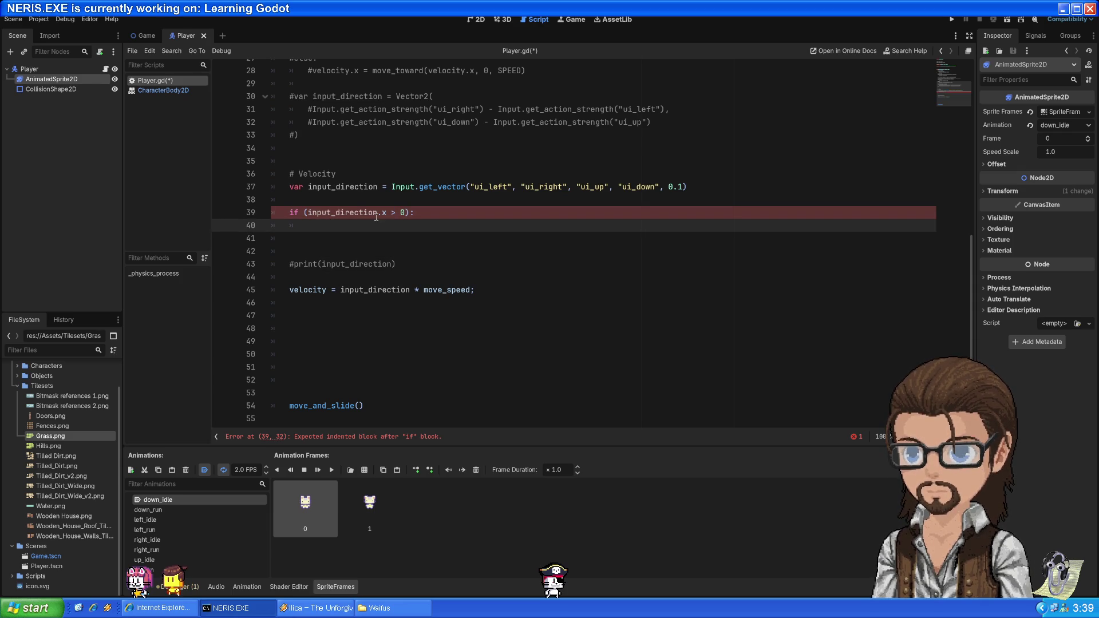
pyautogui.doubleClick(326, 212)
pyautogui.keyDown('shift'); pyautogui.click(404, 213); pyautogui.keyUp('shift')
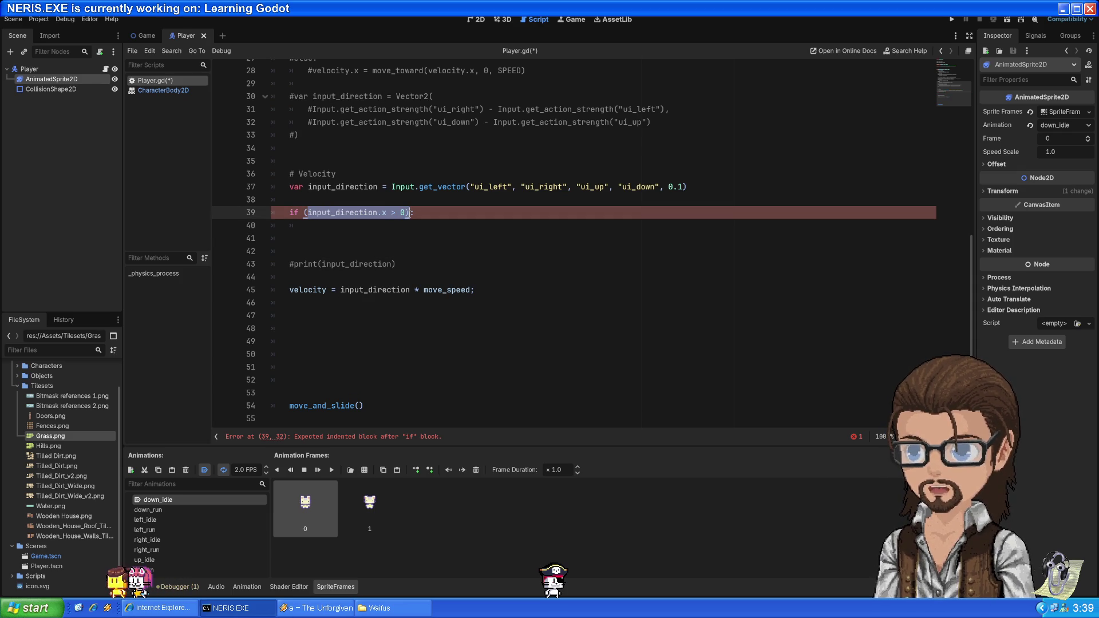
pyautogui.click(390, 226)
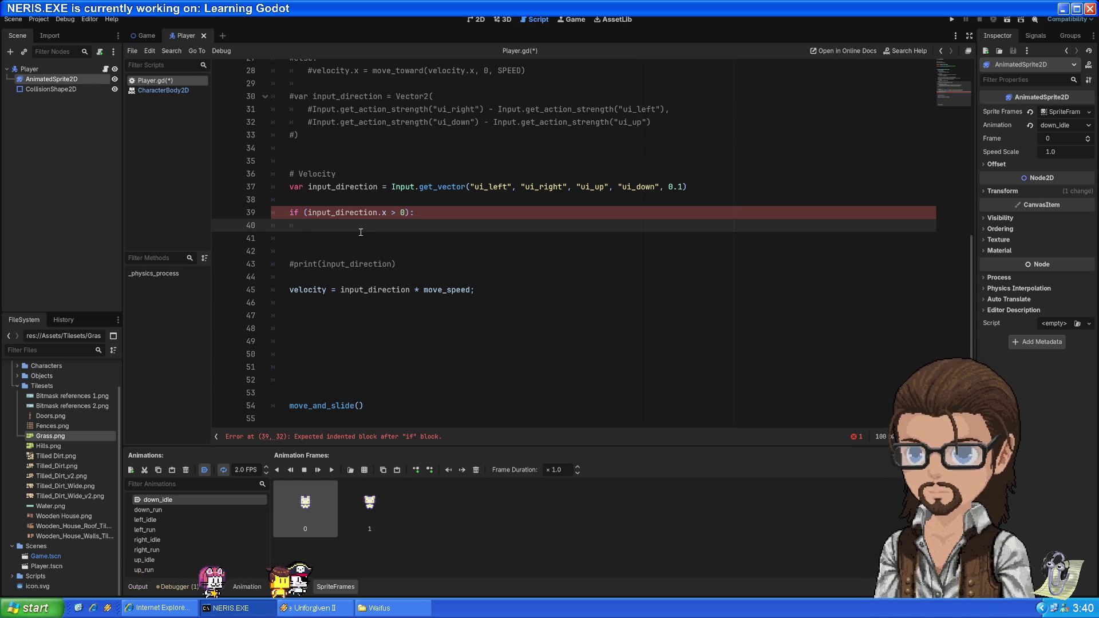
pyautogui.doubleClick(329, 186)
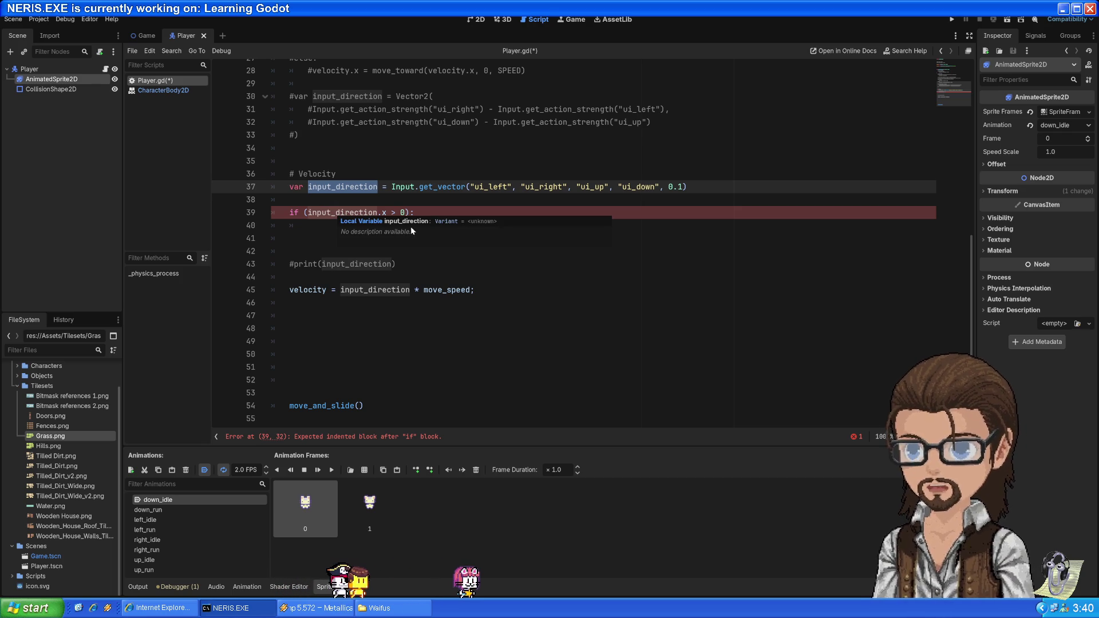
pyautogui.click(352, 243)
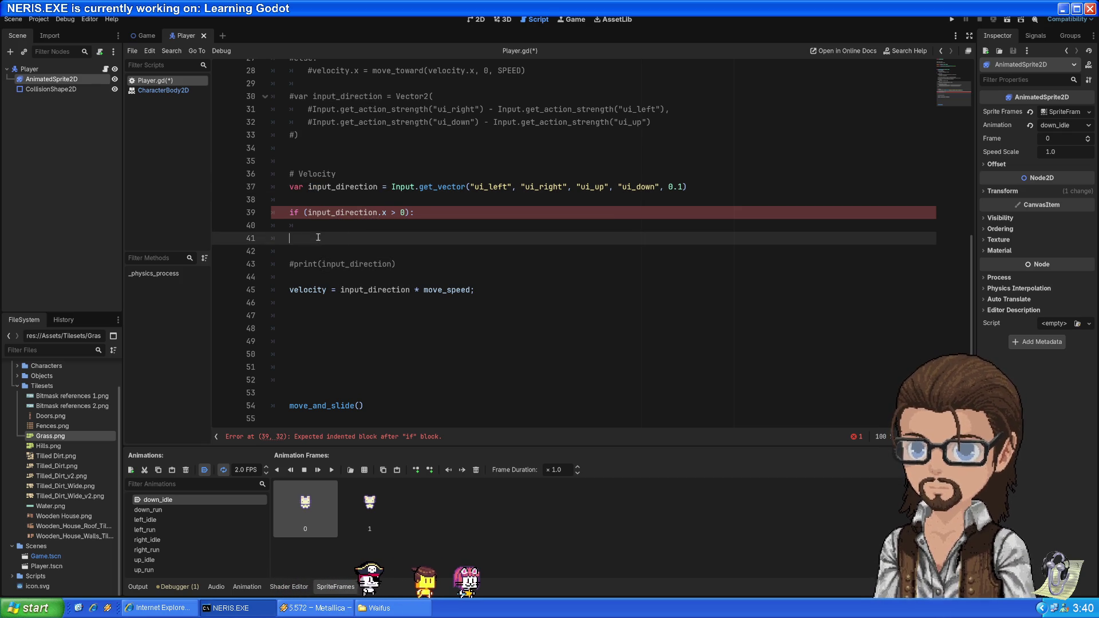
# - Rewrite line 39 as if (input_direction.x == 0 && input_direction.y == 0): with an indented line below
pyautogui.doubleClick(393, 212)
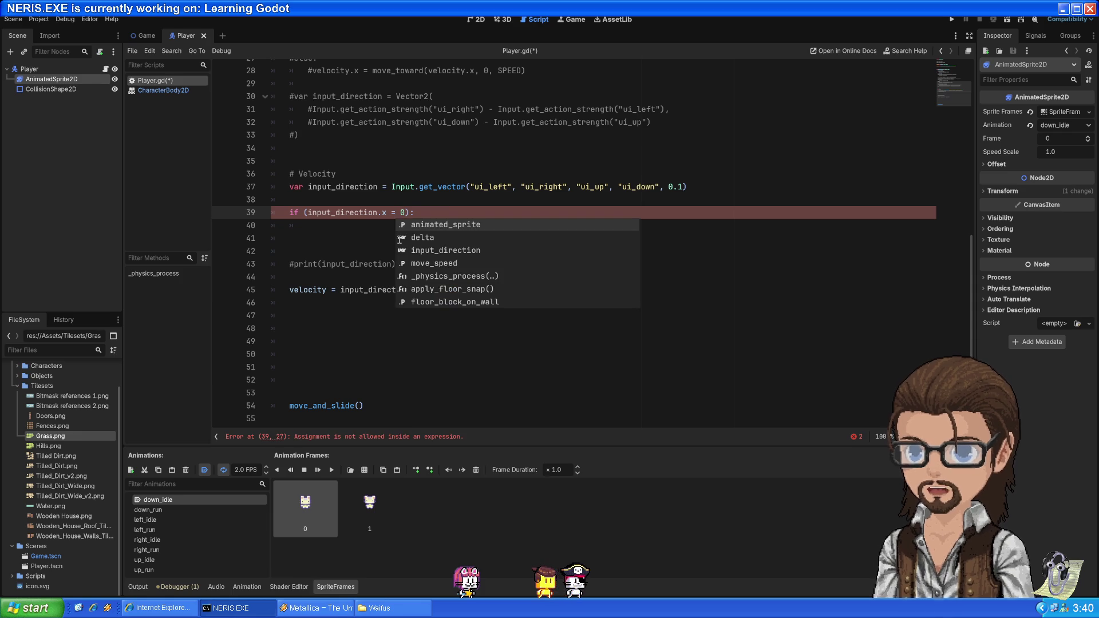
pyautogui.write('=')
pyautogui.press('Right')
pyautogui.press('Right')
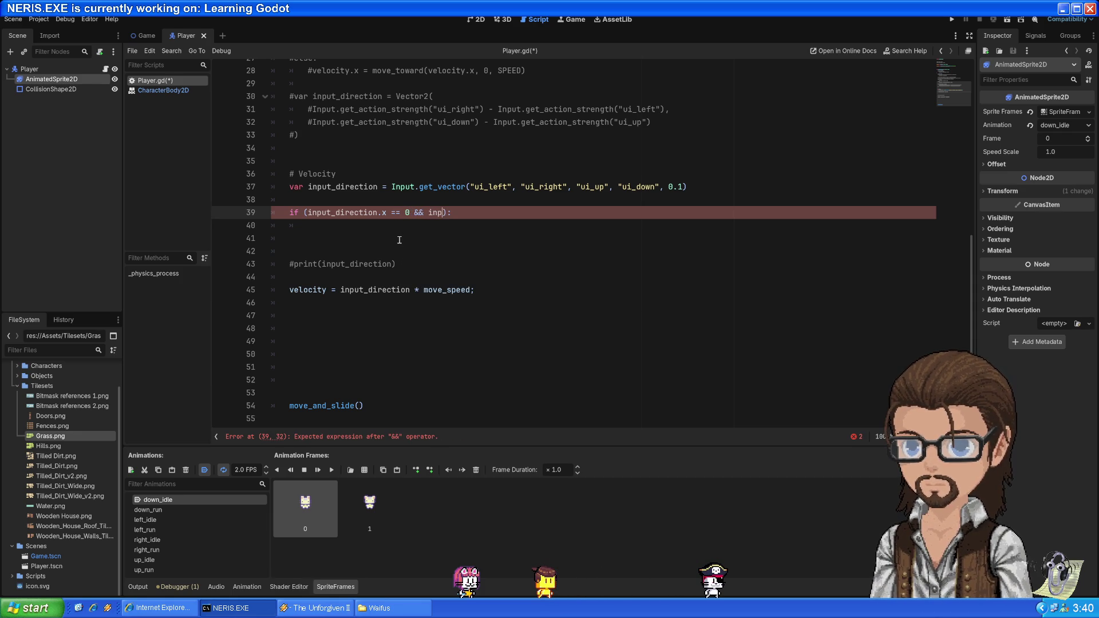
pyautogui.write('ut_di')
pyautogui.press('Return')
pyautogui.write('.x')
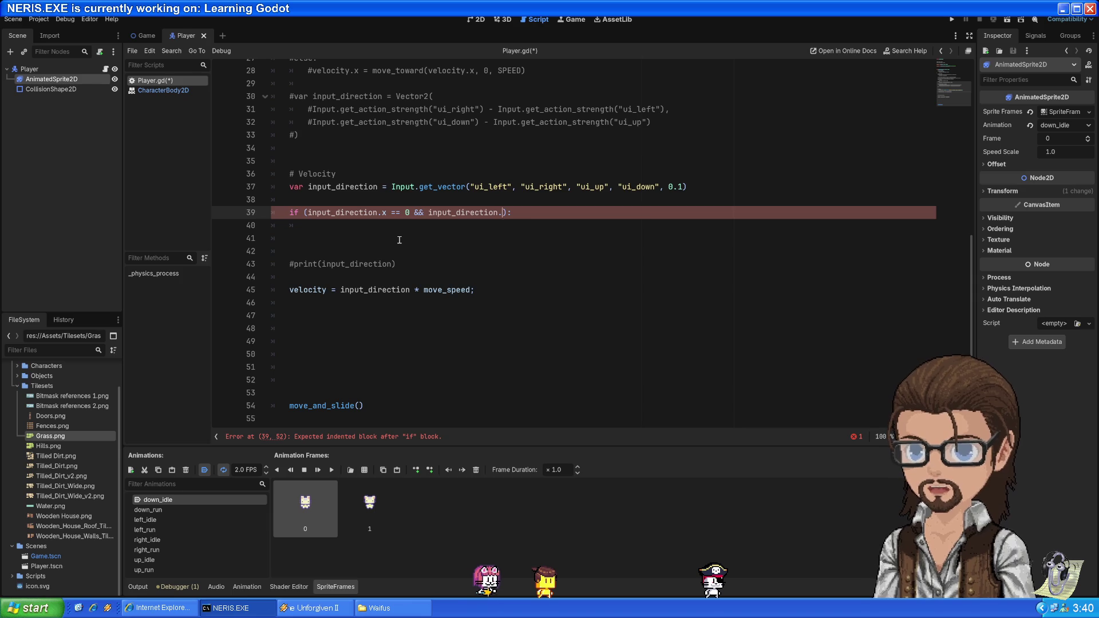
pyautogui.write(' == 0')
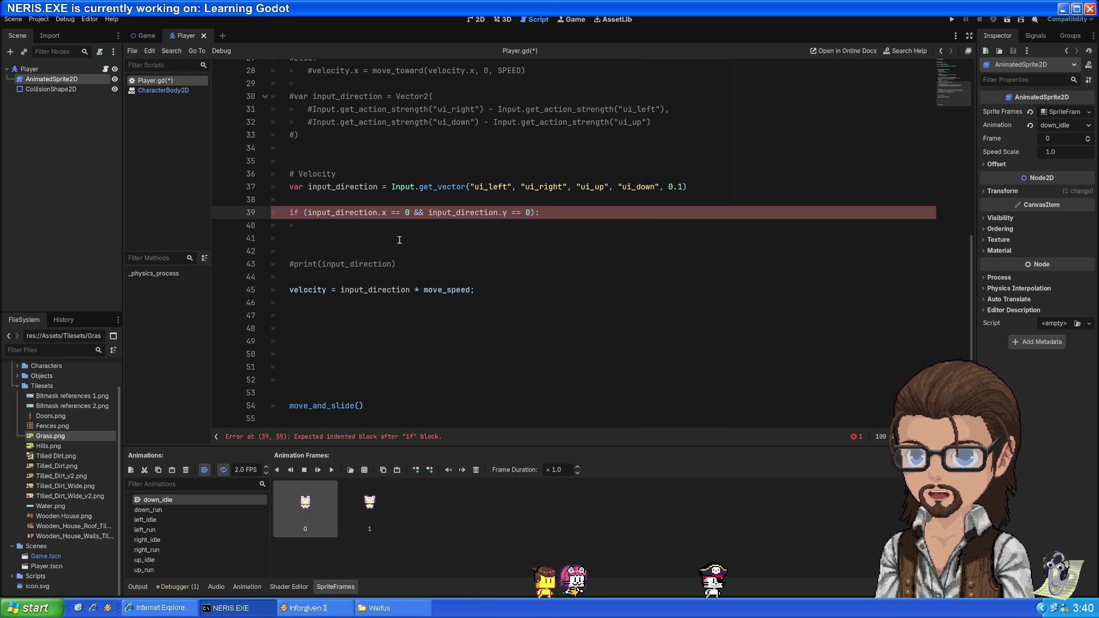
pyautogui.press('End')
pyautogui.press('Return')
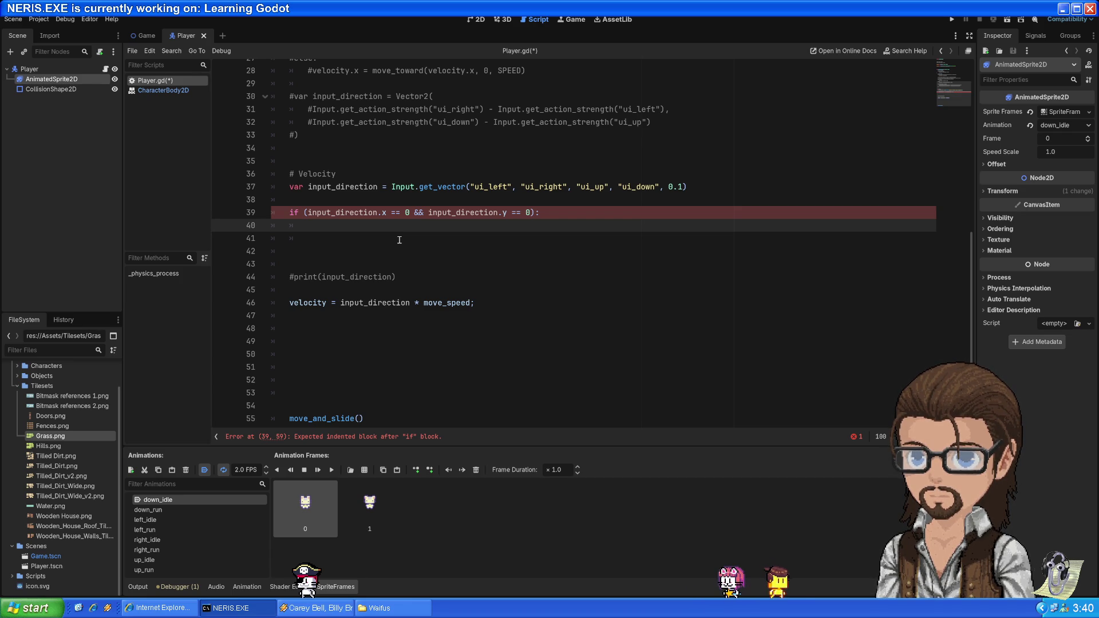
pyautogui.scroll(9, 399, 240)
# - Review the script, checking how 'and' is written in the commented jump check on line 19
pyautogui.scroll(-3, 429, 207)
pyautogui.scroll(-3, 430, 207)
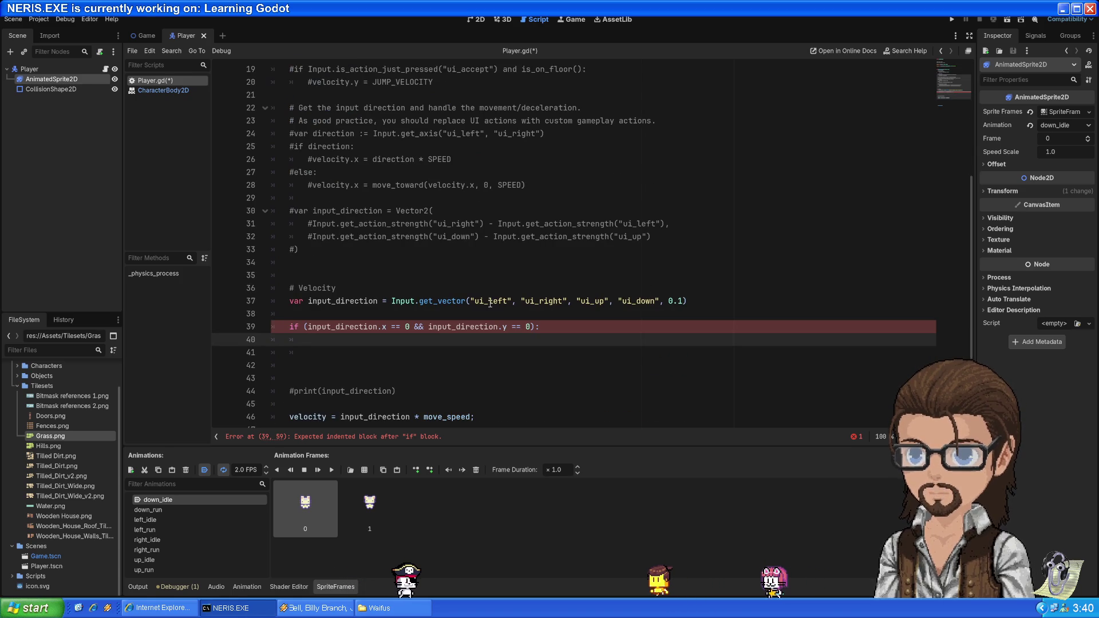
pyautogui.moveTo(488, 301); pyautogui.dragTo(509, 302)
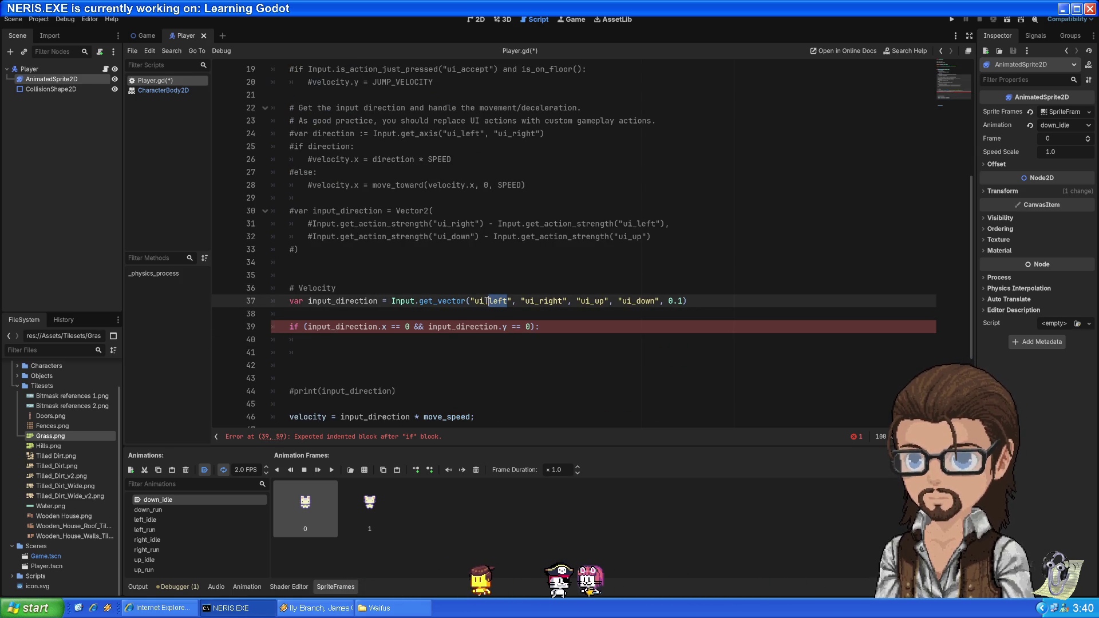
pyautogui.scroll(6, 458, 280)
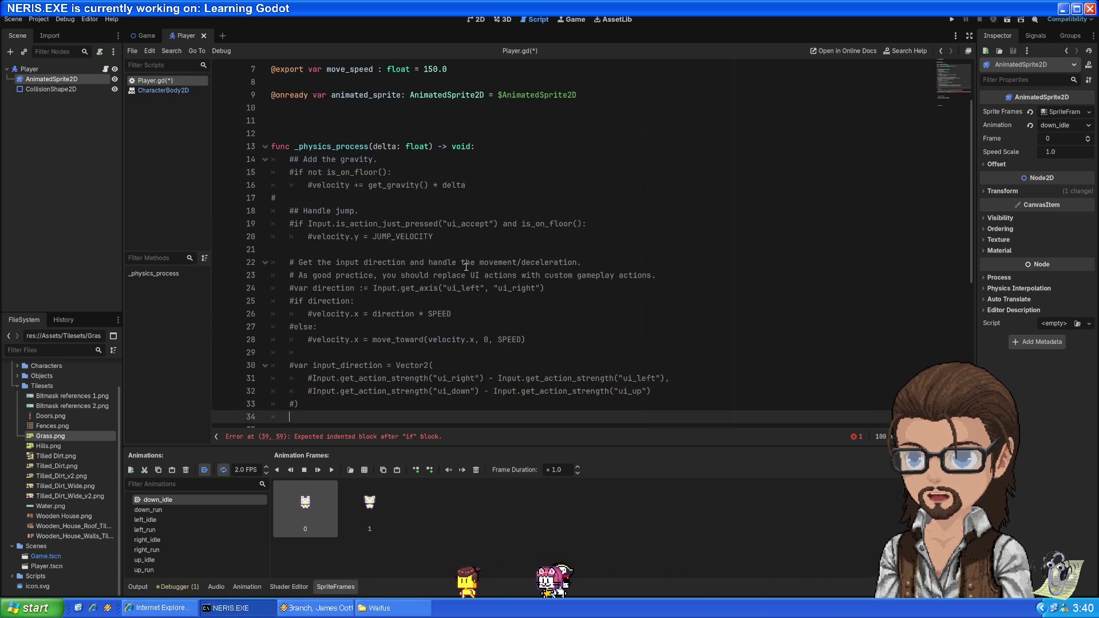
pyautogui.click(432, 191)
pyautogui.click(425, 196)
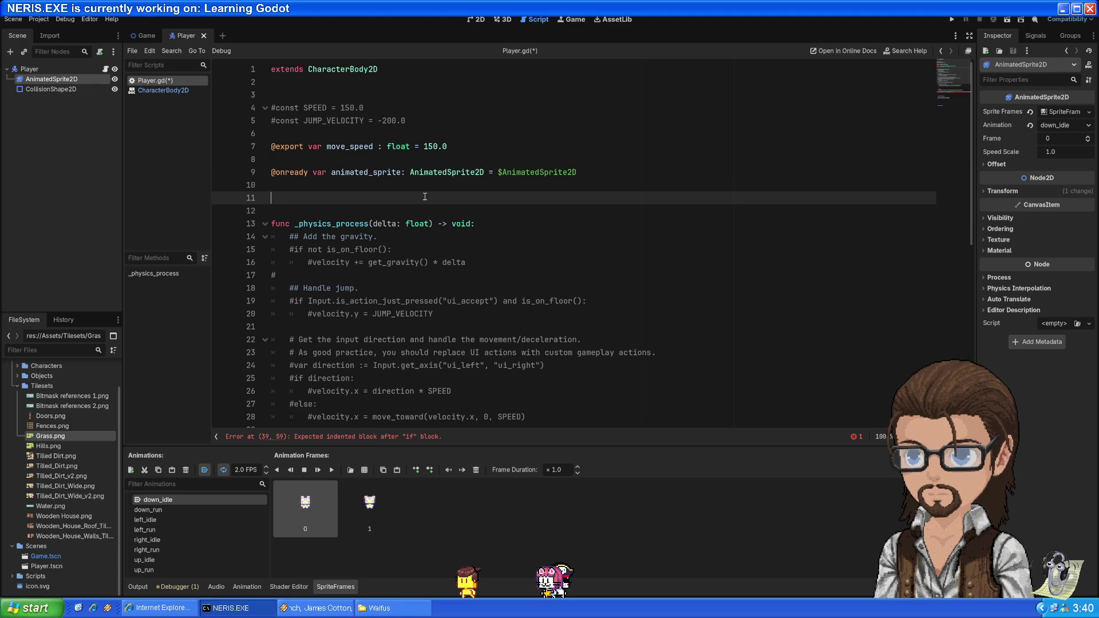
pyautogui.scroll(-9, 421, 209)
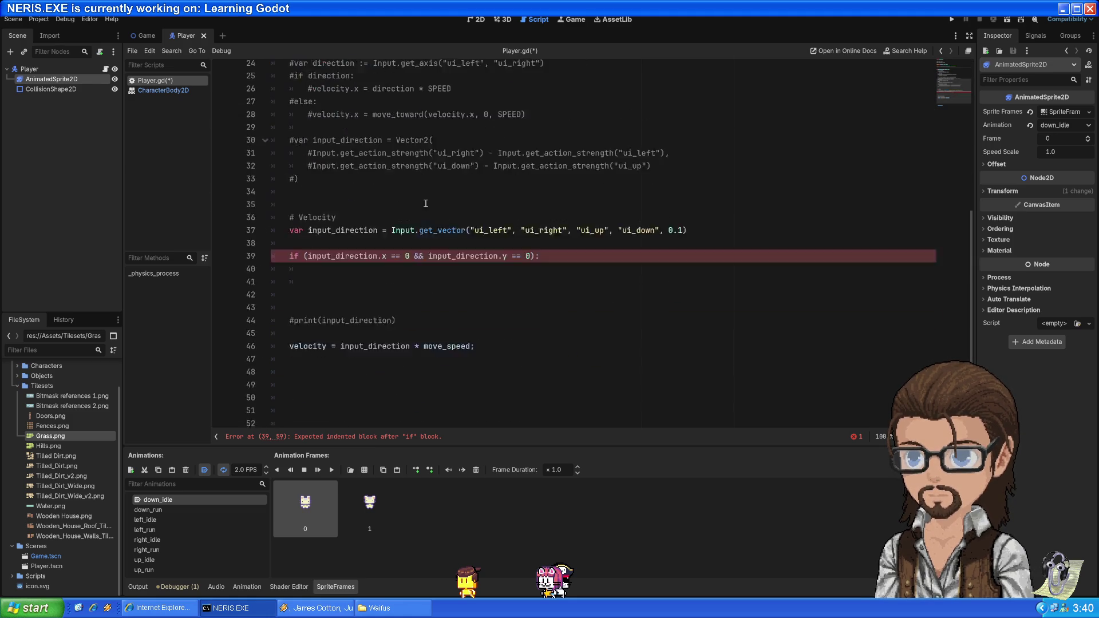
pyautogui.click(389, 224)
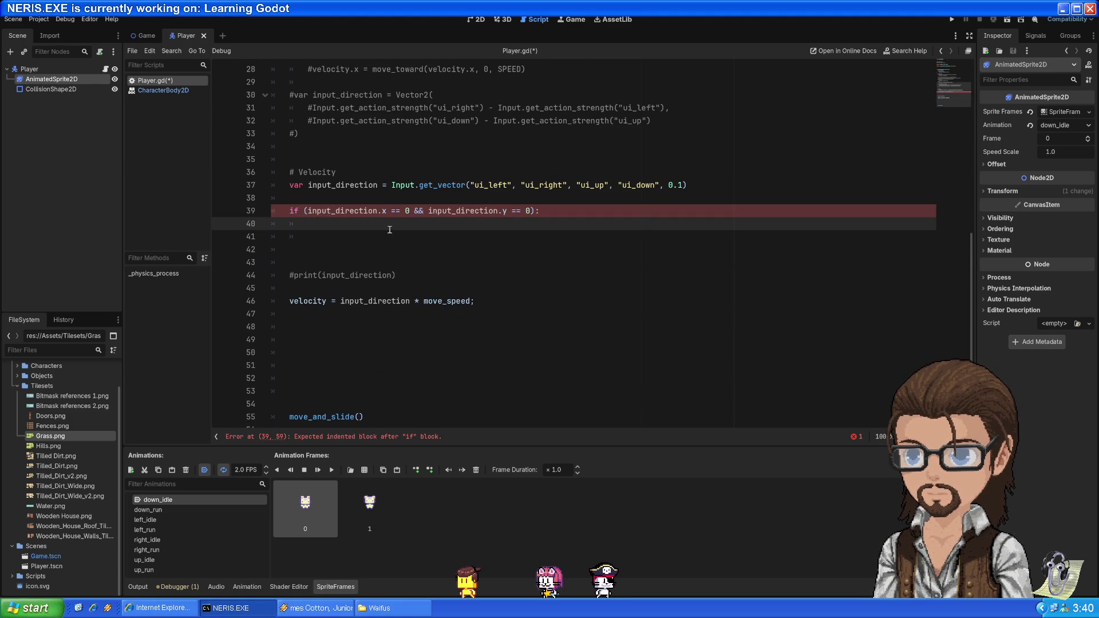
pyautogui.scroll(4, 389, 232)
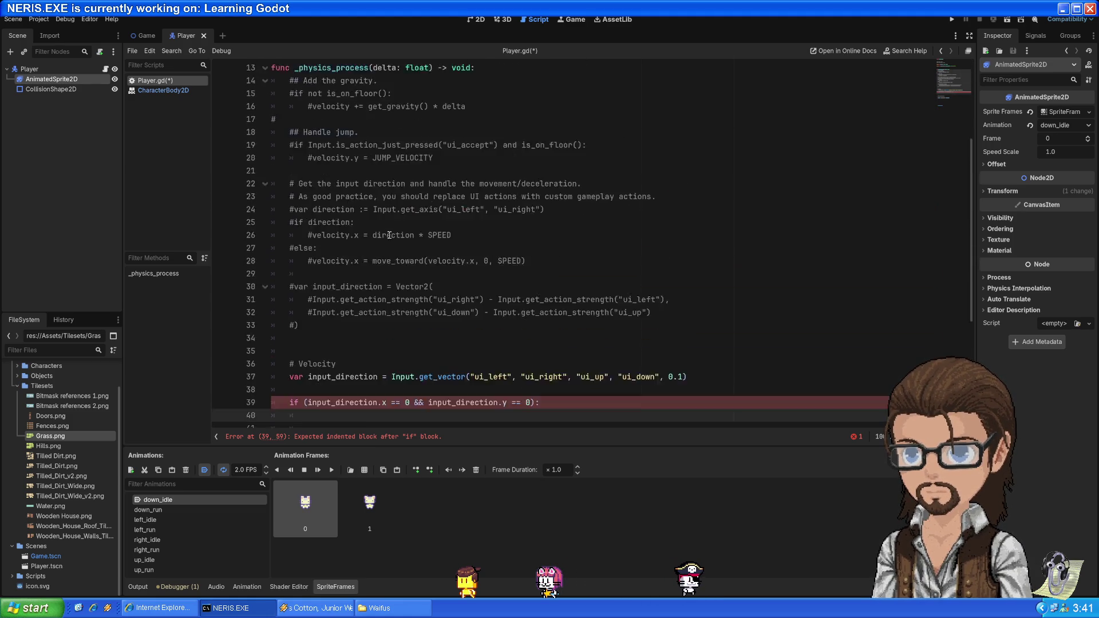
pyautogui.scroll(-2, 389, 235)
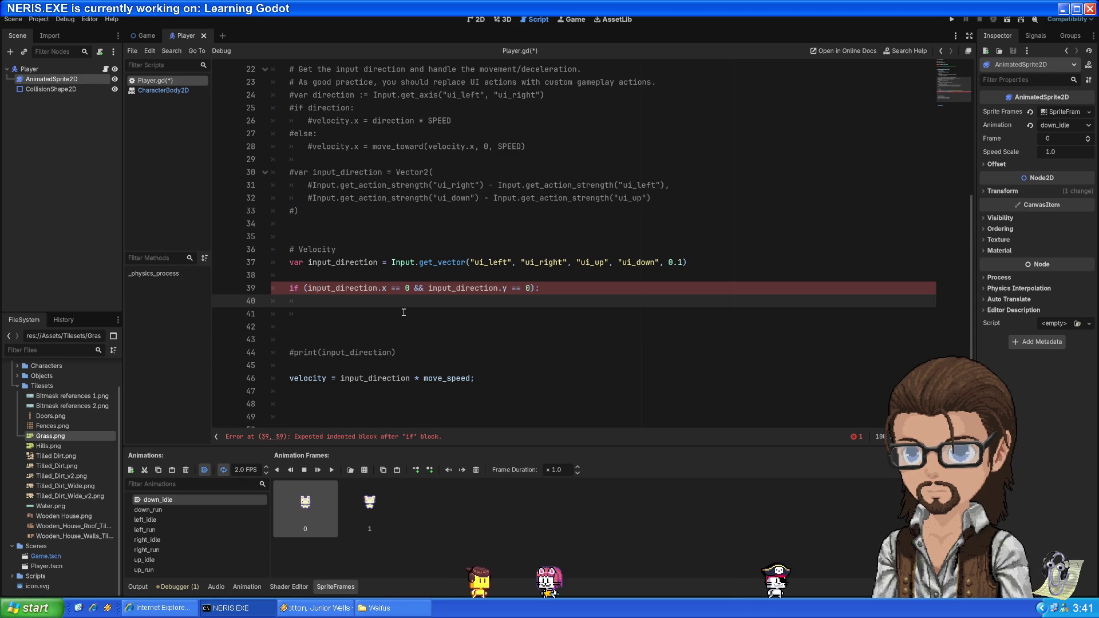
pyautogui.scroll(5, 404, 312)
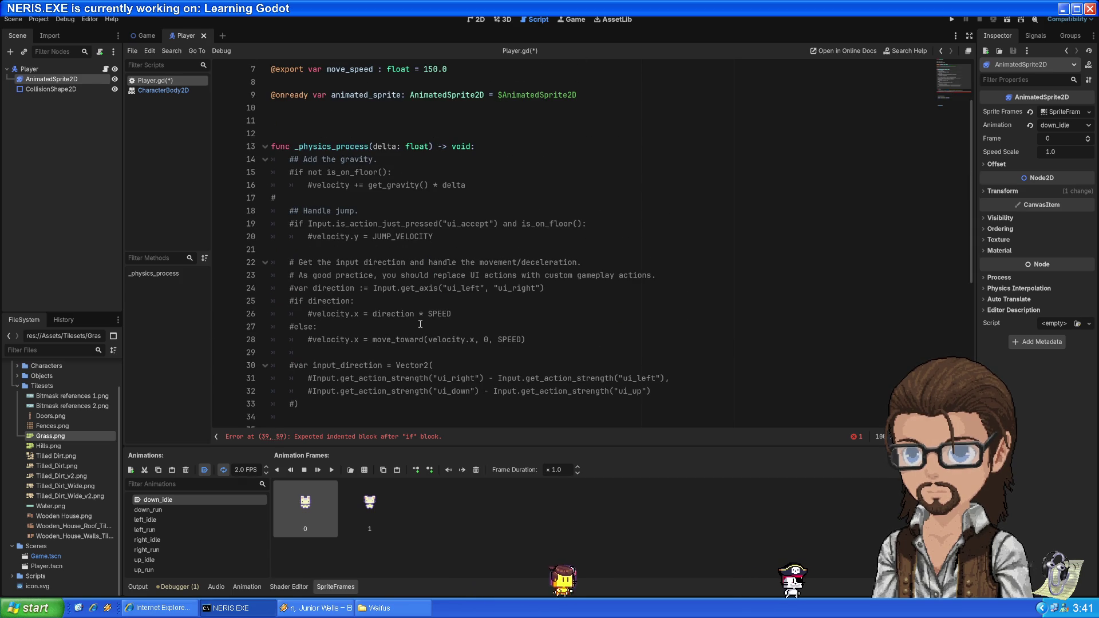
pyautogui.click(508, 229)
pyautogui.doubleClick(510, 226)
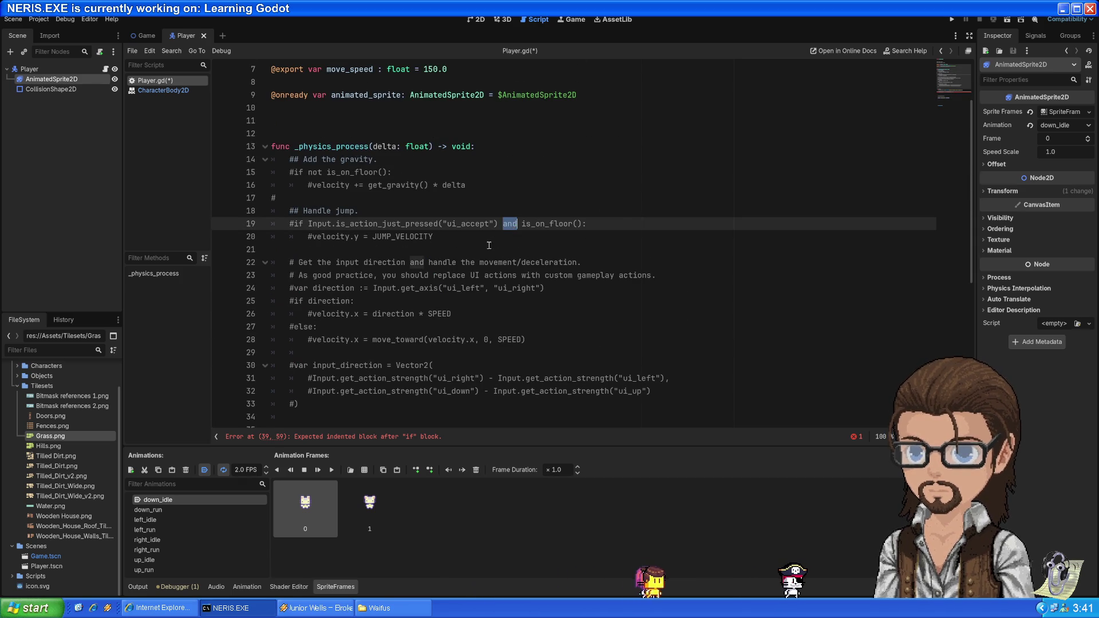
pyautogui.scroll(-6, 492, 247)
pyautogui.click(425, 252)
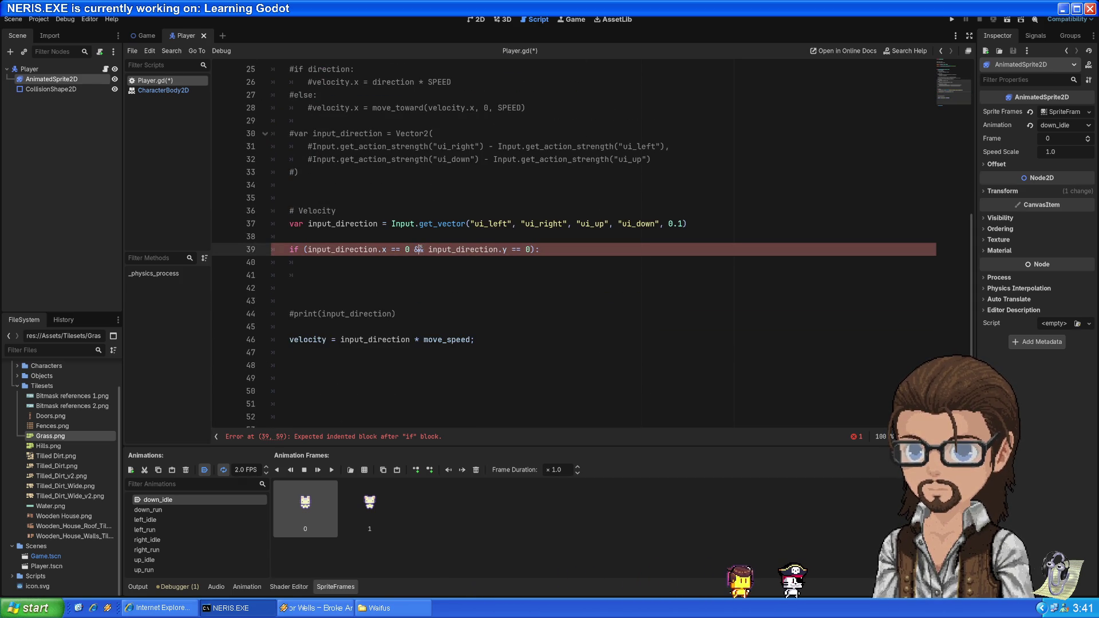
# - Replace && with and and remove the parentheses around the line 39 condition
pyautogui.doubleClick(420, 250)
pyautogui.write('and')
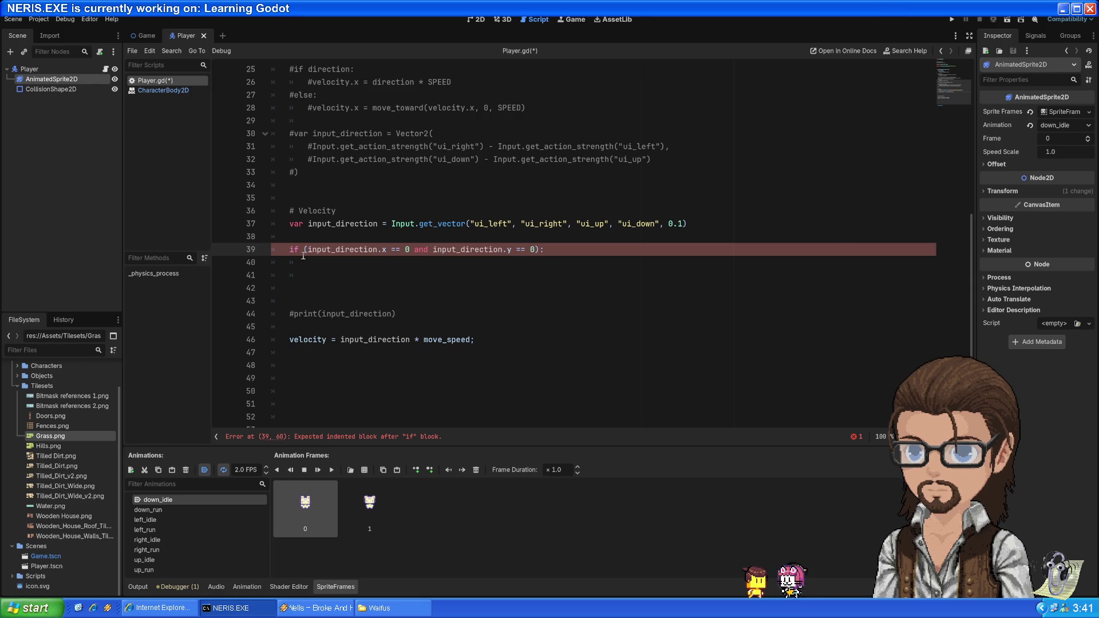
pyautogui.click(305, 252)
pyautogui.hotkey('alt', 'Tab')
pyautogui.hotkey('alt', 'Tab')
pyautogui.press('Delete')
pyautogui.press('End')
pyautogui.press('BackSpace')
pyautogui.press('Down')
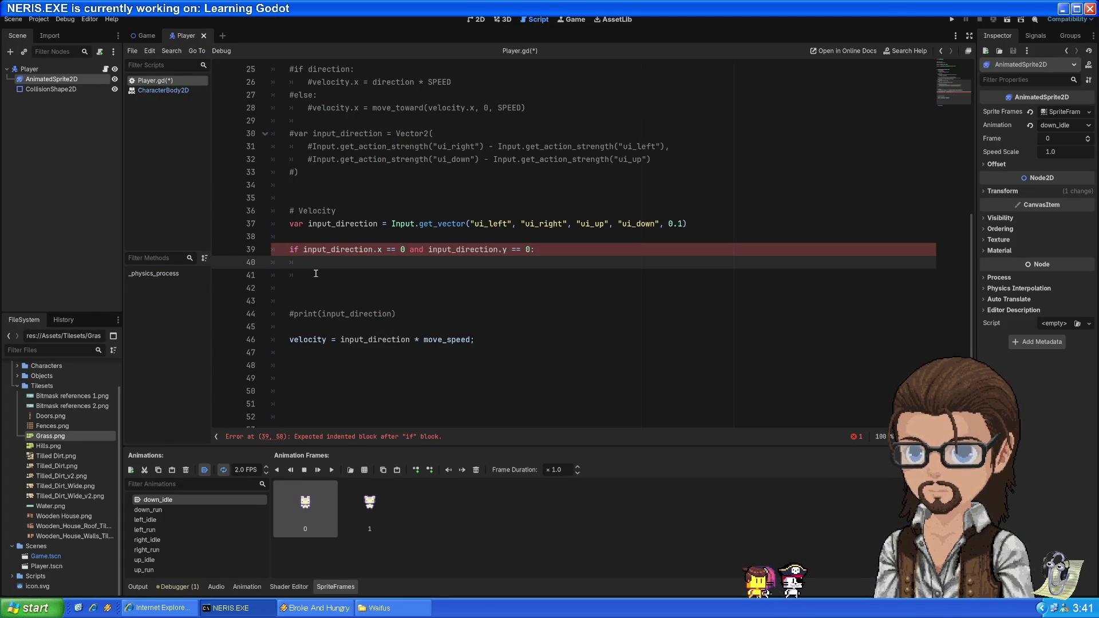
# - Copy print(input_direction) onto line 40 under the if and comment it out
pyautogui.moveTo(293, 314); pyautogui.dragTo(406, 314)
pyautogui.hotkey('ctrl', 'c')
pyautogui.click(343, 263)
pyautogui.hotkey('ctrl', 'v')
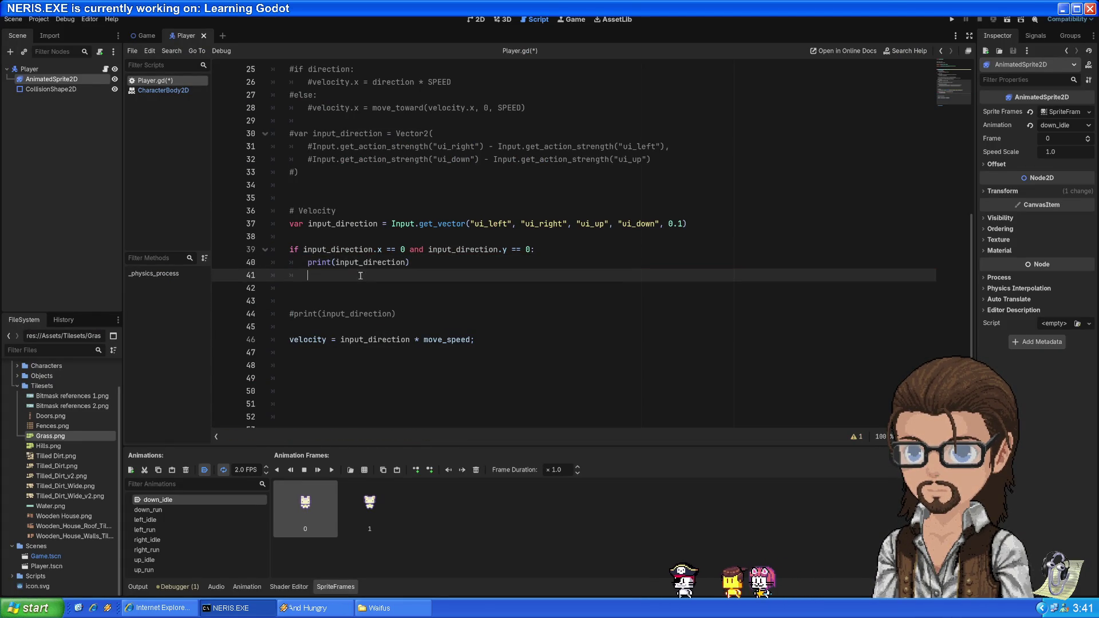
pyautogui.hotkey('ctrl', 'k')
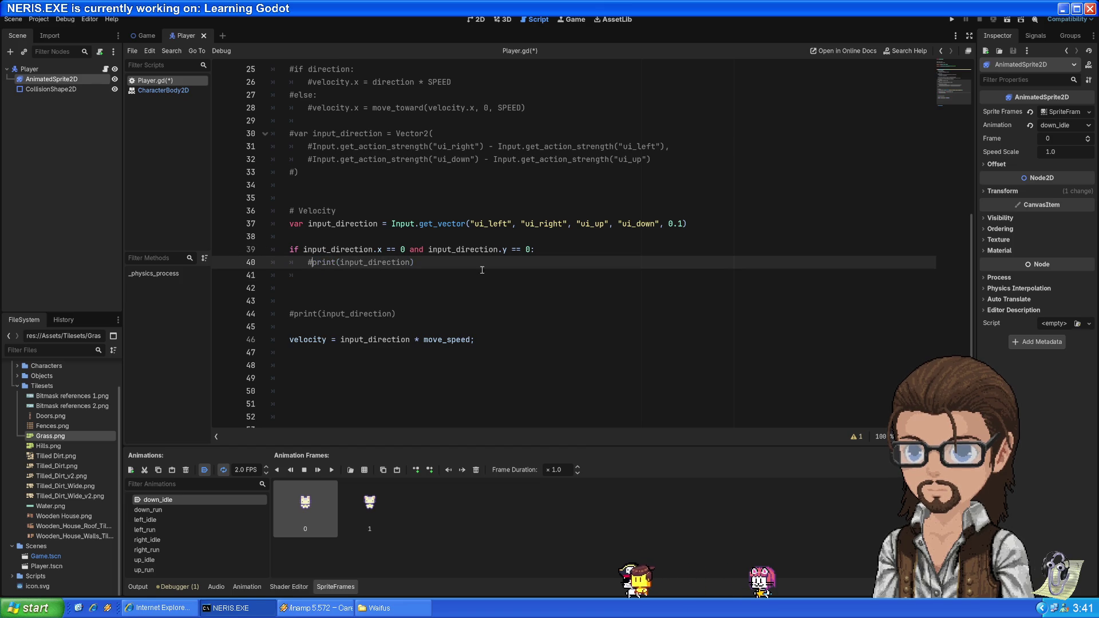
pyautogui.press('Down')
# - Select and review the rewritten if statement on line 39, then go to blank line 11
pyautogui.click(402, 248)
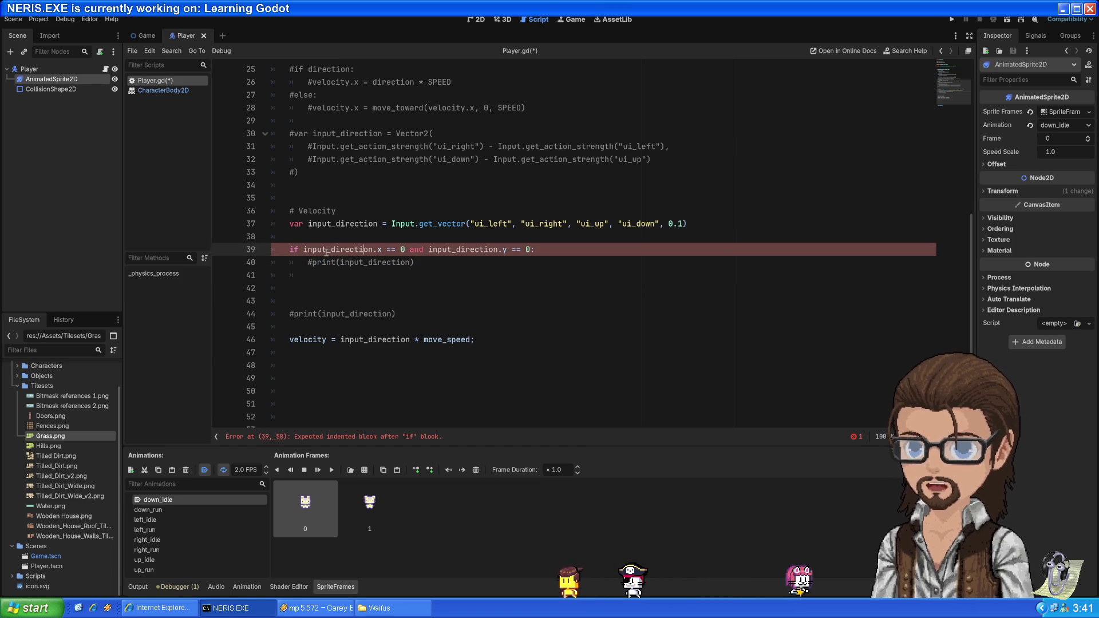
pyautogui.moveTo(304, 249)
pyautogui.mouseDown()
pyautogui.moveTo(538, 250)
pyautogui.moveTo(529, 250)
pyautogui.mouseUp()
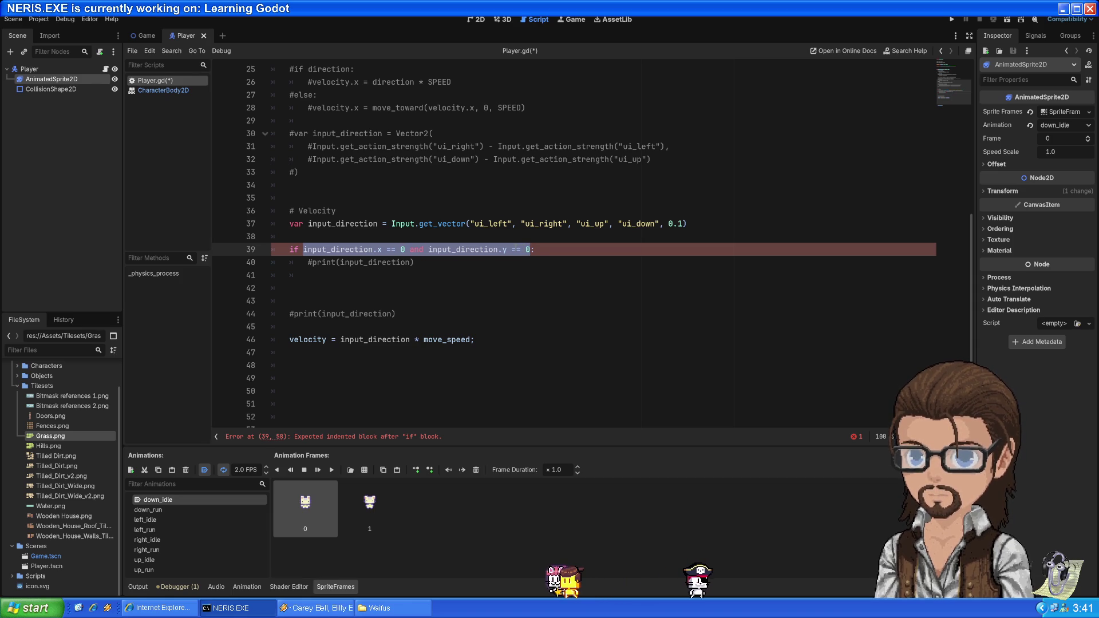
pyautogui.moveTo(504, 254)
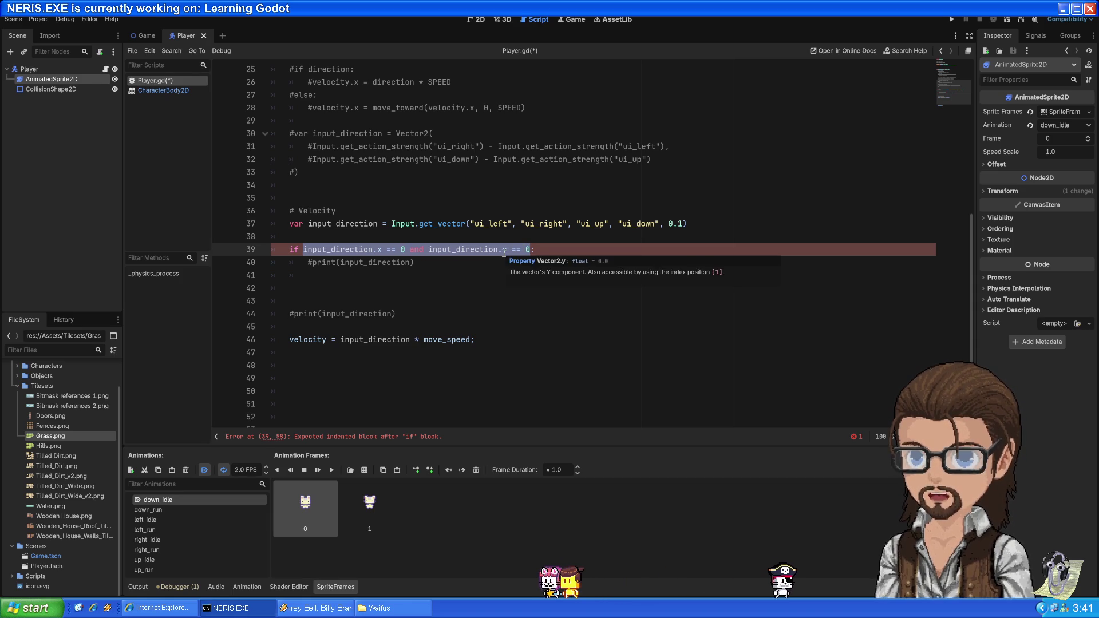
pyautogui.moveTo(532, 250); pyautogui.dragTo(287, 254)
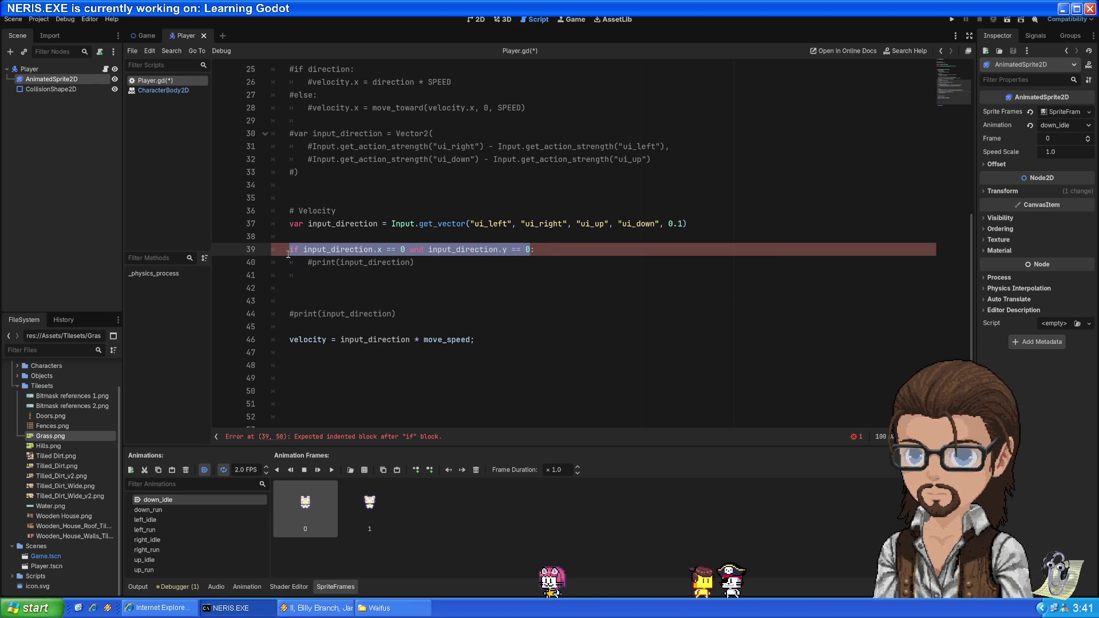
pyautogui.scroll(7, 497, 257)
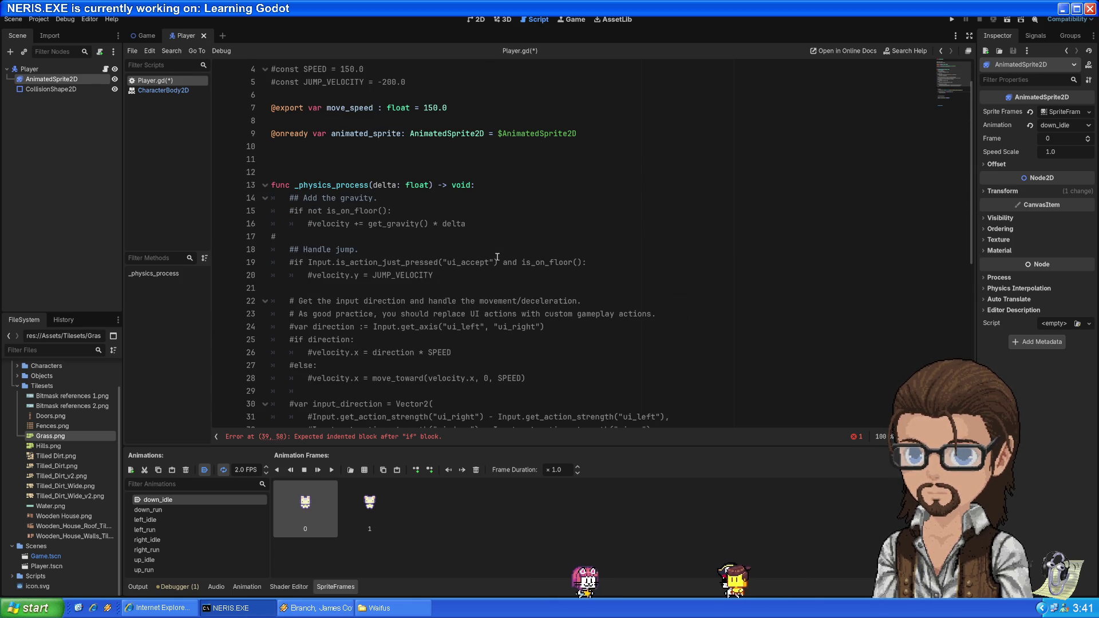
pyautogui.scroll(2, 464, 233)
pyautogui.click(398, 200)
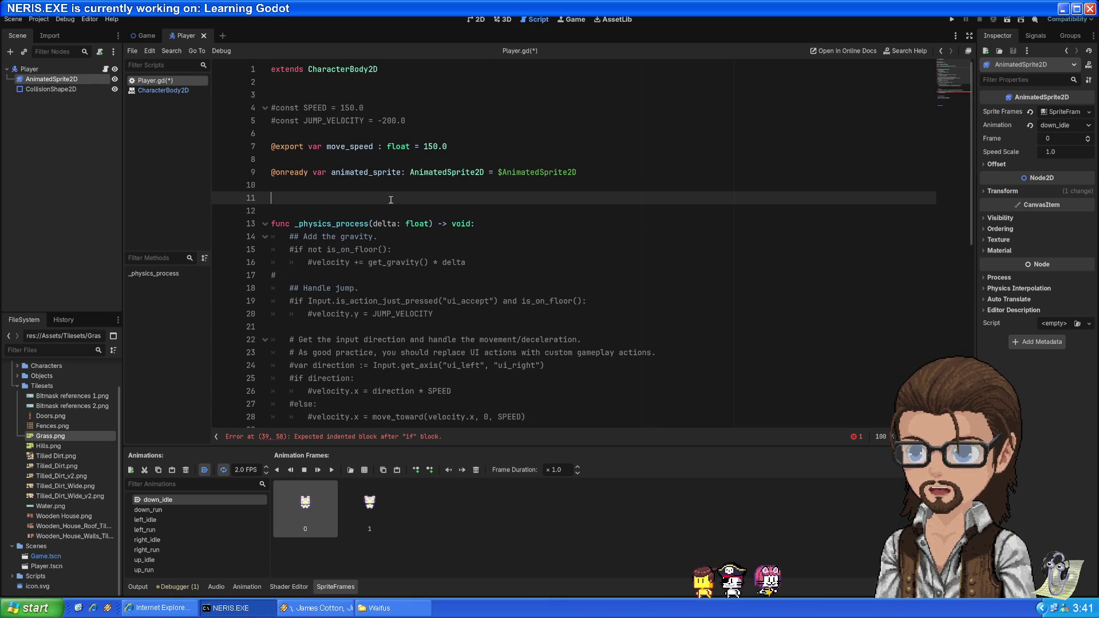
# - Declare var last_sprite_direction : String = "down" on line 11
pyautogui.write('var')
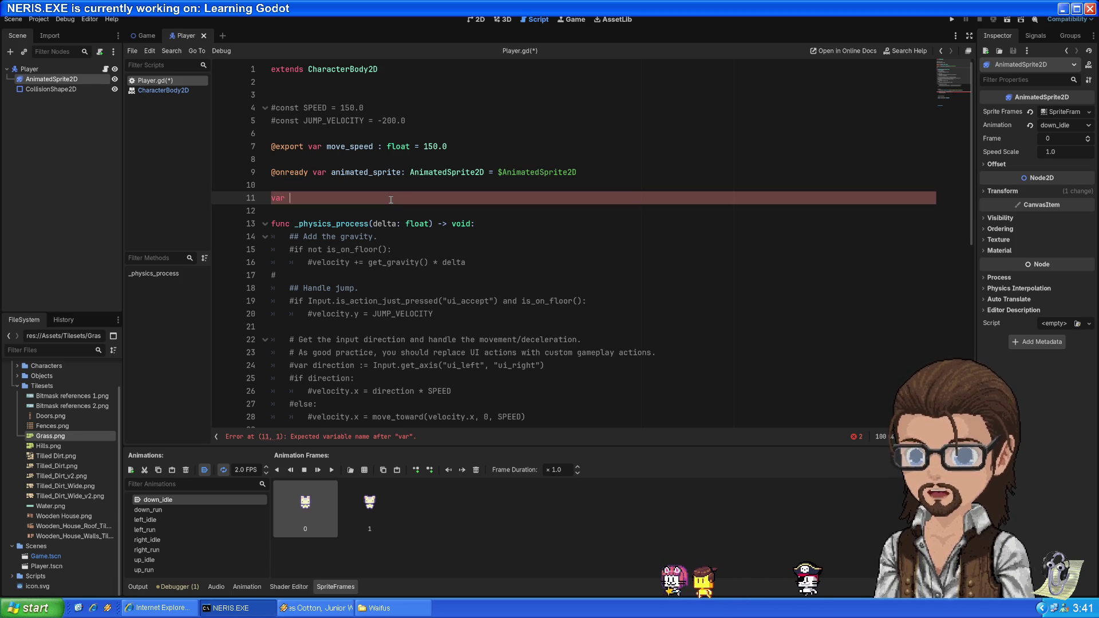
pyautogui.write(' last')
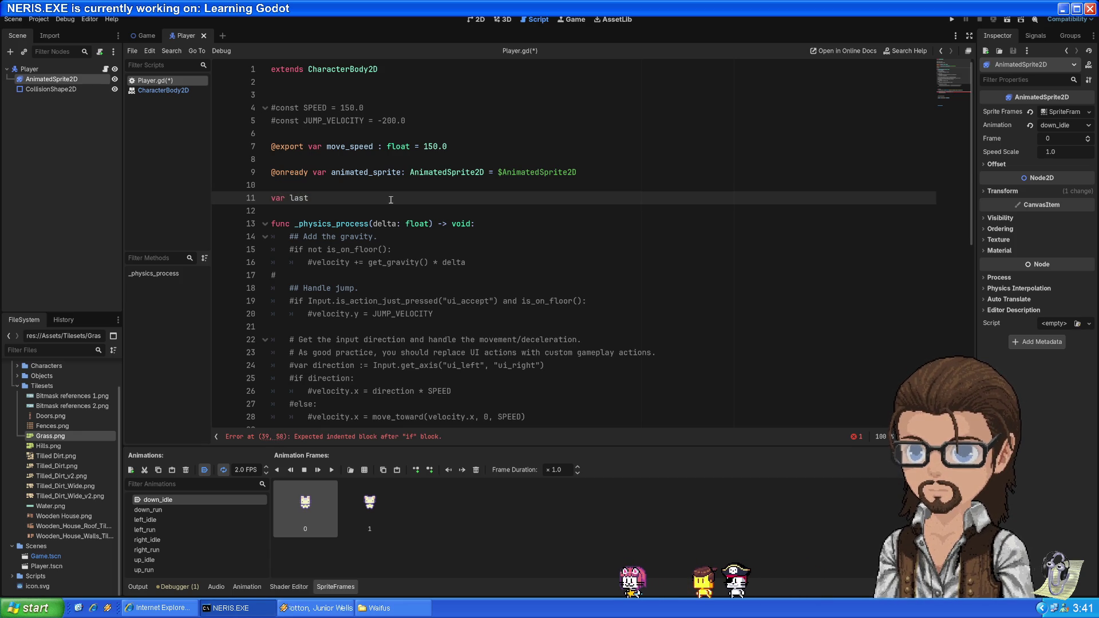
pyautogui.write('_sprite_direction : string')
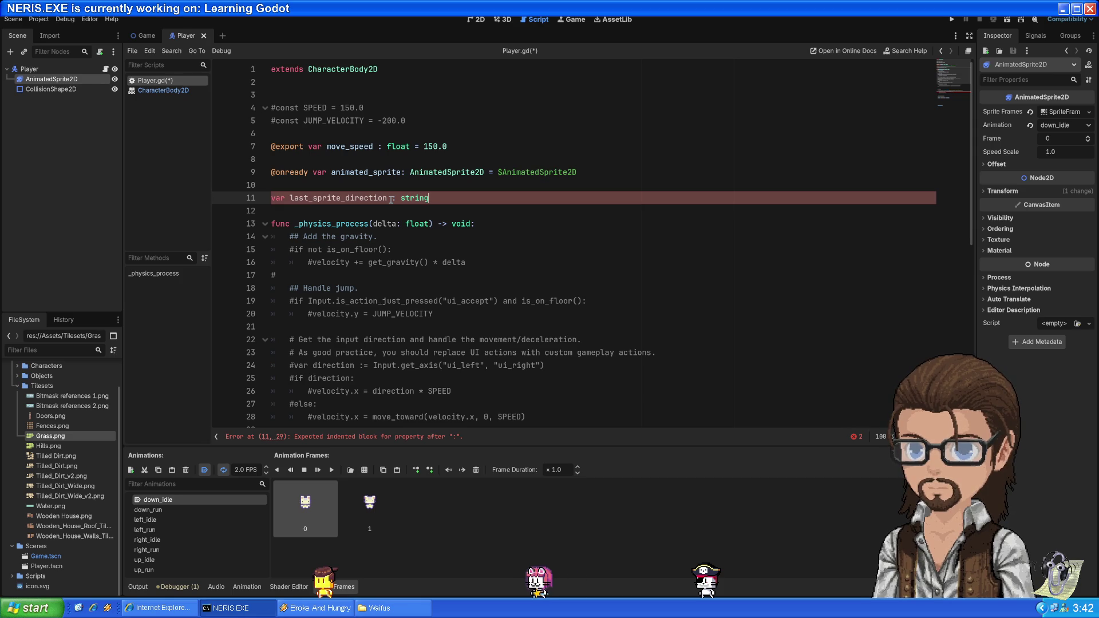
pyautogui.hotkey('ctrl', 'space')
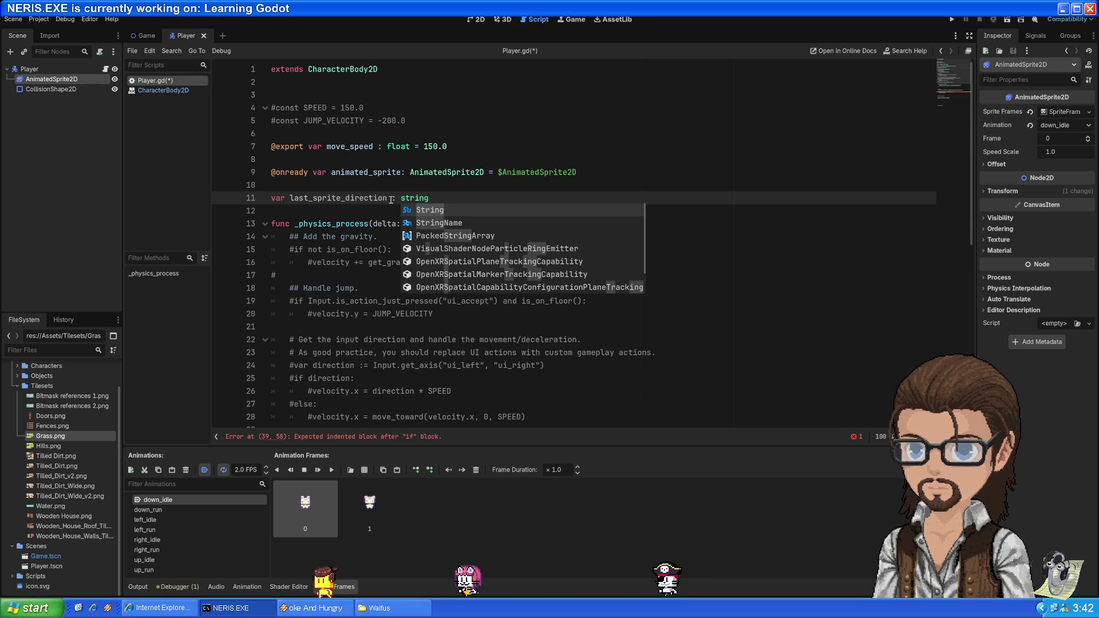
pyautogui.press('Return')
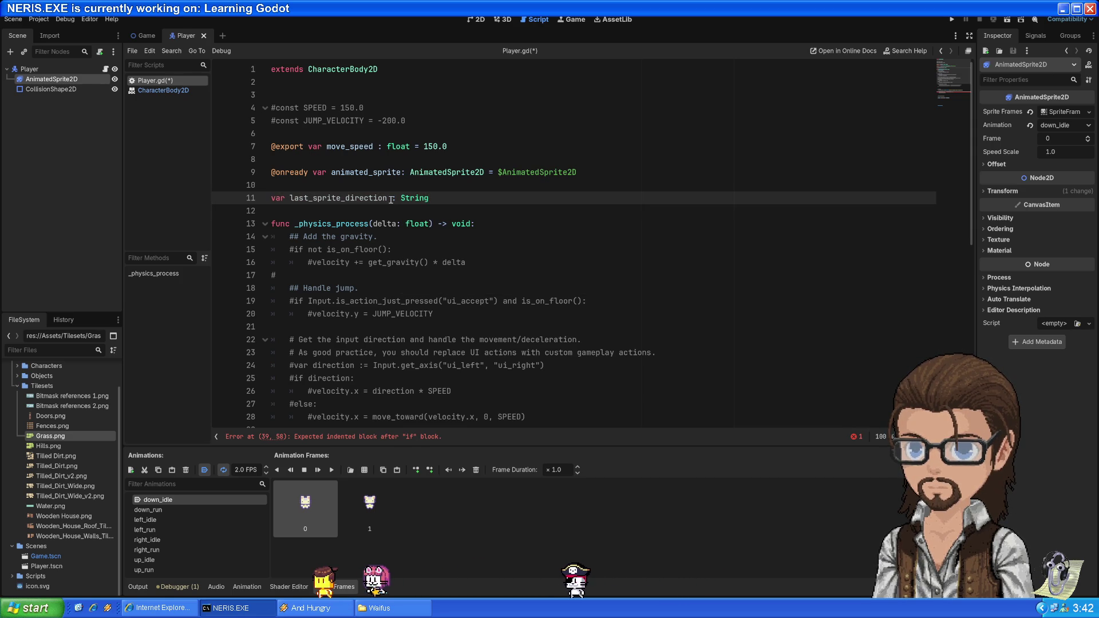
pyautogui.click(390, 197)
pyautogui.click(466, 204)
pyautogui.write('= ')
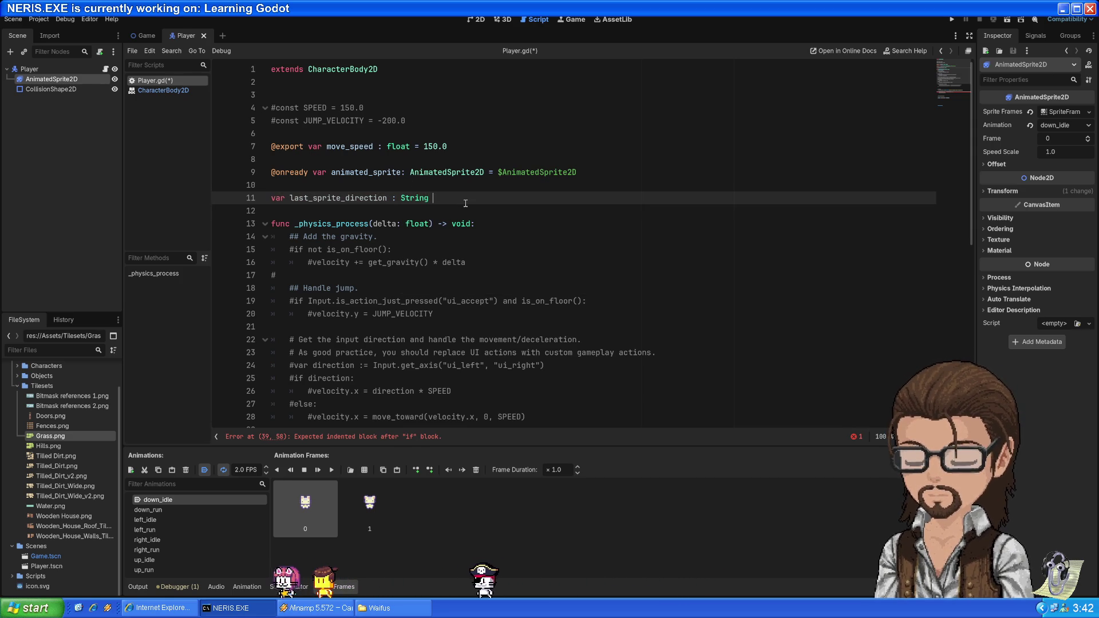
pyautogui.write('""')
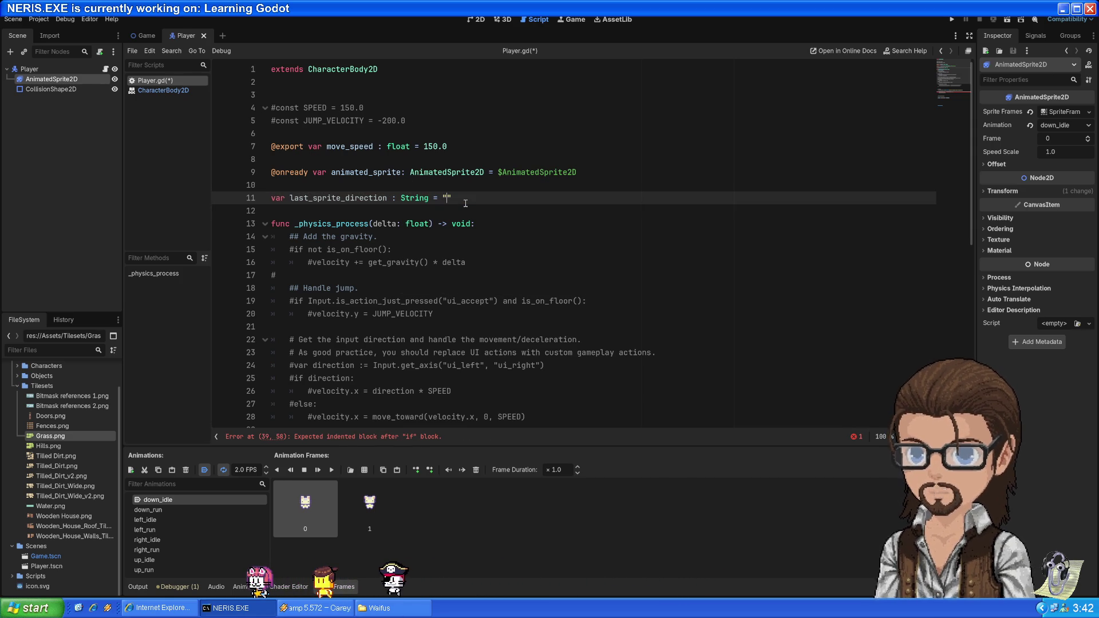
pyautogui.scroll(-2, 489, 183)
pyautogui.doubleClick(371, 118)
# - Add an empty indented line under the no-input if on line 39
pyautogui.scroll(-5, 456, 192)
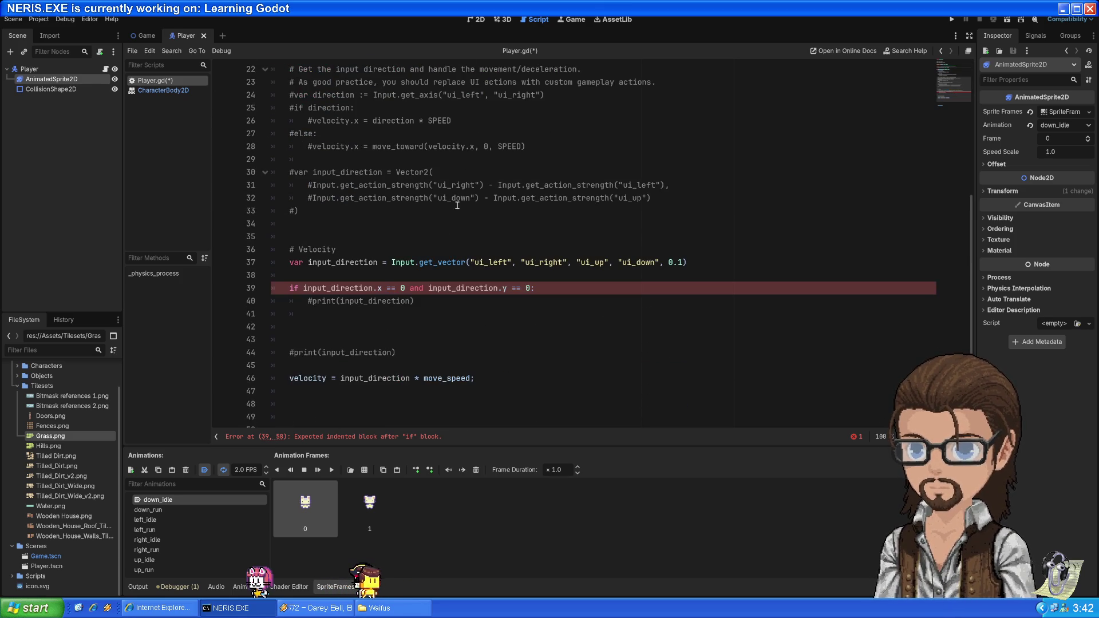
pyautogui.click(318, 301)
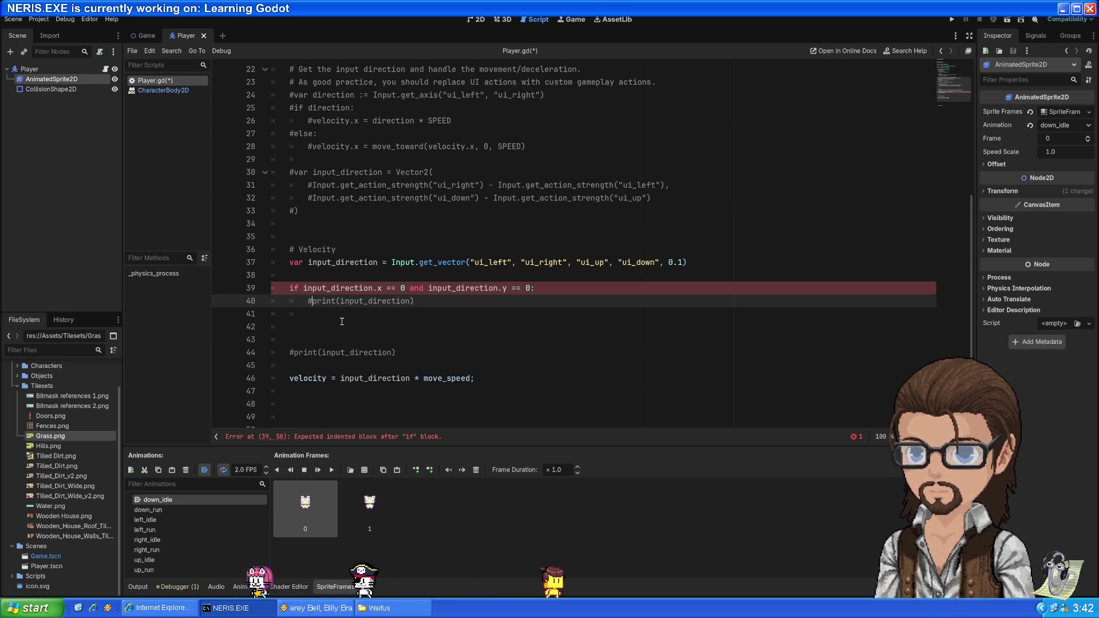
pyautogui.press('Up')
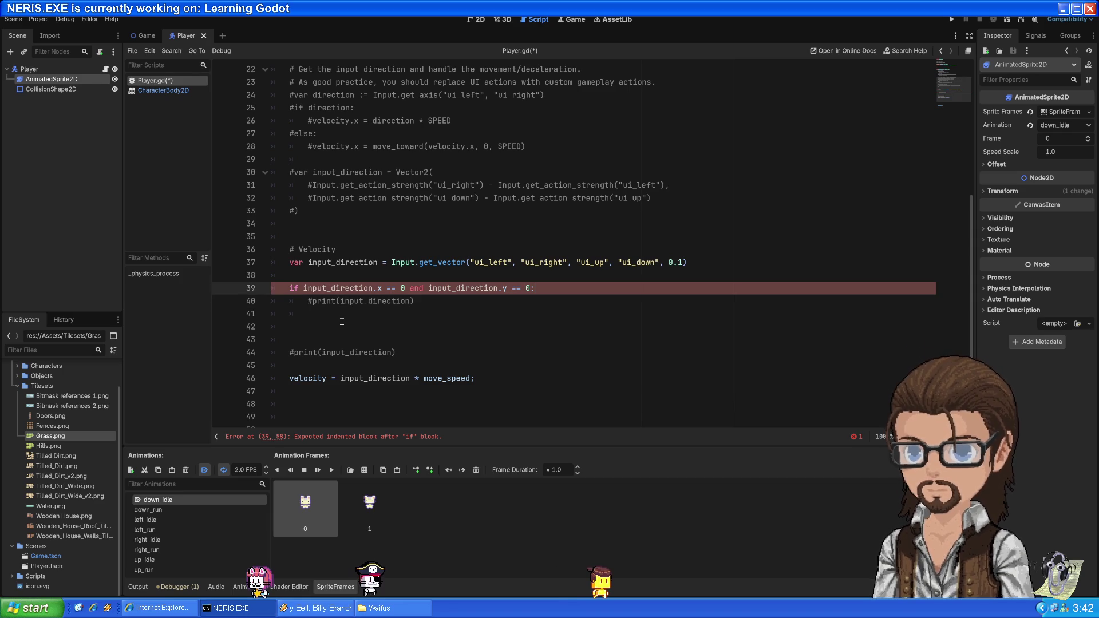
pyautogui.press('Return')
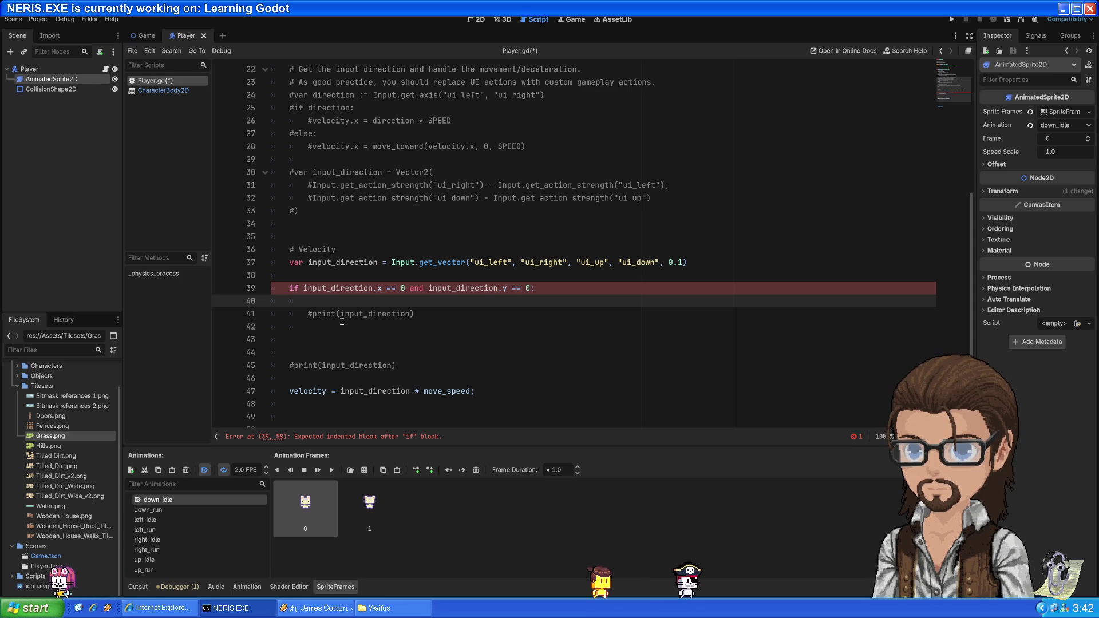
pyautogui.scroll(7, 458, 248)
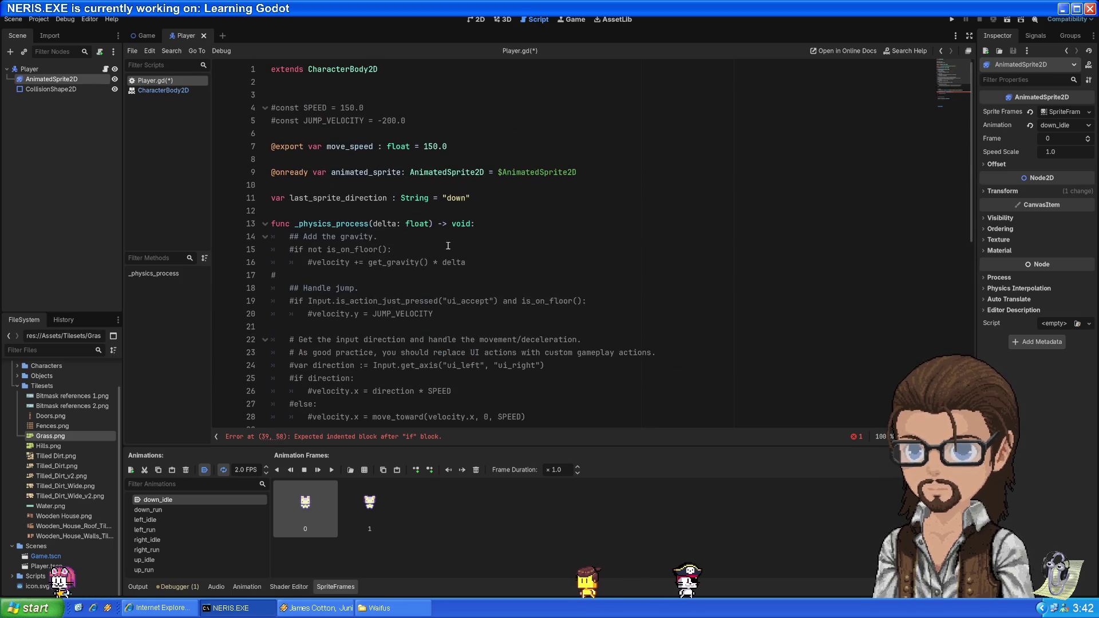
# - Start an animated_sprite.play() call on line 40
pyautogui.doubleClick(360, 171)
pyautogui.hotkey('ctrl', 'c')
pyautogui.scroll(-8, 385, 320)
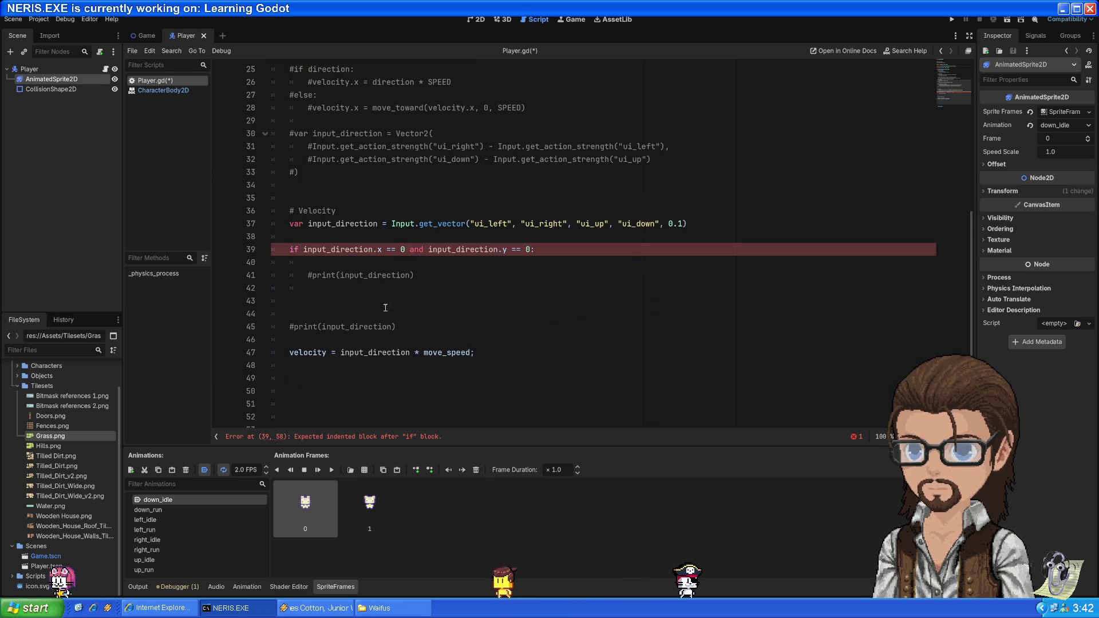
pyautogui.click(373, 266)
pyautogui.hotkey('ctrl', 'v')
pyautogui.write('.pl')
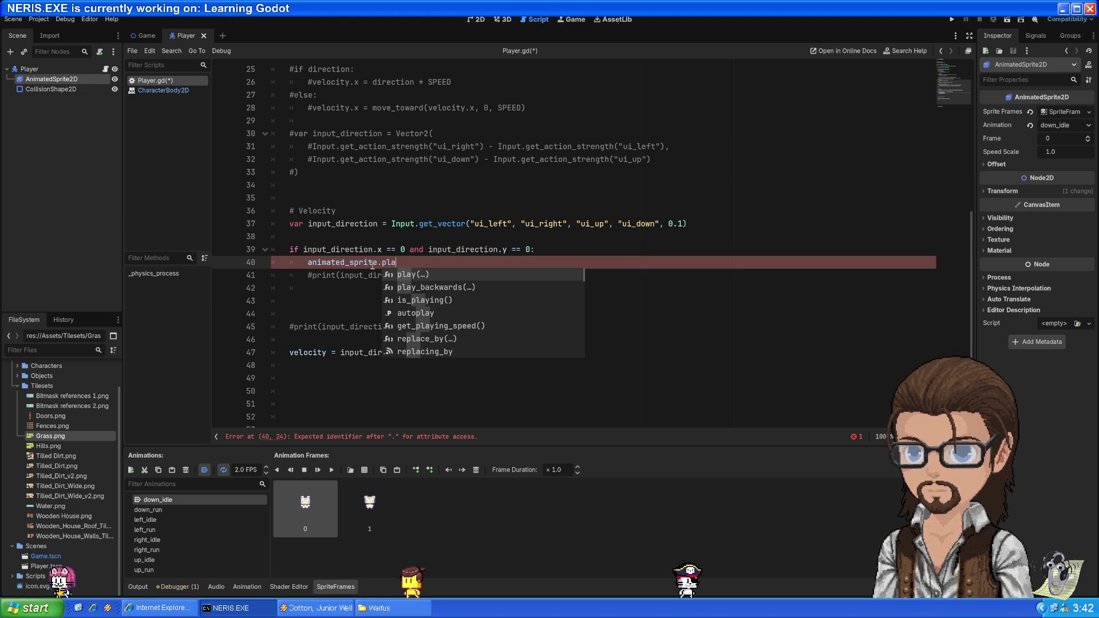
pyautogui.press('Return')
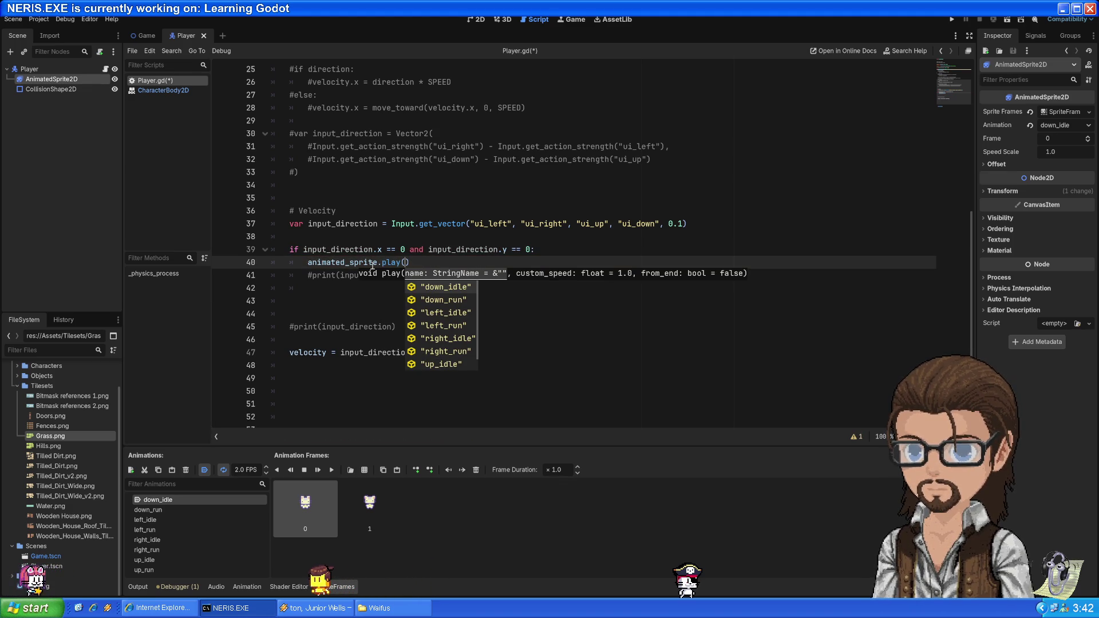
pyautogui.write('"')
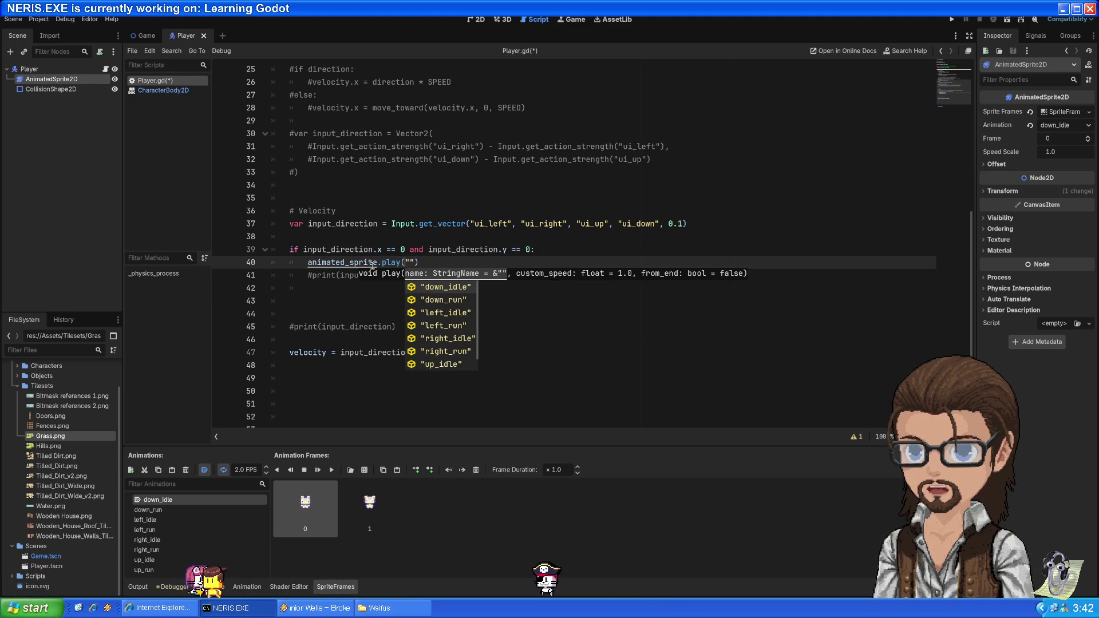
pyautogui.hotkey('ctrl', 'v')
pyautogui.hotkey('ctrl', 'z')
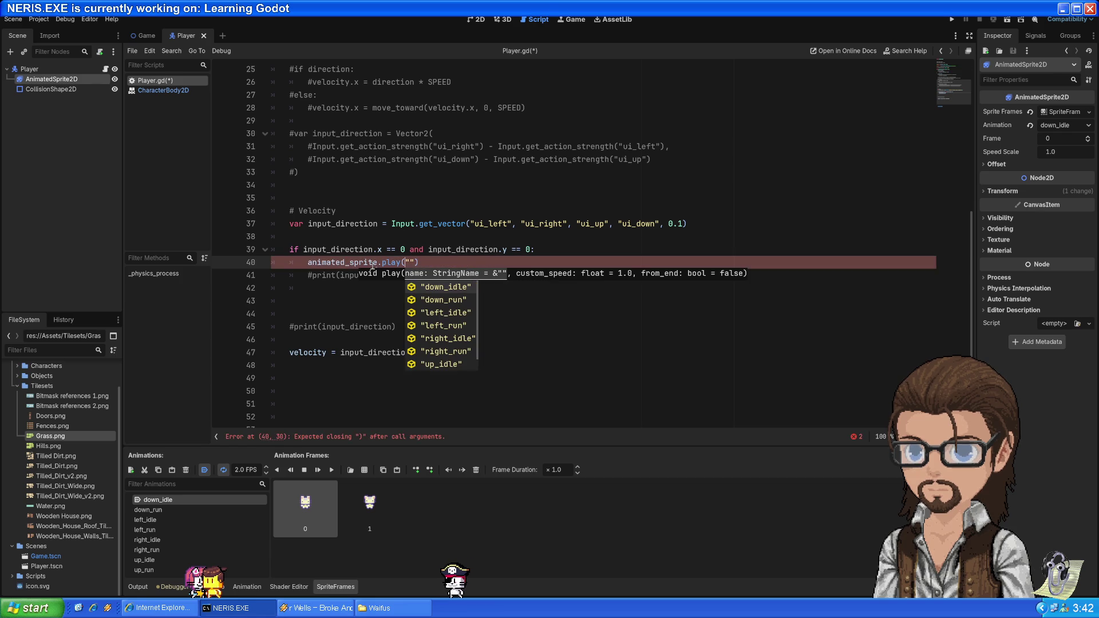
# - Fill in the play argument as last_sprite_direction + "_idle" and add a line below line 42
pyautogui.write('last')
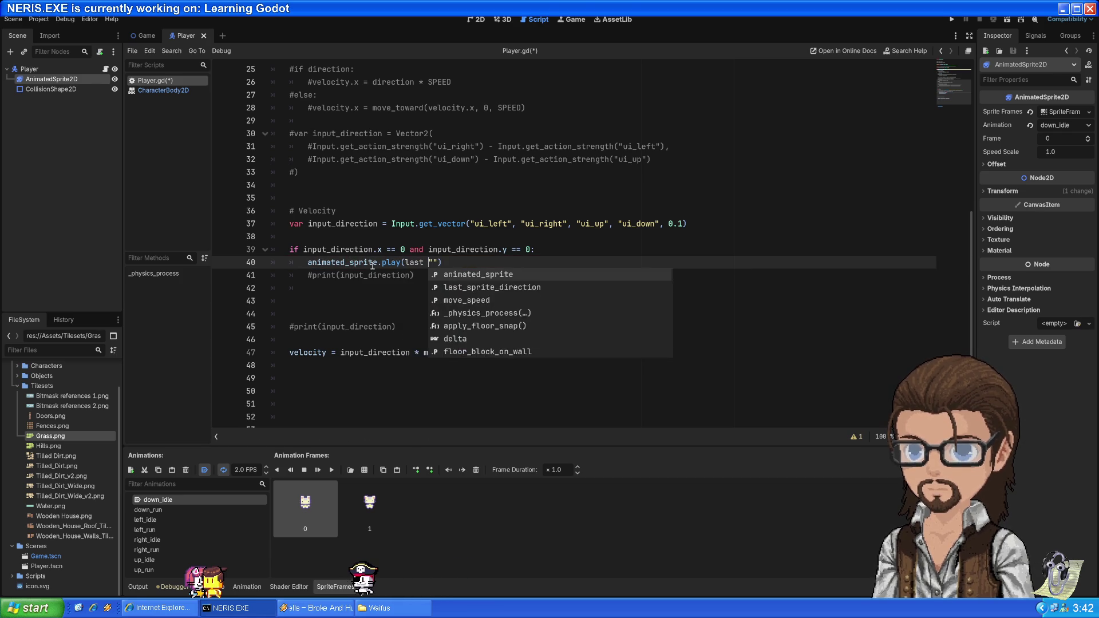
pyautogui.press('Up')
pyautogui.press('Return')
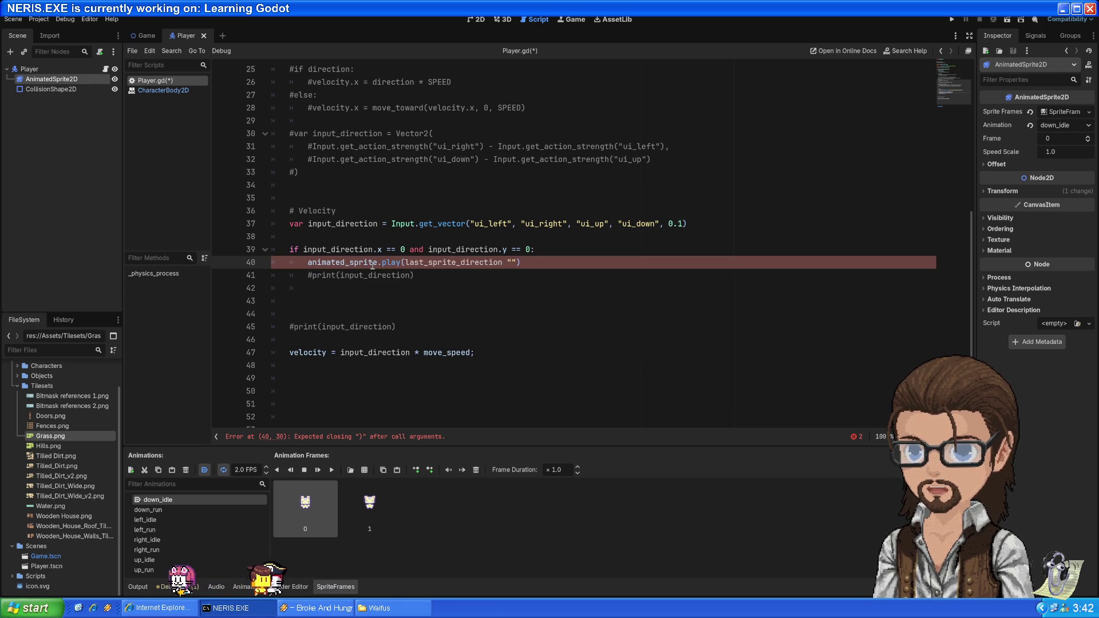
pyautogui.write('+')
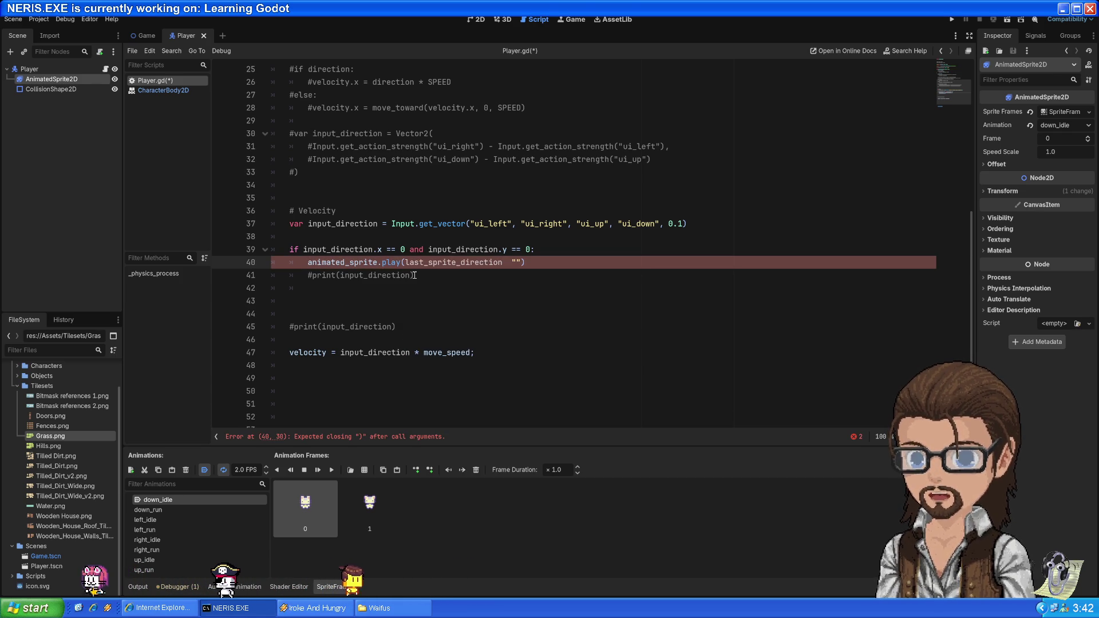
pyautogui.press('Right')
pyautogui.press('Right')
pyautogui.write('_')
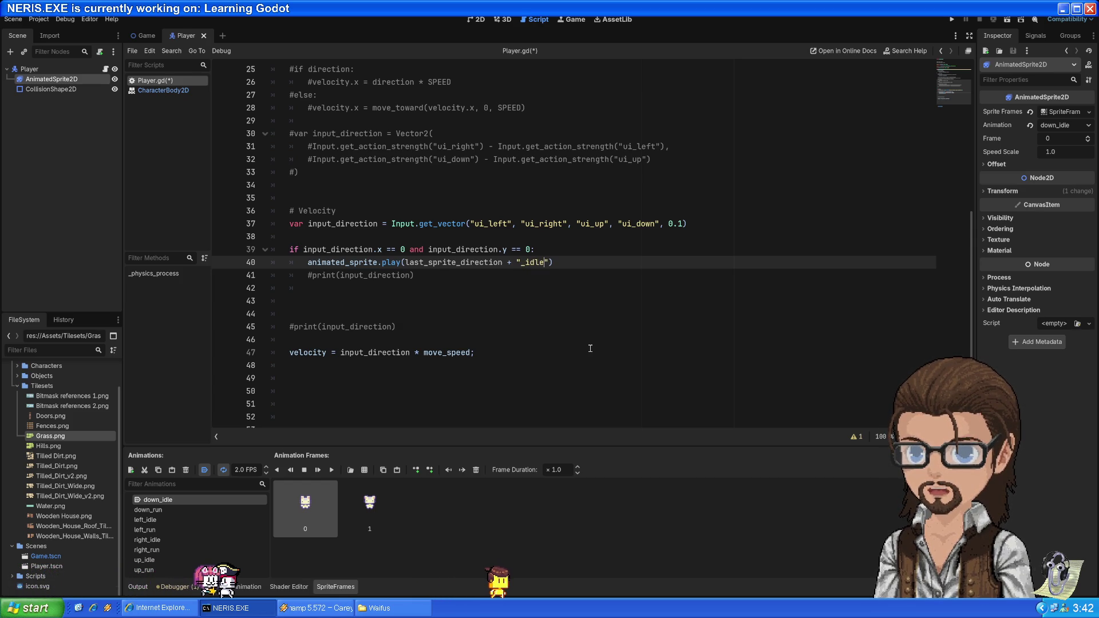
pyautogui.press('Down')
pyautogui.press('Down')
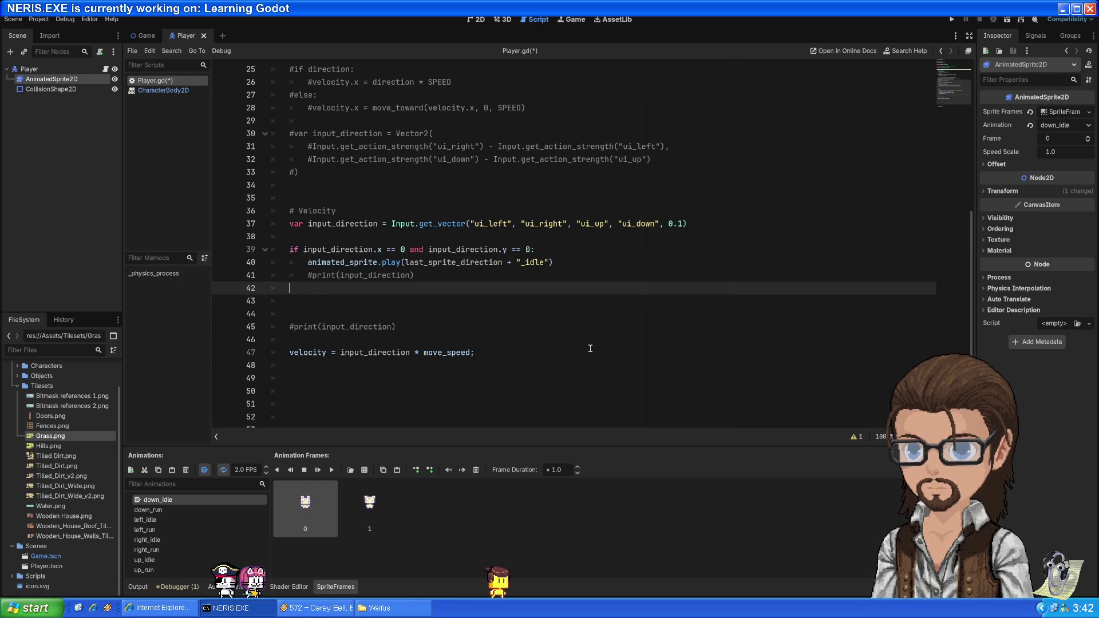
pyautogui.press('Return')
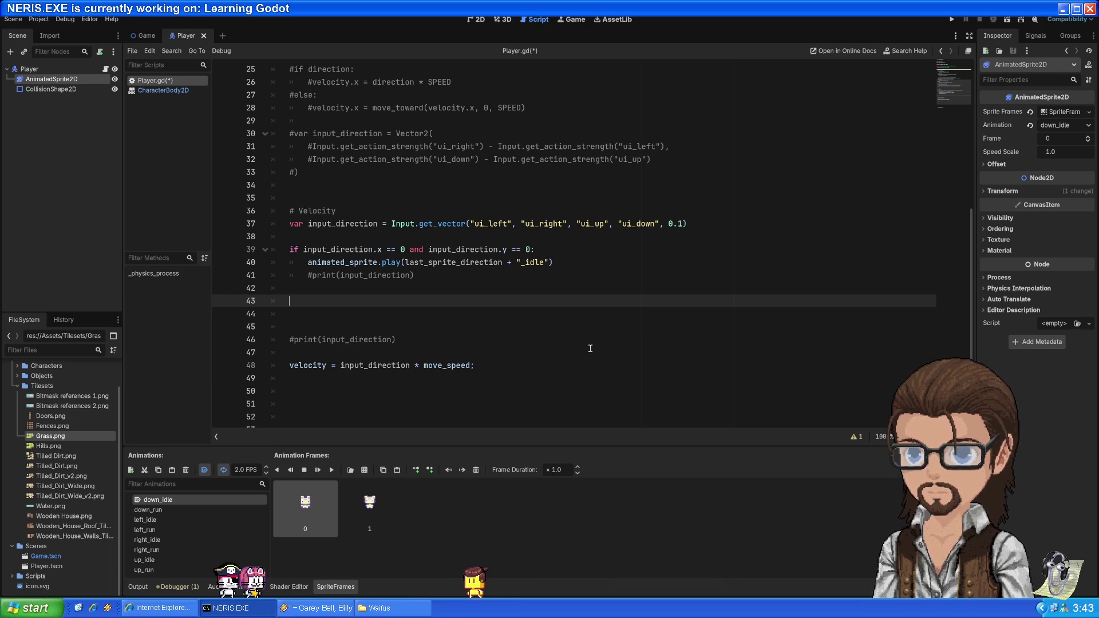
# - Add an else branch containing an if input_direction.x > 0: check
pyautogui.press('BackSpace')
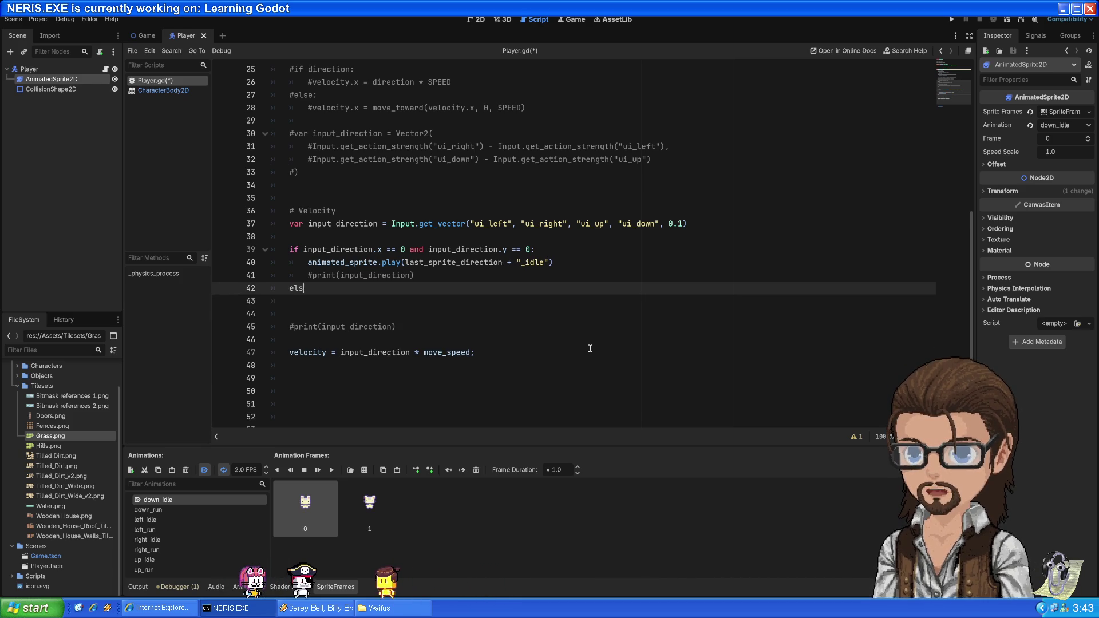
pyautogui.write('els')
pyautogui.press('BackSpace')
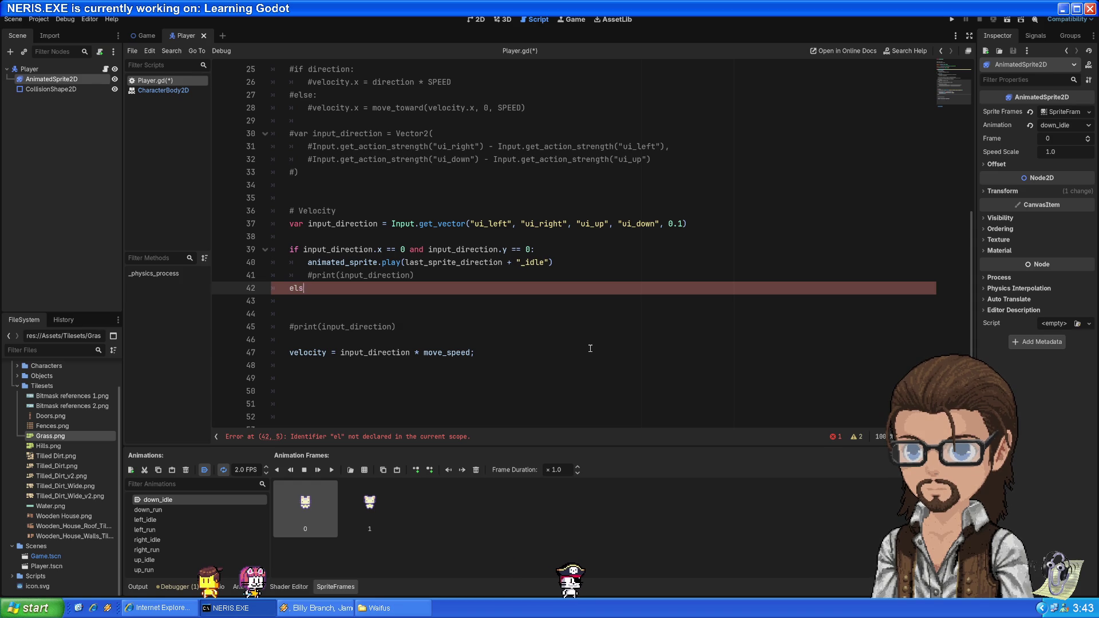
pyautogui.press('Return')
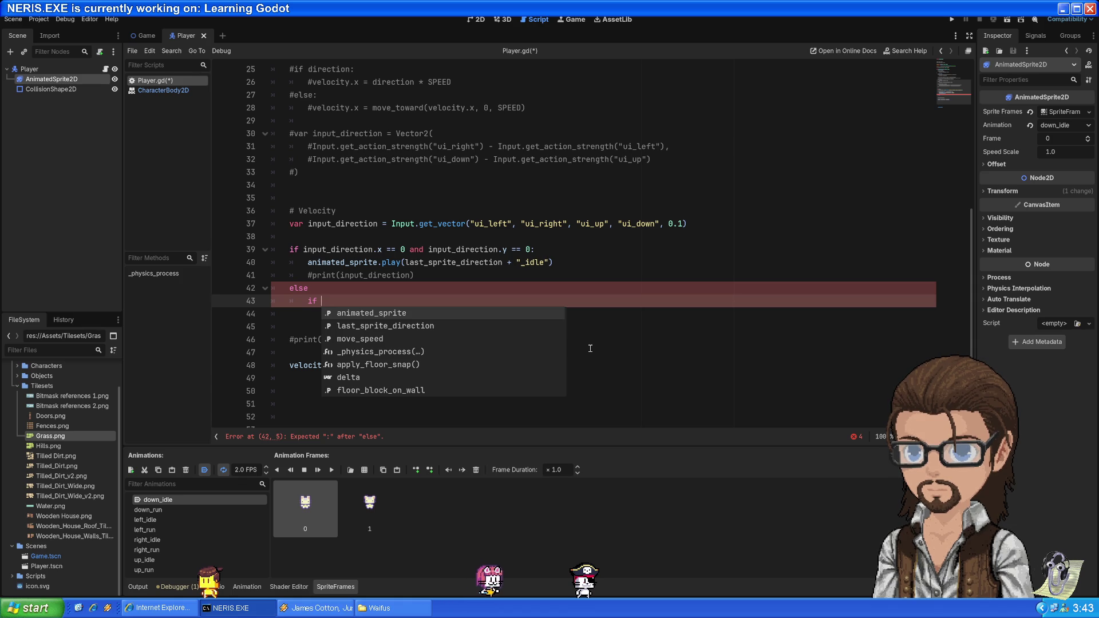
pyautogui.write('inp')
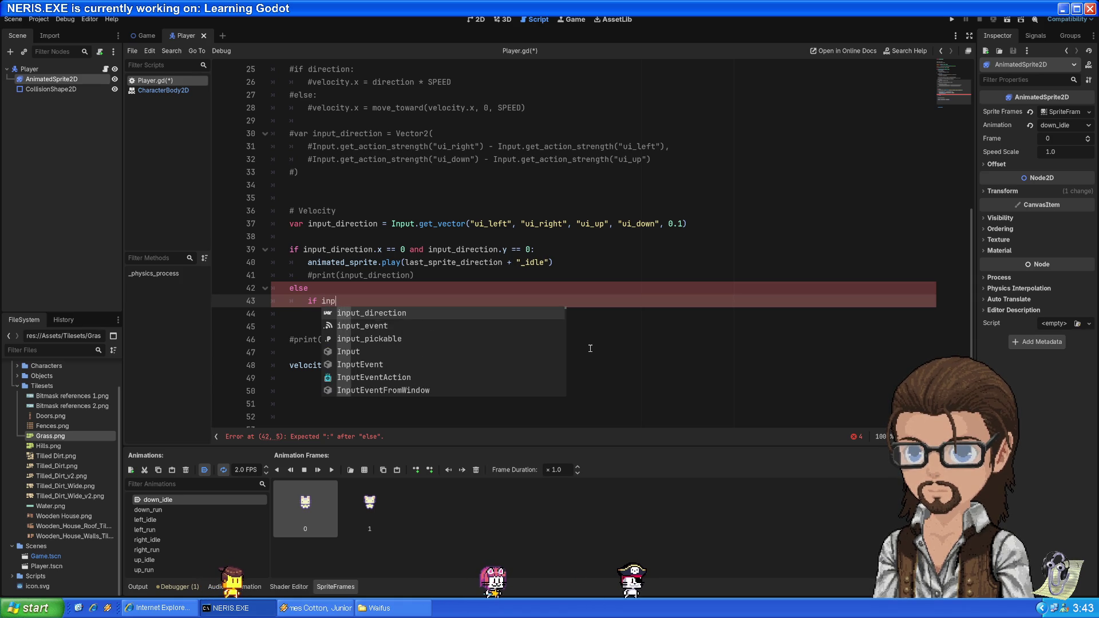
pyautogui.write('ut_direction.x > 0')
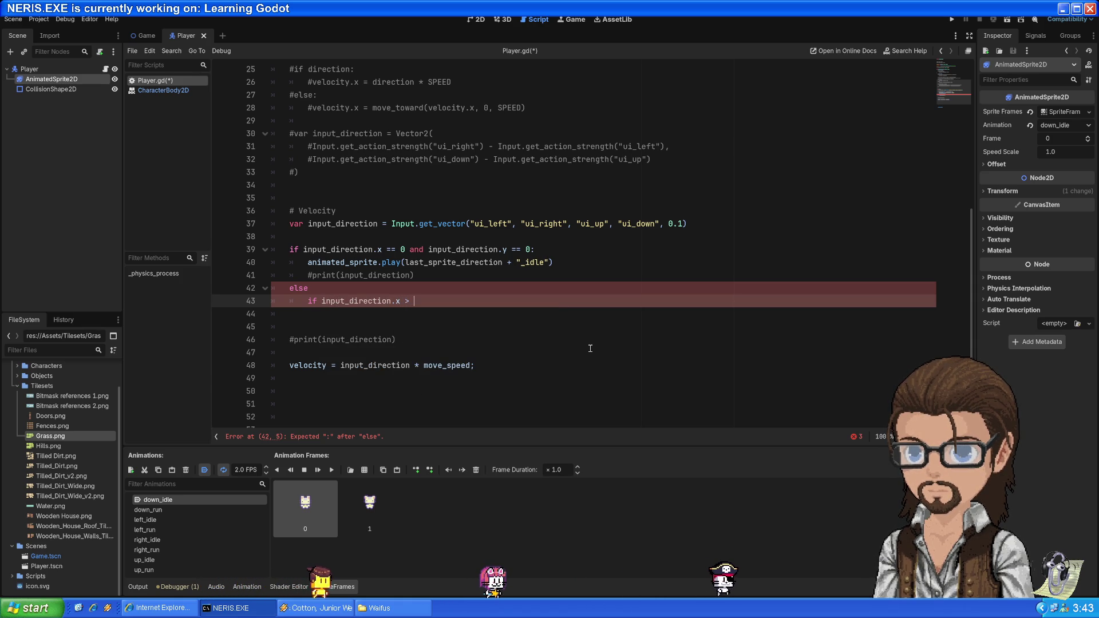
pyautogui.write(':')
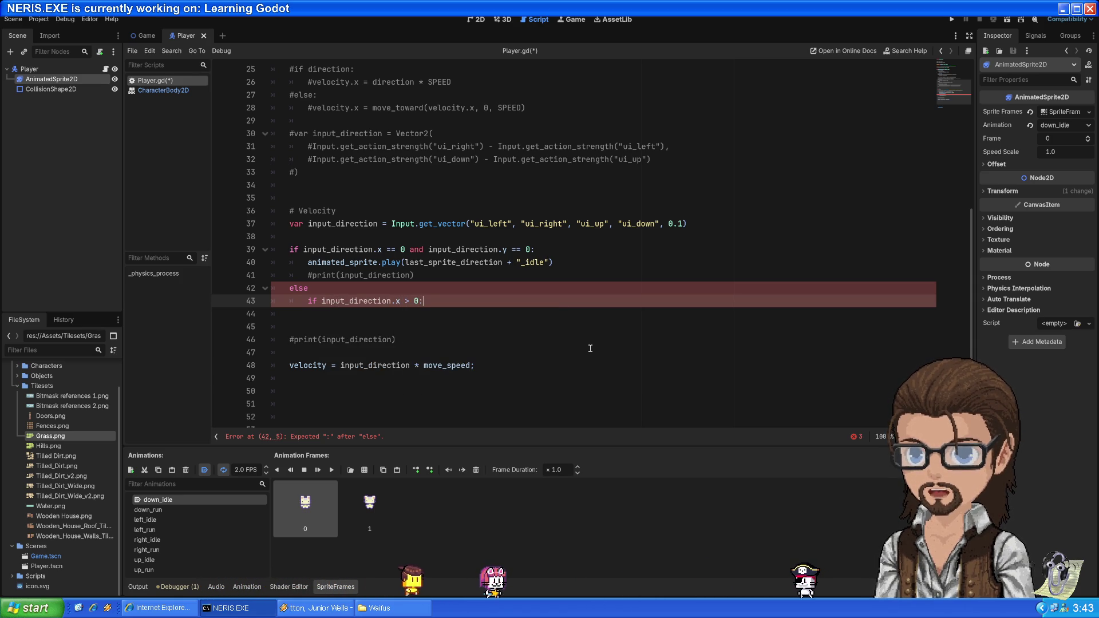
pyautogui.press('Return')
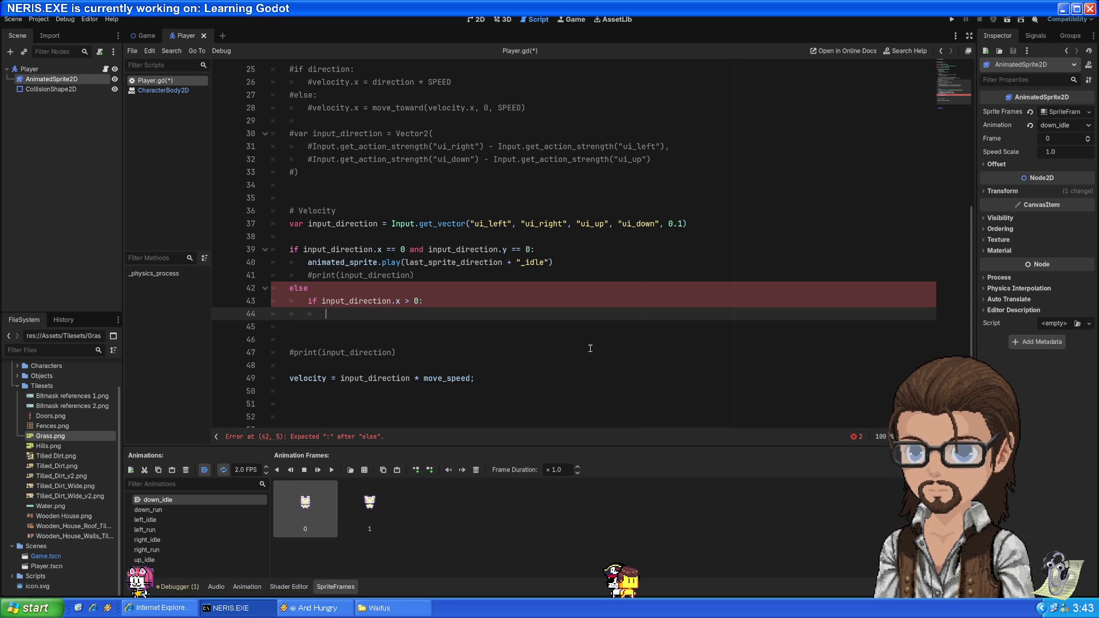
pyautogui.write('last_')
# - Set last_sprite_direction to "right" and play last_sprite_direction + "_run" below it
pyautogui.press('Return')
pyautogui.write('"right"')
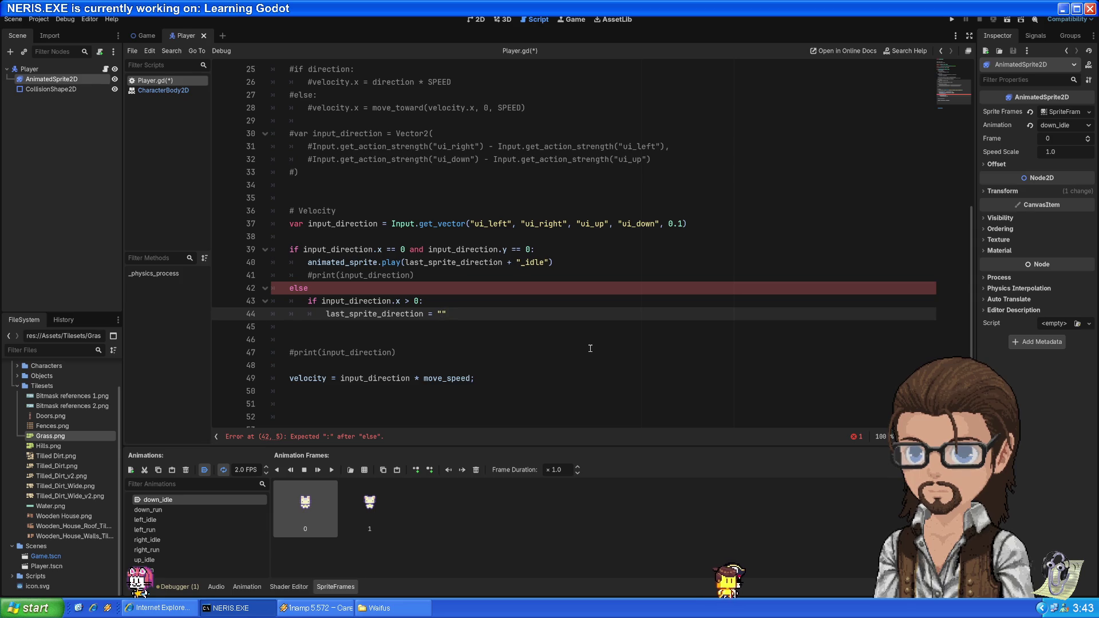
pyautogui.press('Return')
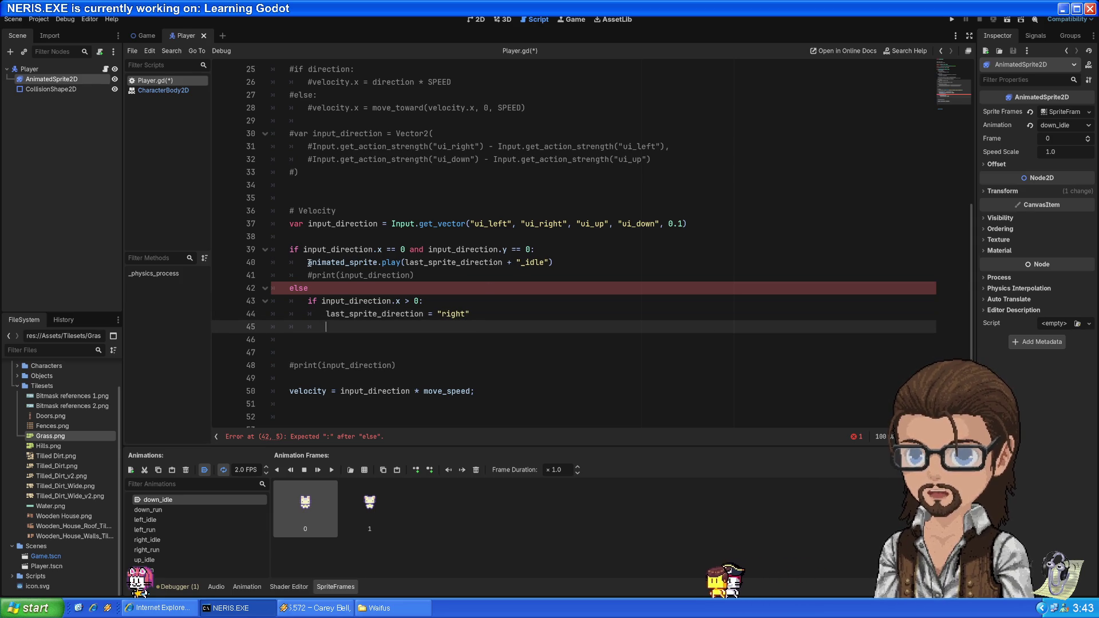
pyautogui.moveTo(307, 262); pyautogui.dragTo(607, 264)
pyautogui.hotkey('ctrl', 'c')
pyautogui.click(422, 326)
pyautogui.hotkey('ctrl', 'v')
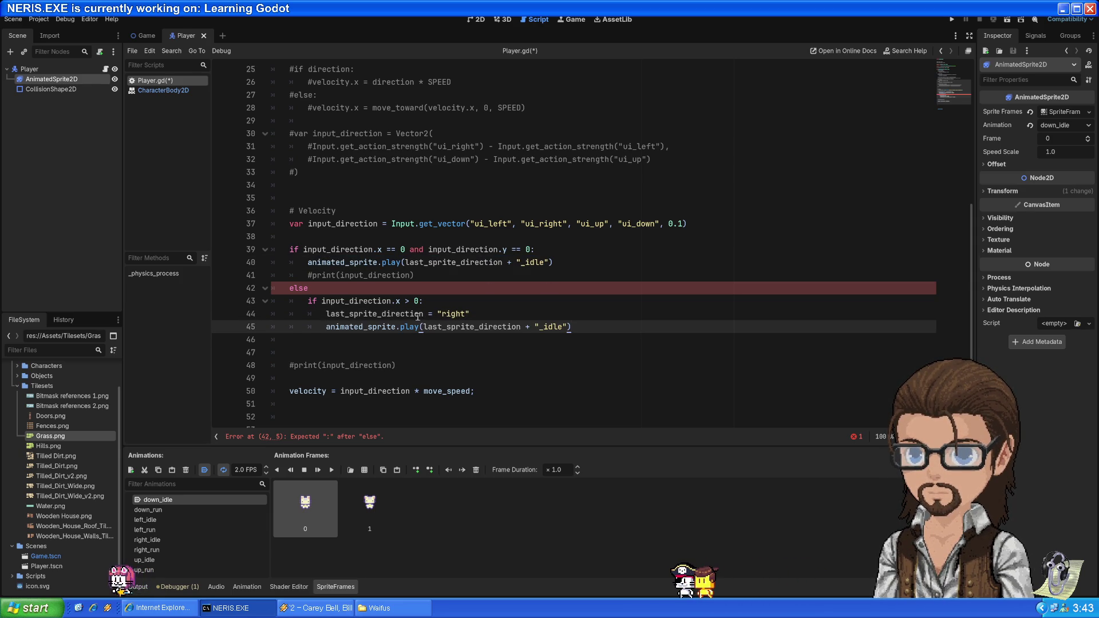
pyautogui.doubleClick(397, 313)
pyautogui.moveTo(539, 327); pyautogui.dragTo(563, 327)
pyautogui.write('rit')
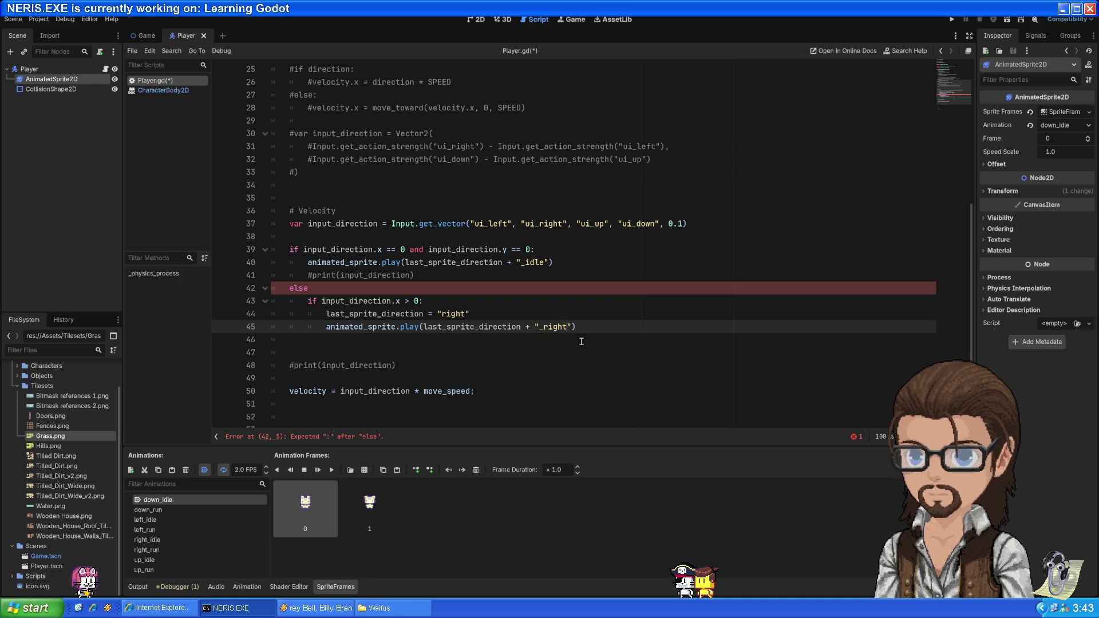
pyautogui.press('BackSpace')
pyautogui.press('BackSpace')
pyautogui.press('BackSpace')
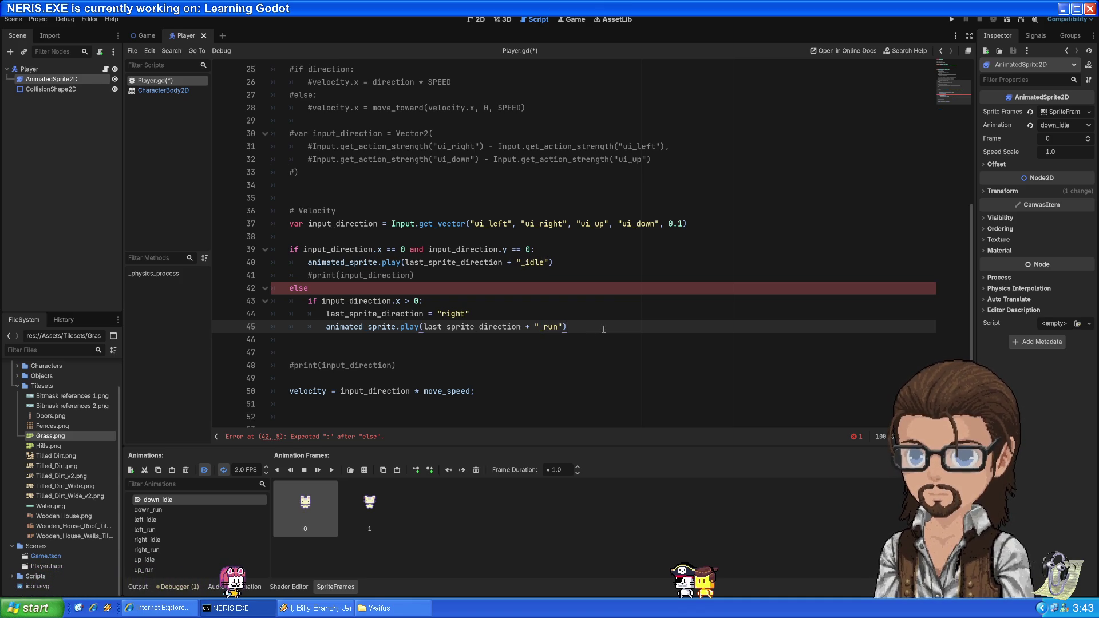
# - Add the missing colon after else on line 42
pyautogui.moveTo(604, 329); pyautogui.dragTo(367, 301)
pyautogui.click(424, 277)
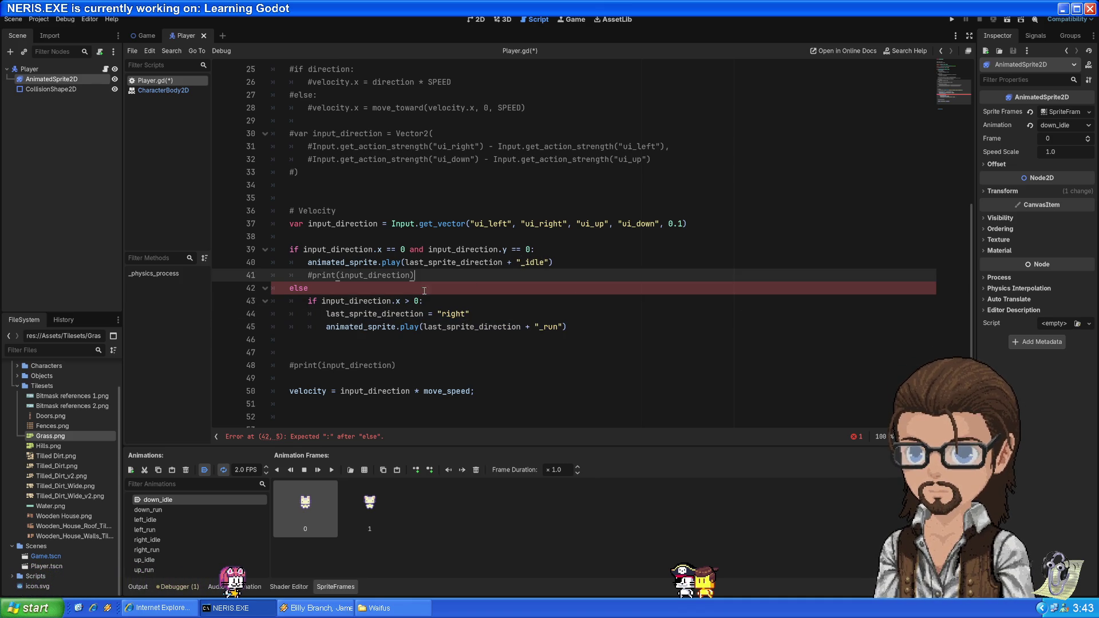
pyautogui.click(303, 289)
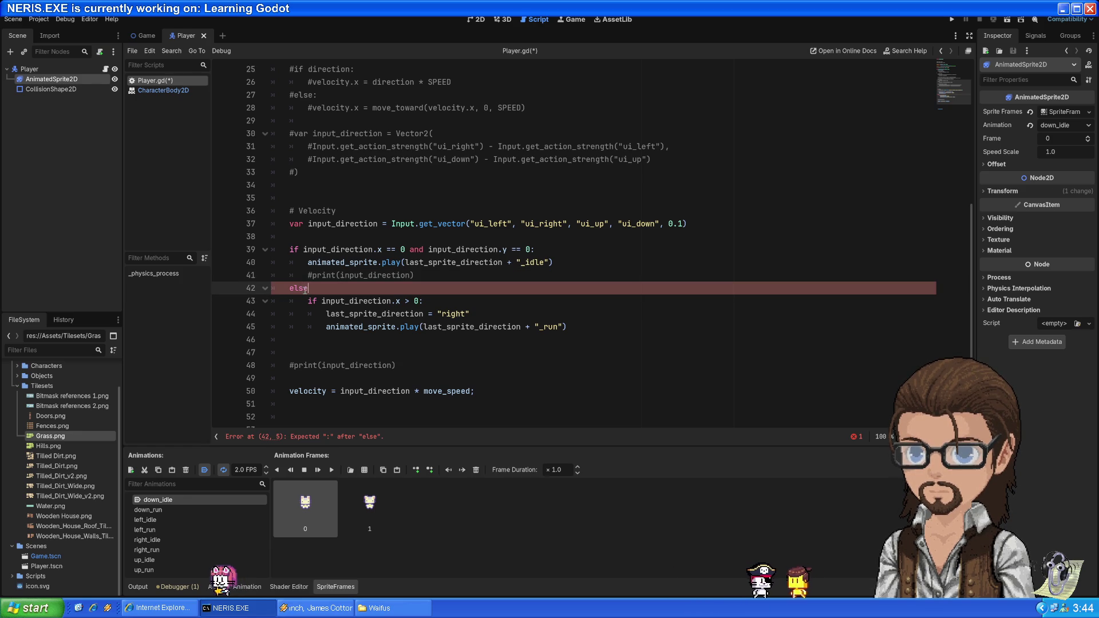
pyautogui.doubleClick(298, 288)
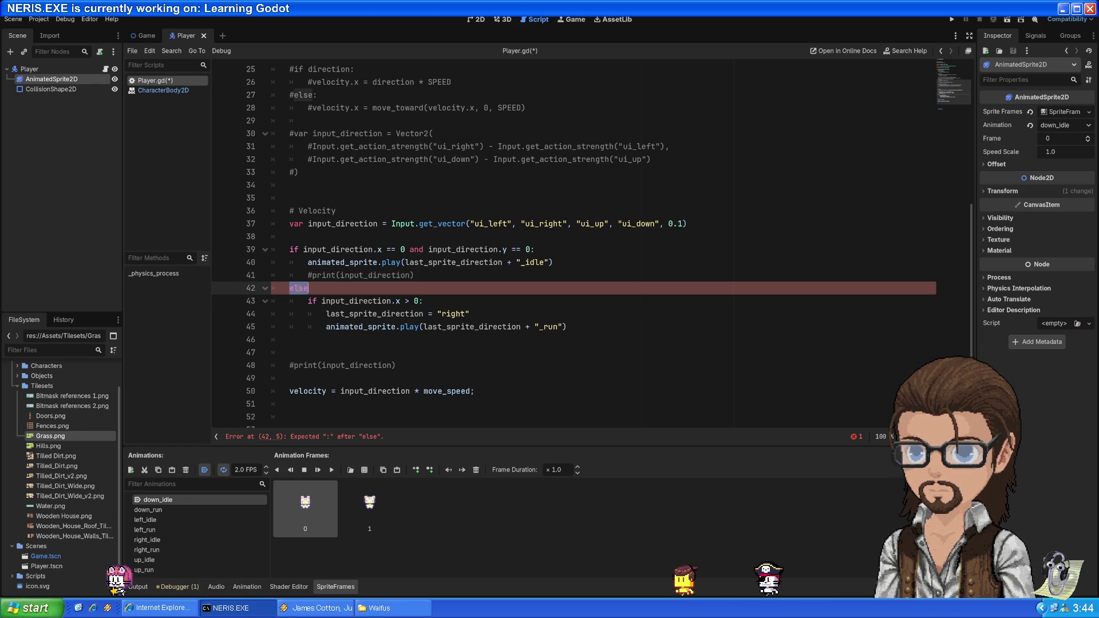
pyautogui.click(334, 285)
pyautogui.write(':')
pyautogui.press('Down')
pyautogui.press('Down')
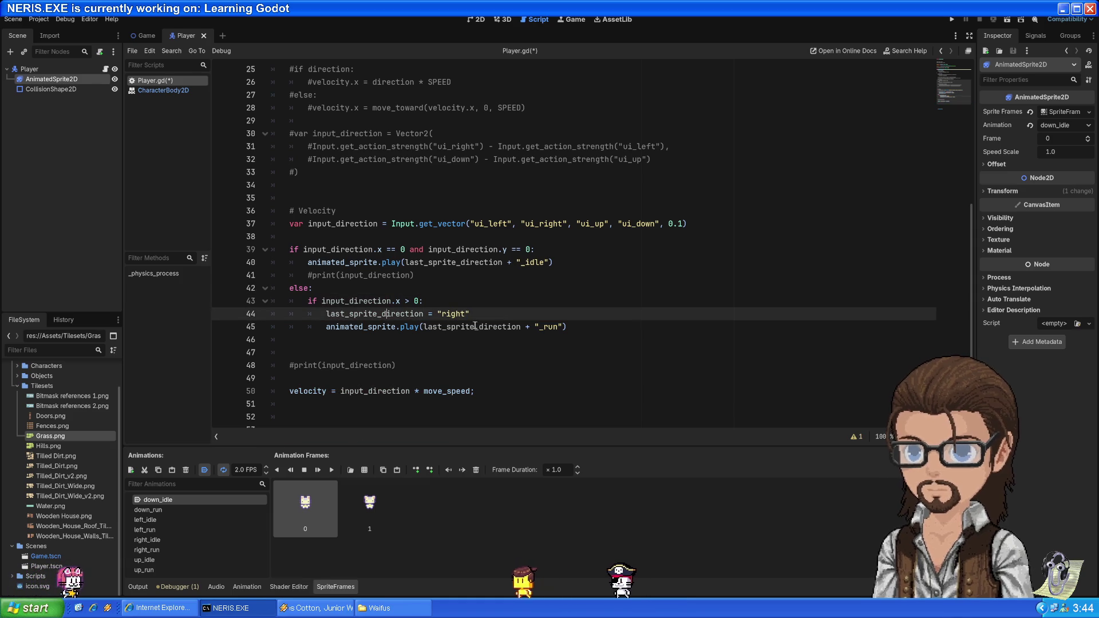
# - Duplicate the right block into an elif input_direction.x < 0 branch setting "left"
pyautogui.click(608, 325)
pyautogui.moveTo(607, 325); pyautogui.dragTo(593, 296)
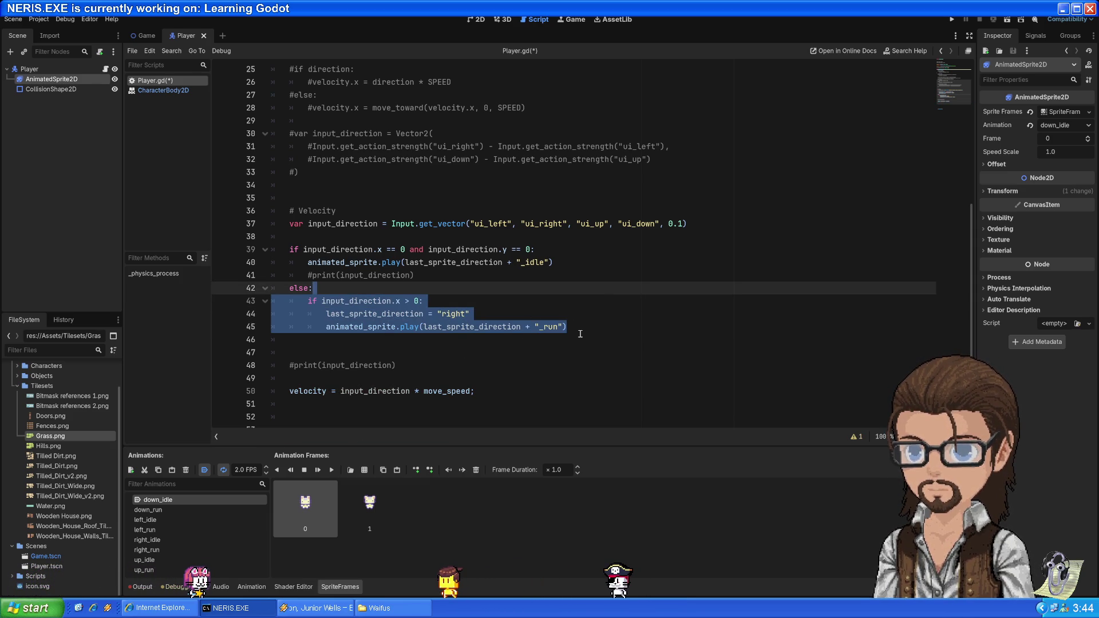
pyautogui.hotkey('ctrl', 'shift', 'd')
pyautogui.click(309, 340)
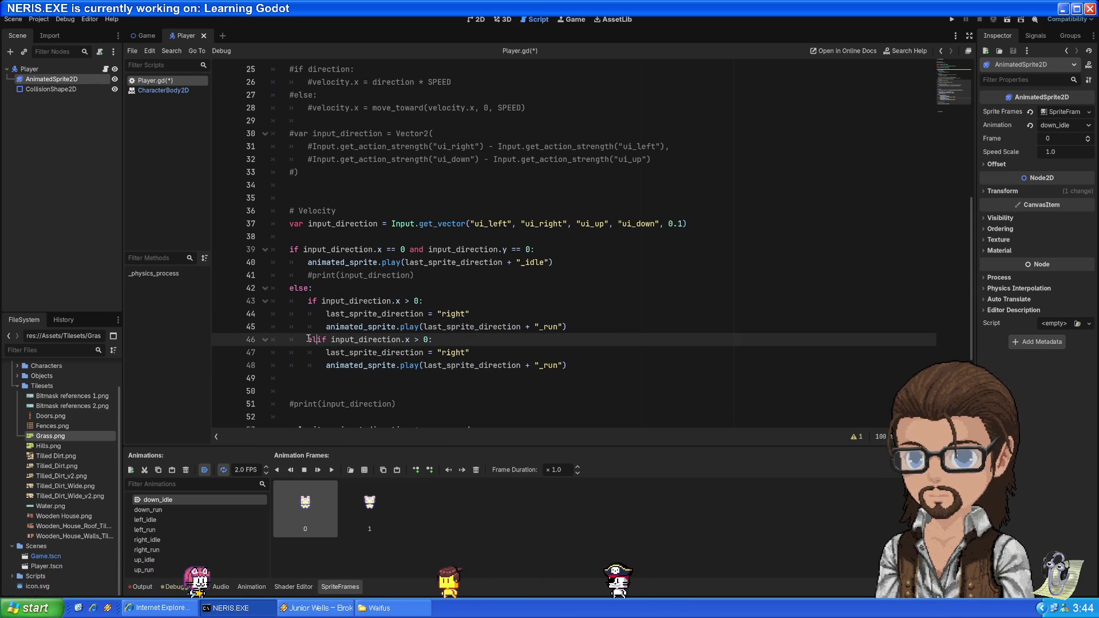
pyautogui.write('el')
pyautogui.doubleClick(416, 340)
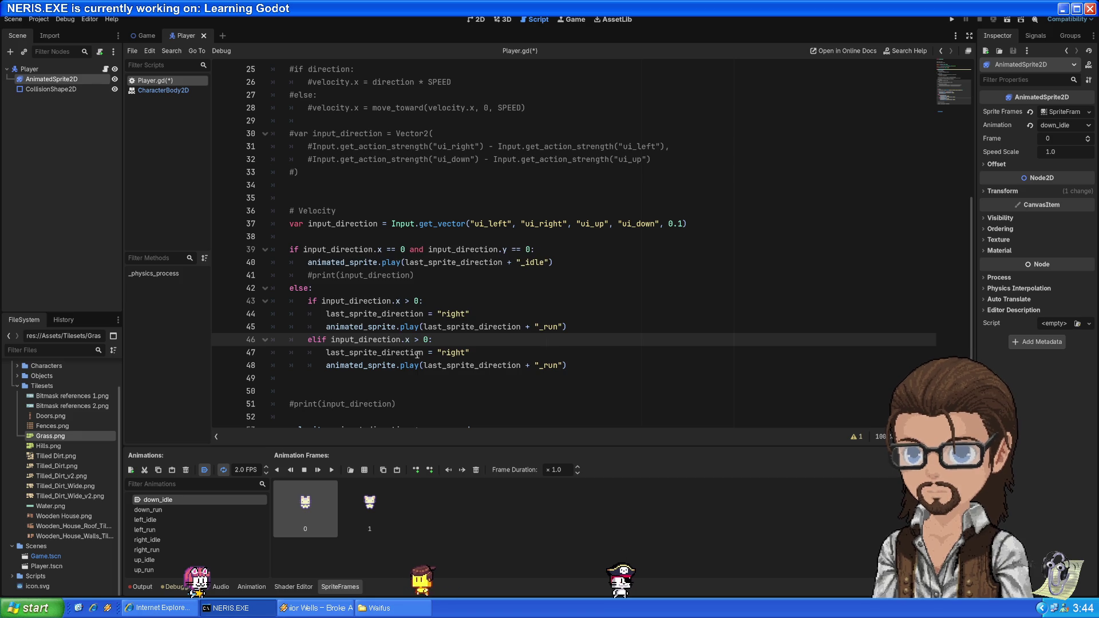
pyautogui.write('<')
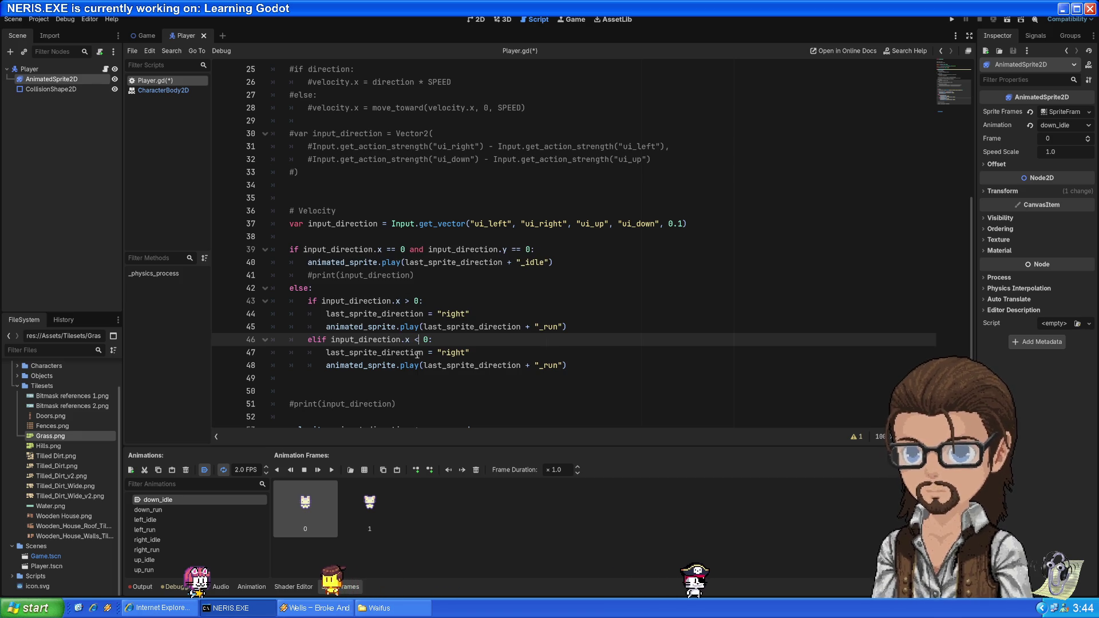
pyautogui.doubleClick(451, 353)
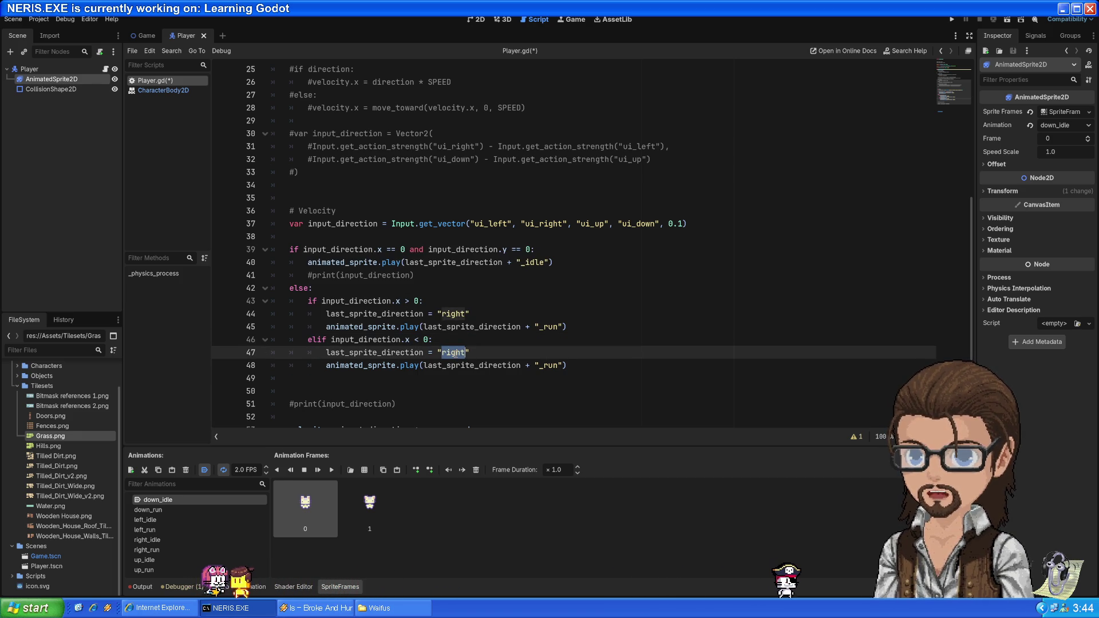
pyautogui.write('left')
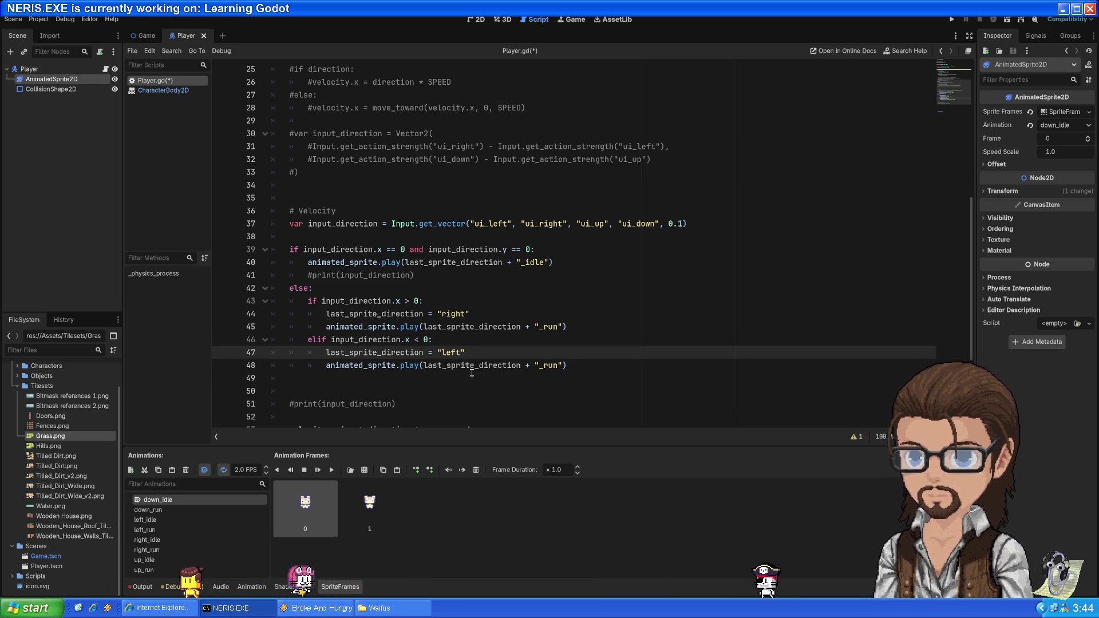
# - Duplicate it into an elif input_direction.y > 0 branch setting "down"
pyautogui.scroll(-2, 571, 327)
pyautogui.click(590, 288)
pyautogui.hotkey('shift', 'Up')
pyautogui.hotkey('shift', 'Up')
pyautogui.hotkey('shift', 'Up')
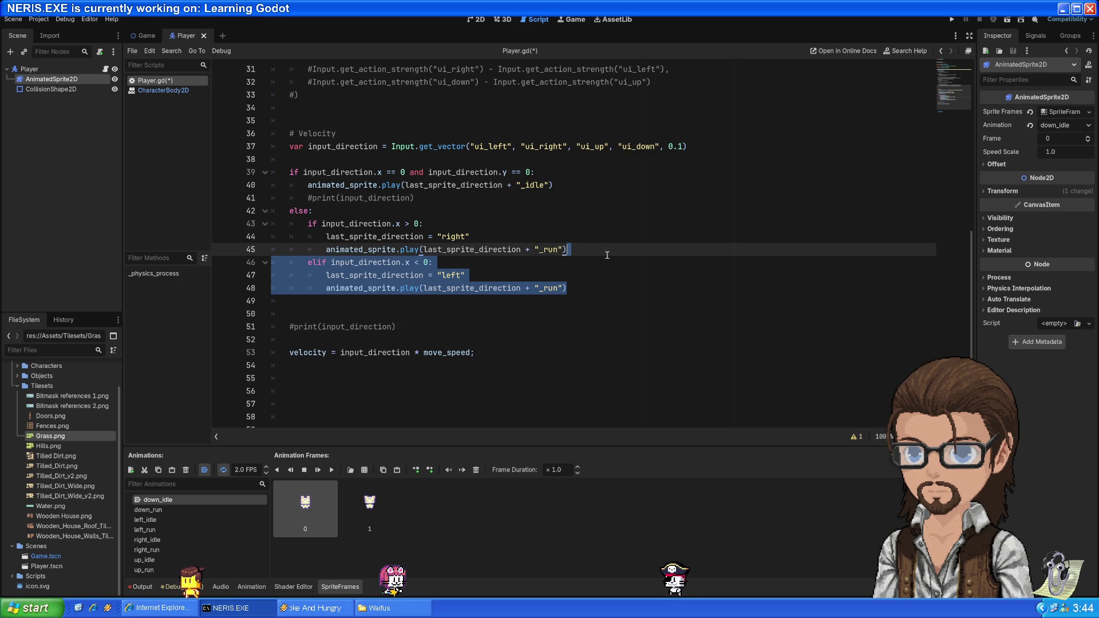
pyautogui.hotkey('ctrl', 'shift', 'd')
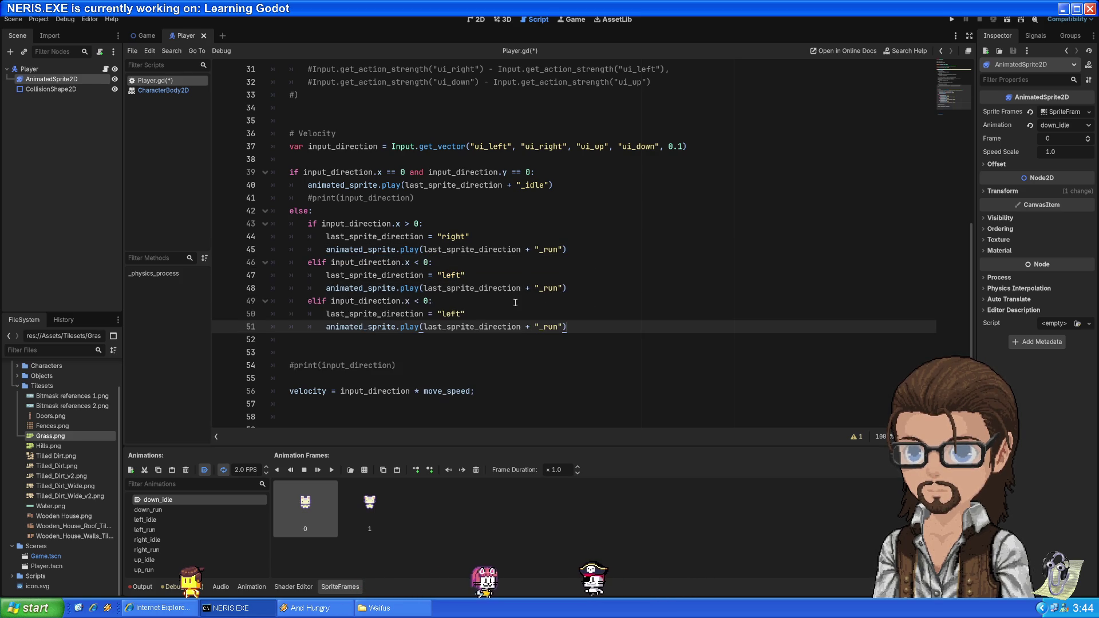
pyautogui.click(408, 300)
pyautogui.doubleClick(408, 300)
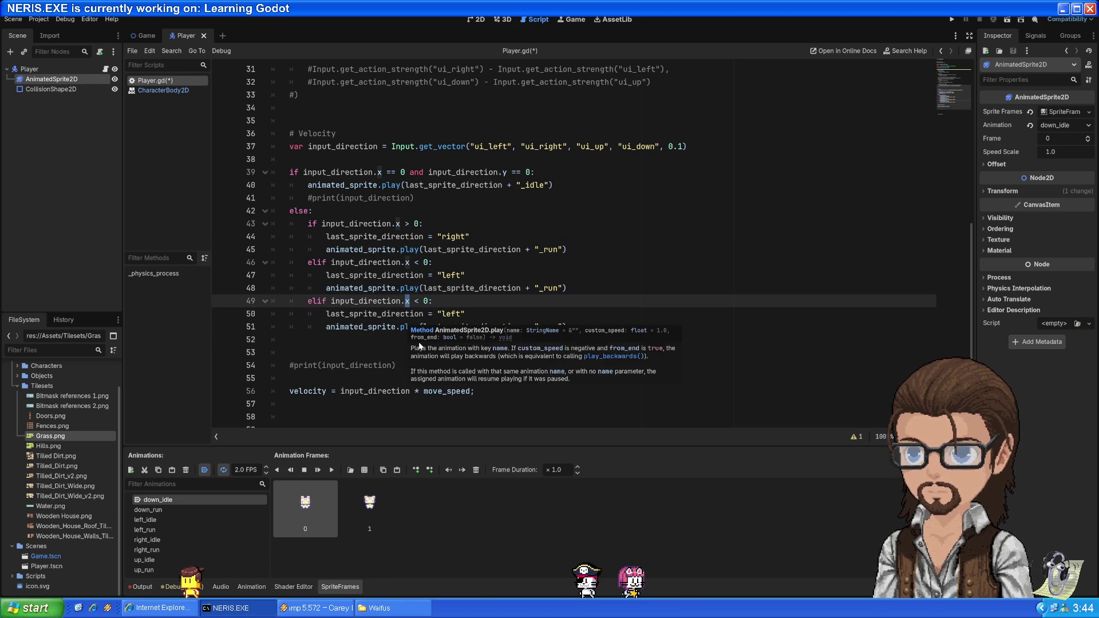
pyautogui.write('Y')
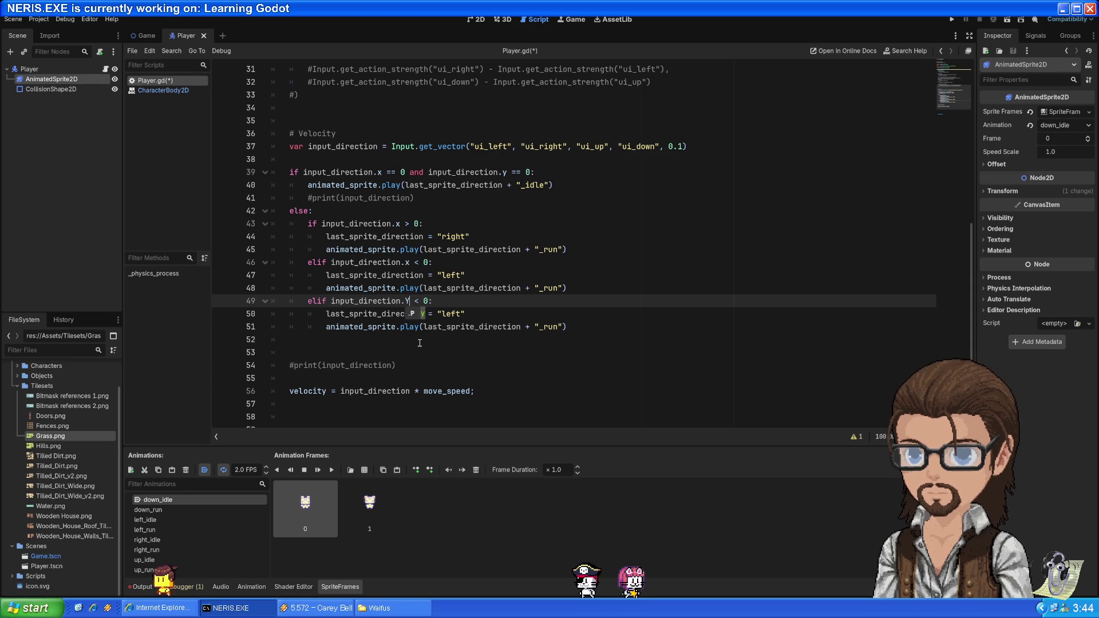
pyautogui.press('Return')
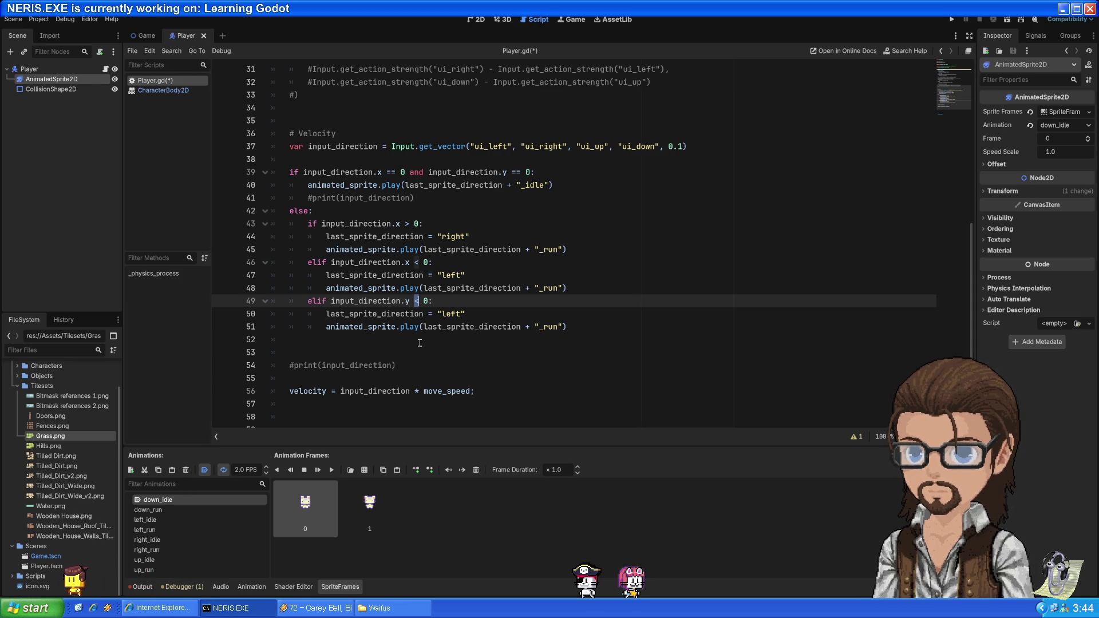
pyautogui.write('>')
pyautogui.doubleClick(445, 314)
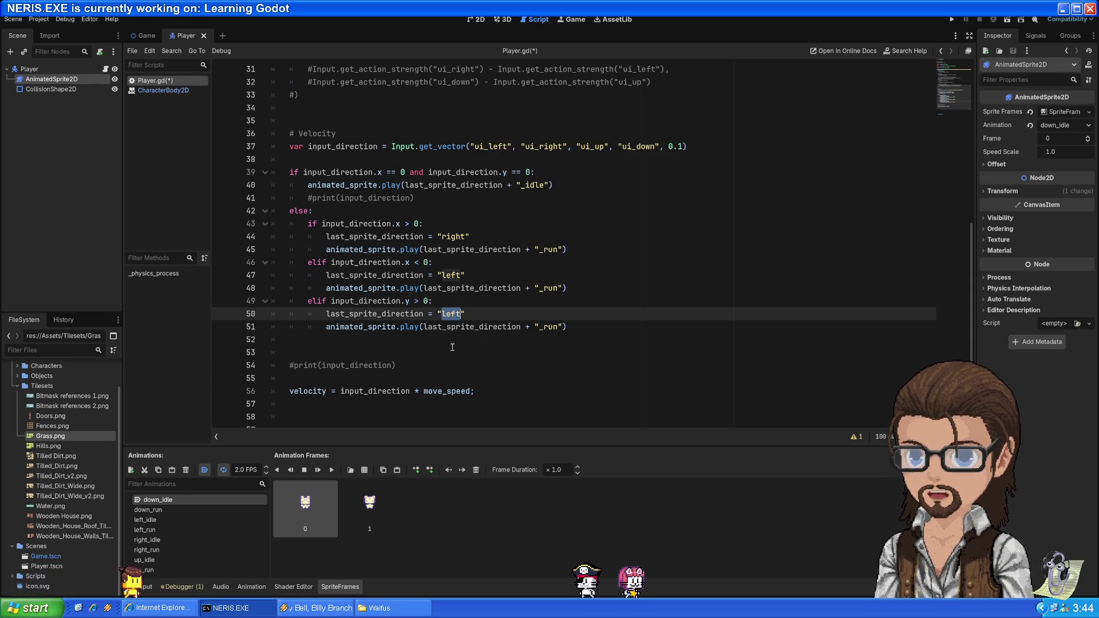
pyautogui.write('down')
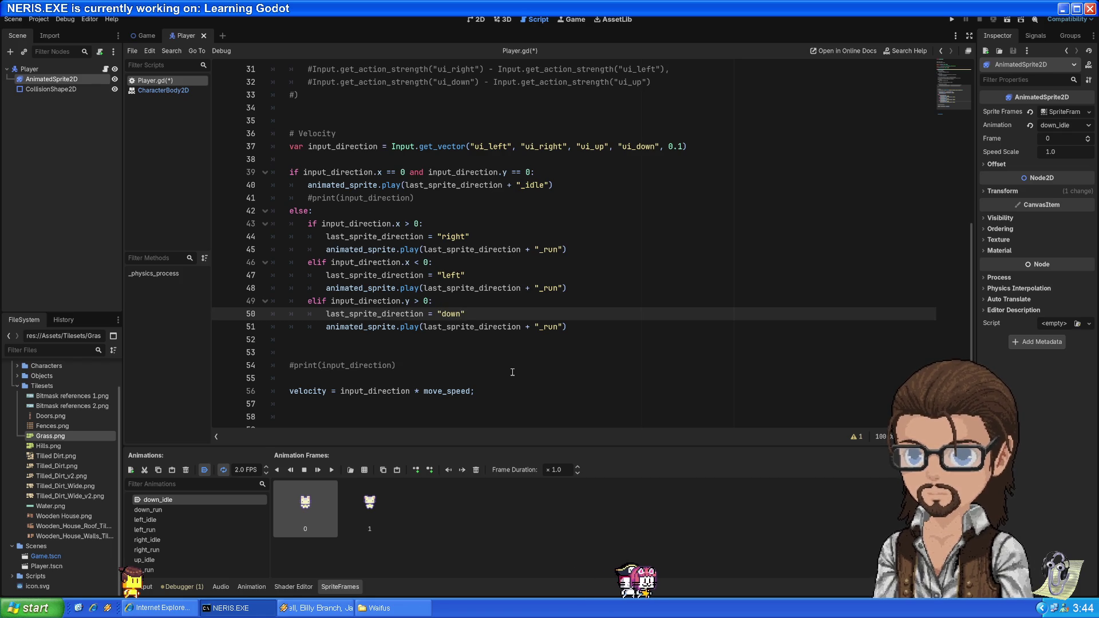
# - Add an elif input_direction.y < 0 branch setting "up"
pyautogui.click(605, 325)
pyautogui.moveTo(605, 325); pyautogui.dragTo(611, 291)
pyautogui.hotkey('ctrl', 'c')
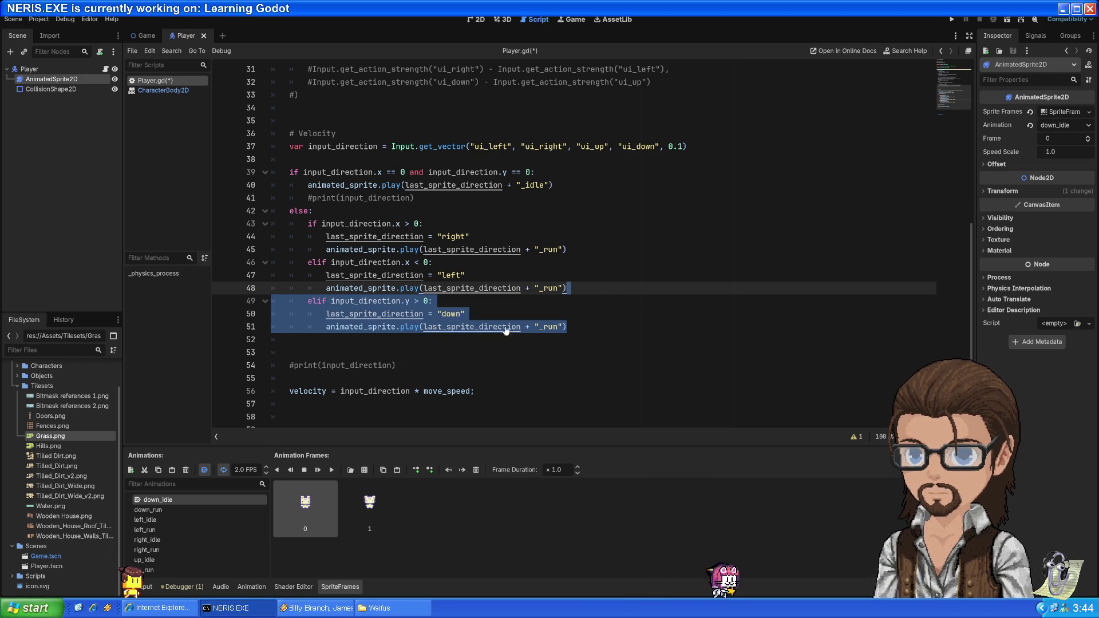
pyautogui.click(596, 331)
pyautogui.hotkey('ctrl', 'v')
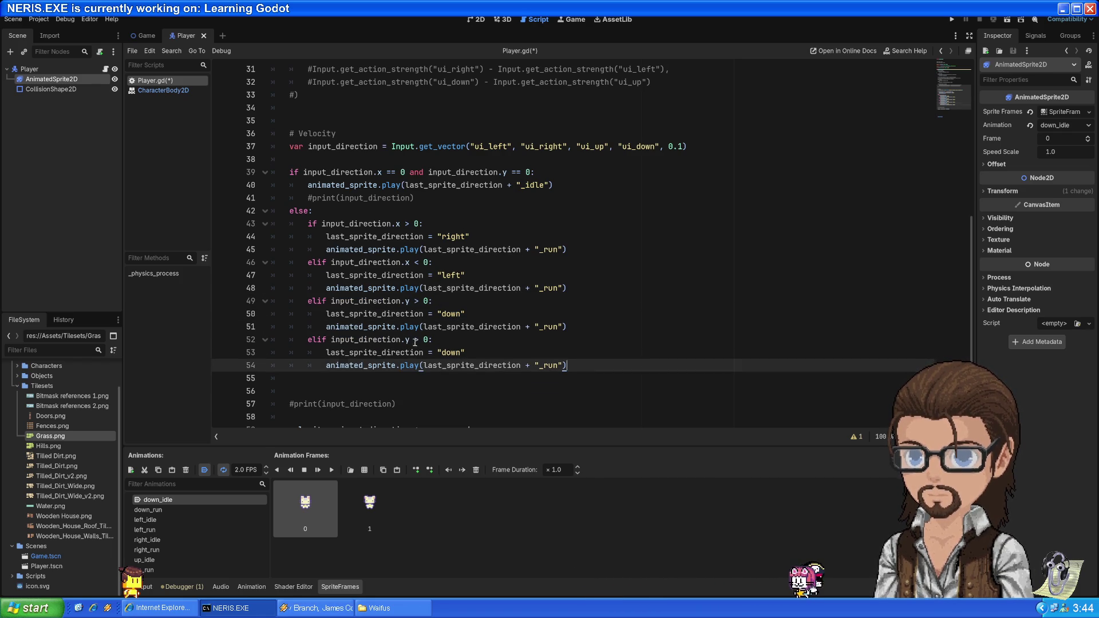
pyautogui.click(415, 341)
pyautogui.press('Delete')
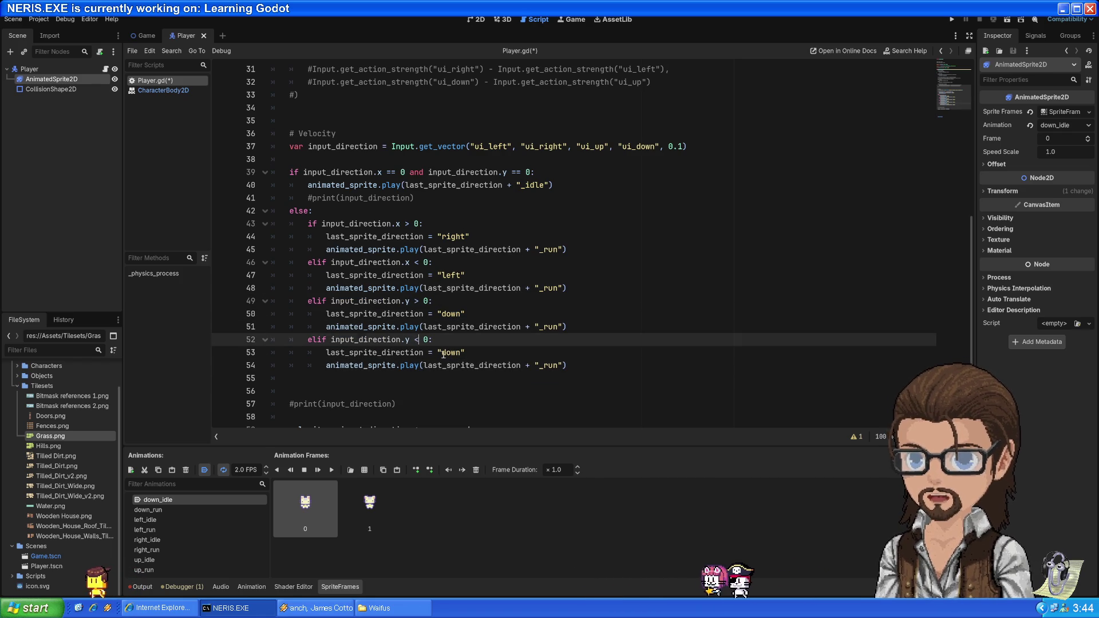
pyautogui.write('<')
pyautogui.doubleClick(450, 353)
pyautogui.write('up')
# - Save Player.gd and run the game to test the animations
pyautogui.scroll(-2, 446, 354)
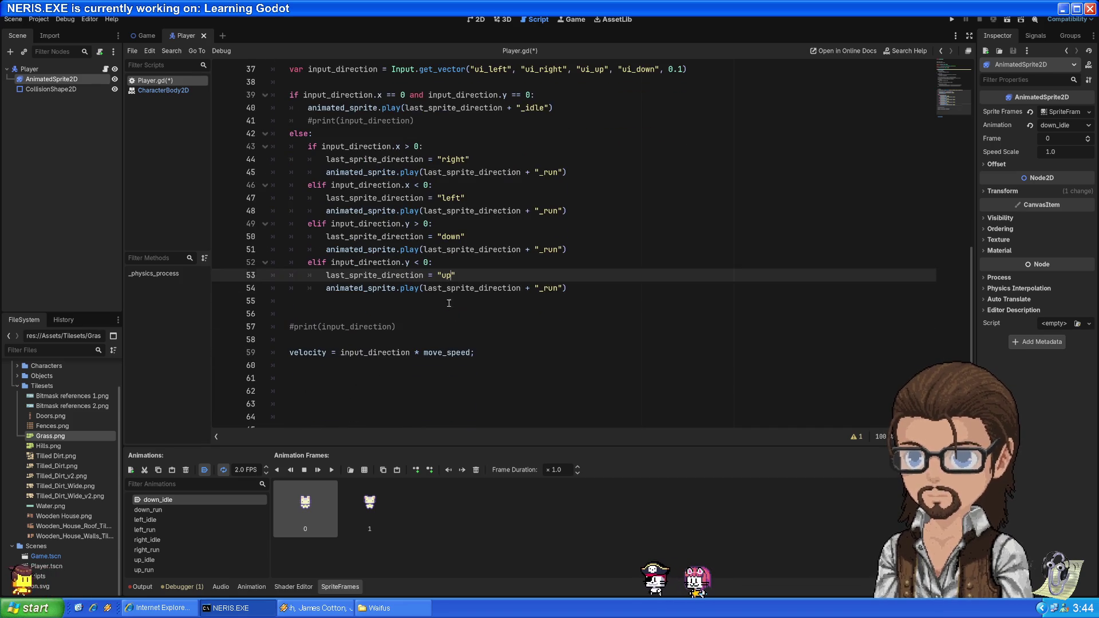
pyautogui.click(444, 301)
pyautogui.hotkey('ctrl', 's')
pyautogui.scroll(3, 494, 233)
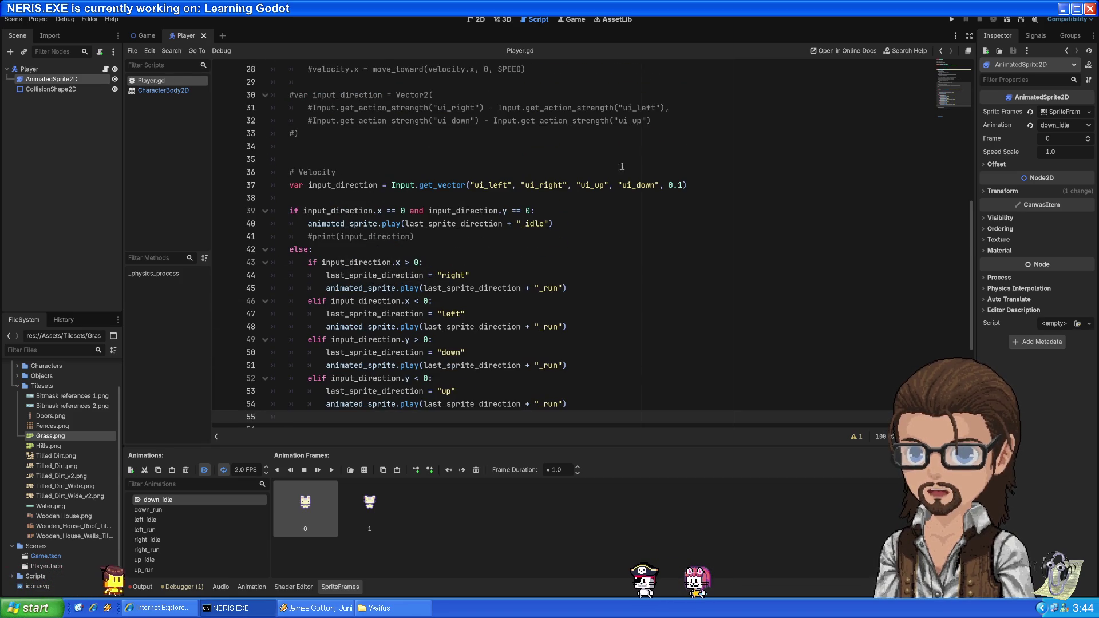
pyautogui.click(952, 19)
# - Walk the cat up, down, right and left, then far up and right off the grass map
pyautogui.press('Up')
pyautogui.press('Down')
pyautogui.press('Right')
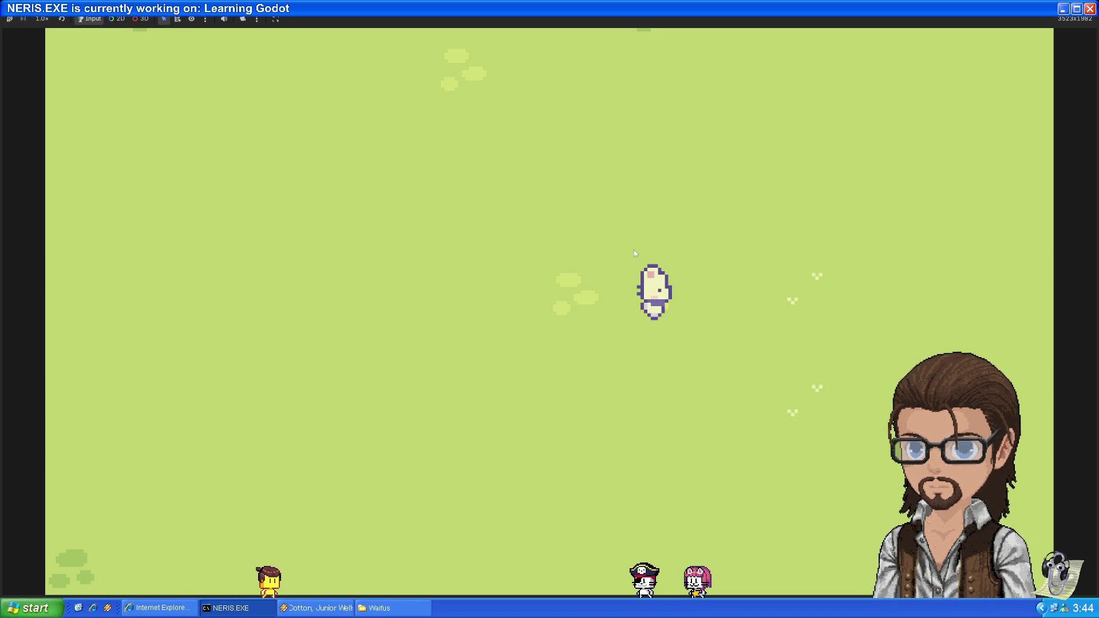
pyautogui.press('Left')
pyautogui.press('Left')
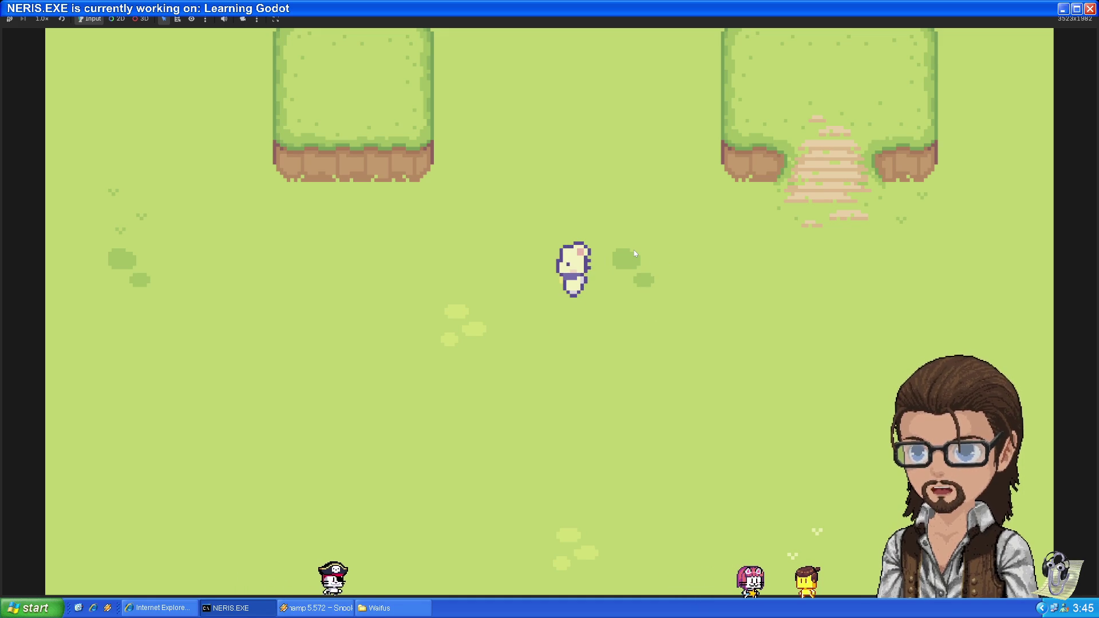
pyautogui.press('Up')
pyautogui.press('Right')
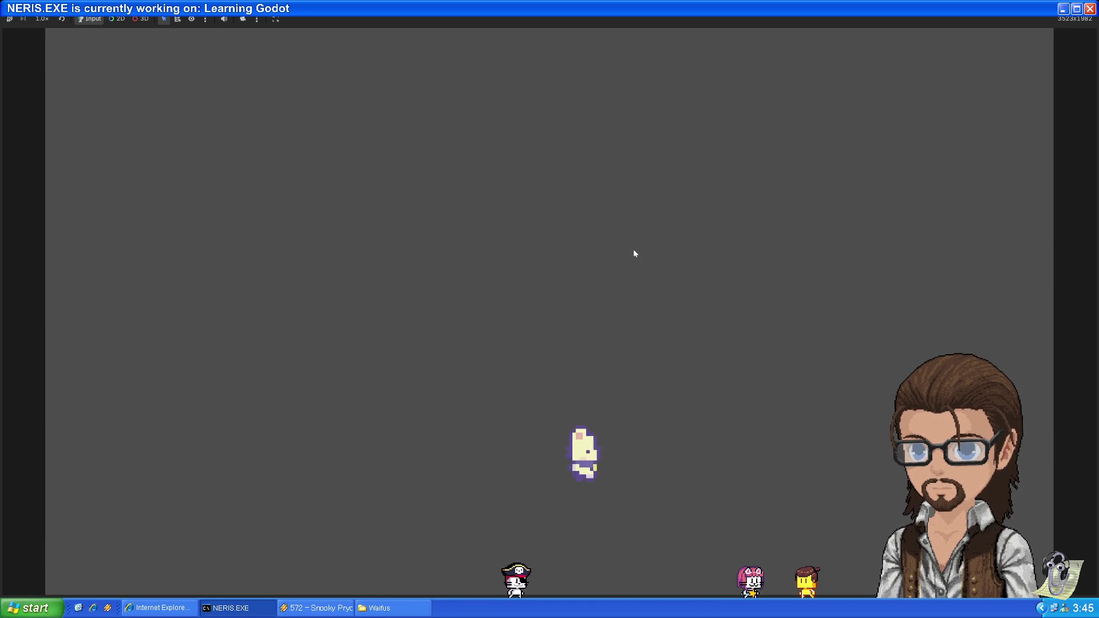